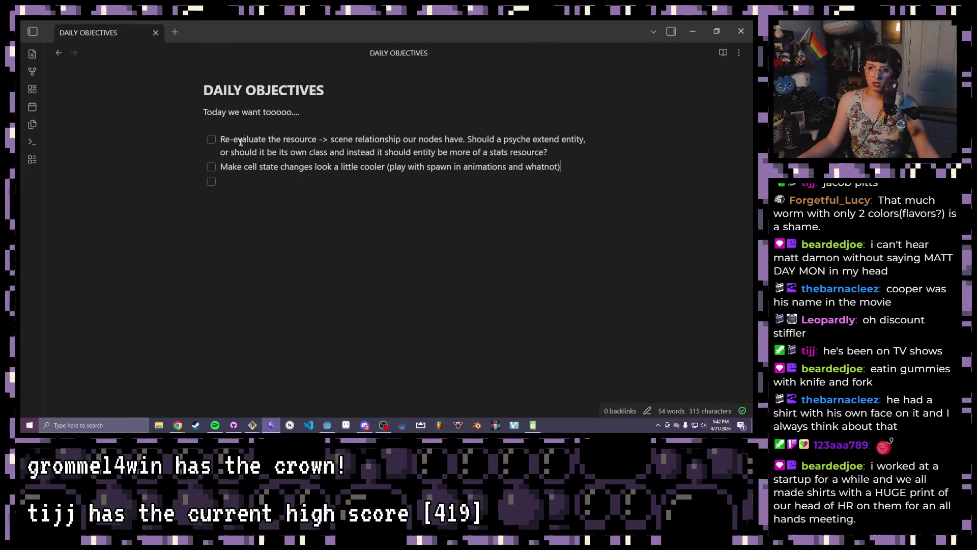
# - Review the first two objectives, selecting the psyche question and the cell-state animation task
pyautogui.moveTo(221, 141)
pyautogui.mouseDown()
pyautogui.moveTo(550, 152)
pyautogui.moveTo(320, 141)
pyautogui.moveTo(429, 139)
pyautogui.mouseUp()
pyautogui.click(362, 138)
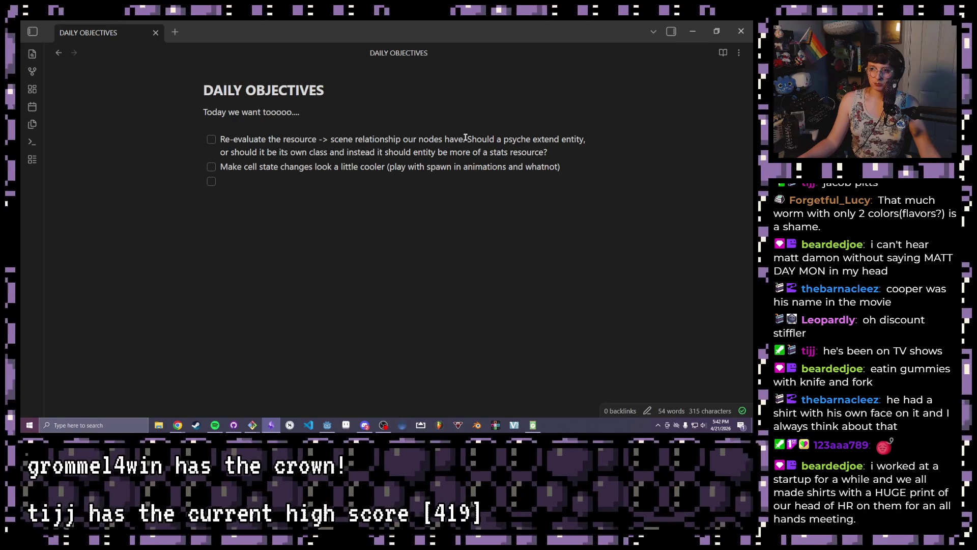
pyautogui.moveTo(468, 137)
pyautogui.mouseDown()
pyautogui.moveTo(533, 139)
pyautogui.moveTo(557, 168)
pyautogui.moveTo(494, 156)
pyautogui.moveTo(548, 153)
pyautogui.moveTo(466, 134)
pyautogui.mouseUp()
pyautogui.click(549, 153)
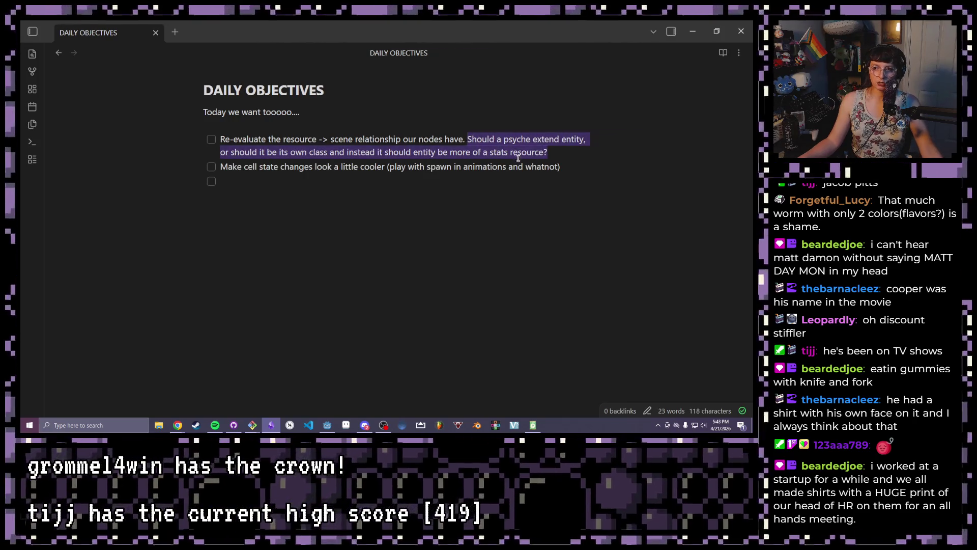
pyautogui.click(502, 140)
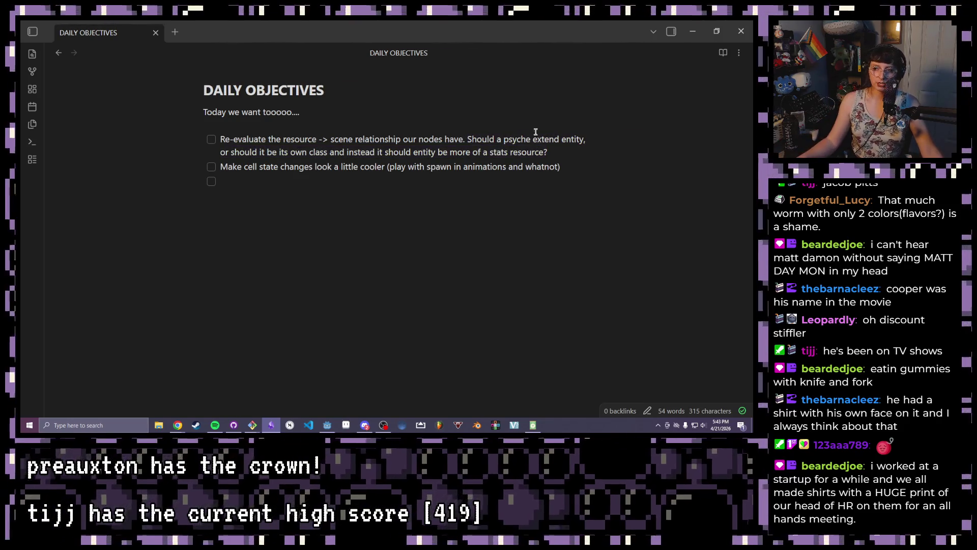
pyautogui.moveTo(559, 167)
pyautogui.mouseDown()
pyautogui.moveTo(213, 168)
pyautogui.moveTo(222, 167)
pyautogui.mouseUp()
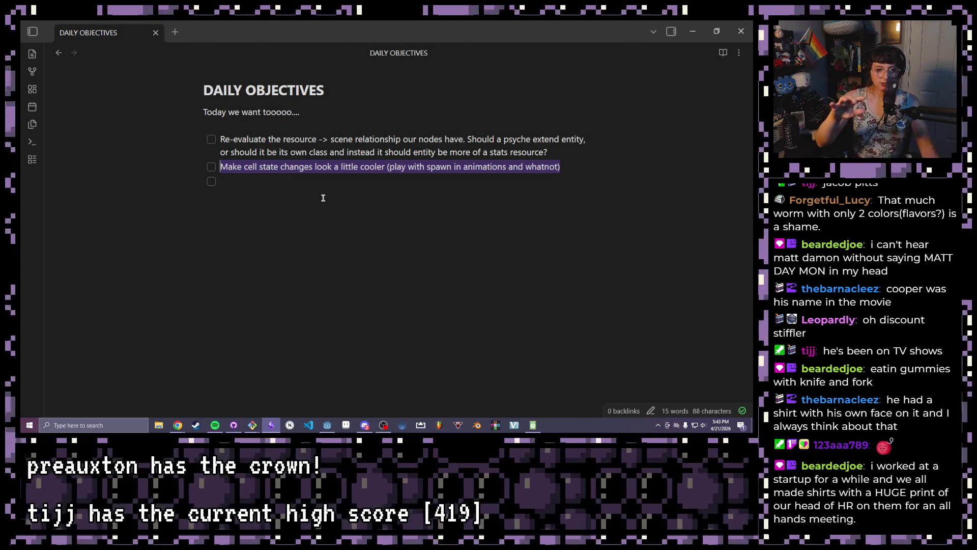
# - Add a third task reading 'update number_grid to be game_board'
pyautogui.click(322, 196)
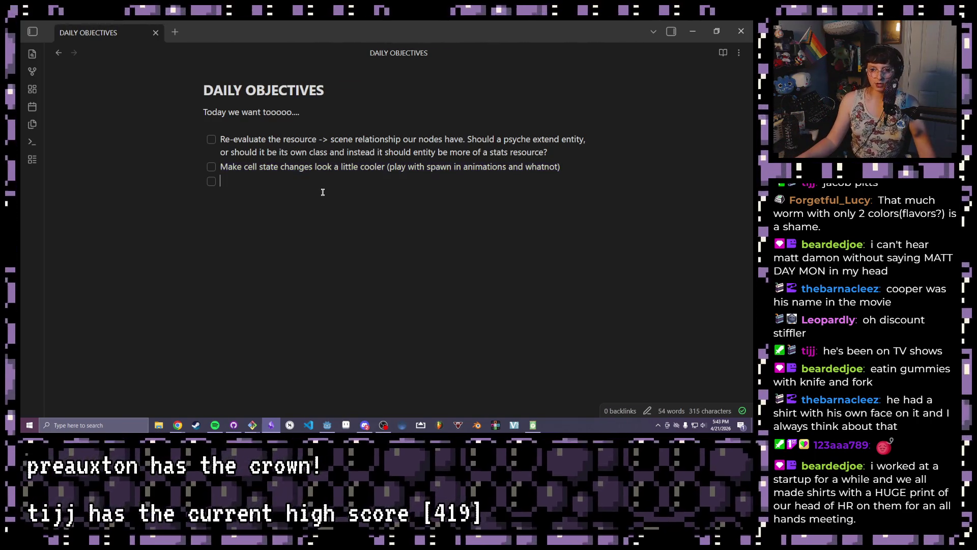
pyautogui.write('update ')
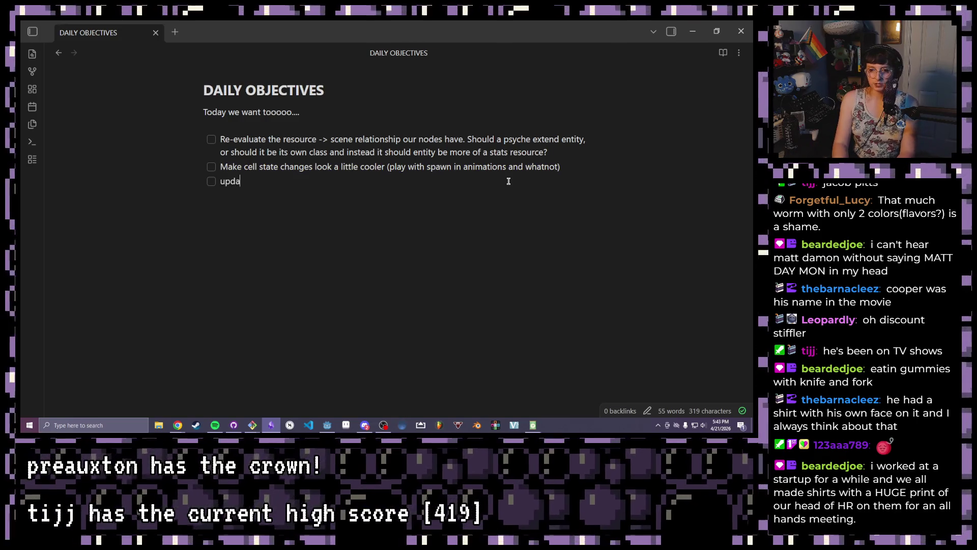
pyautogui.write('number_grid t')
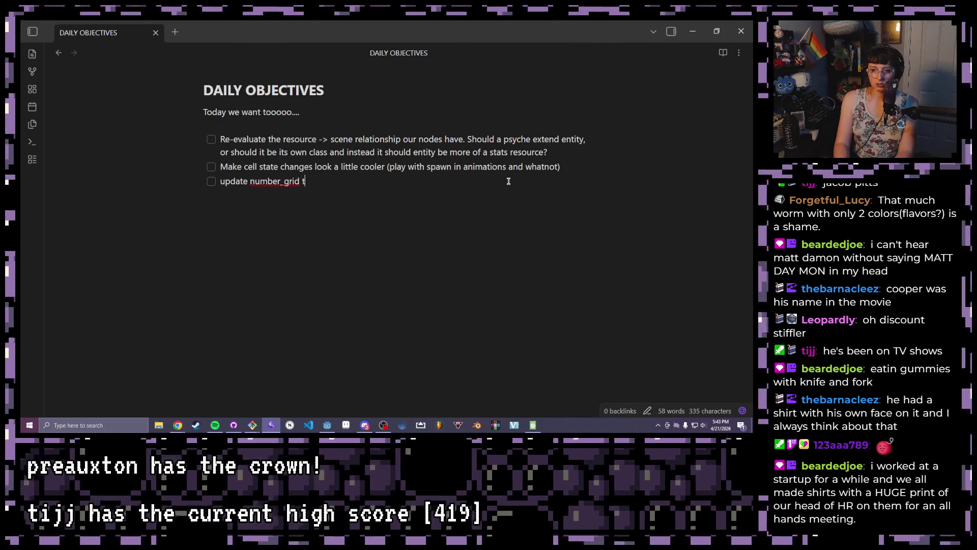
pyautogui.write('o be game_boar')
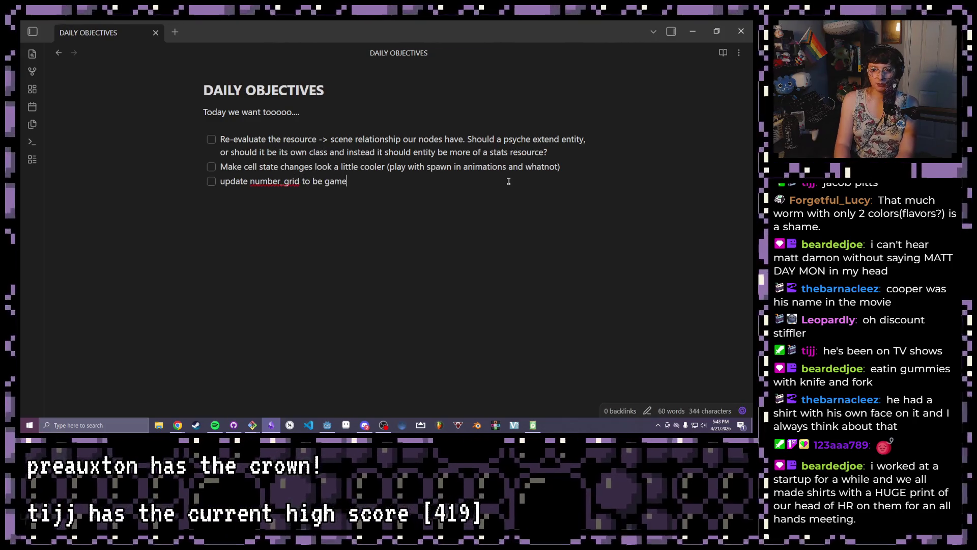
pyautogui.write('d')
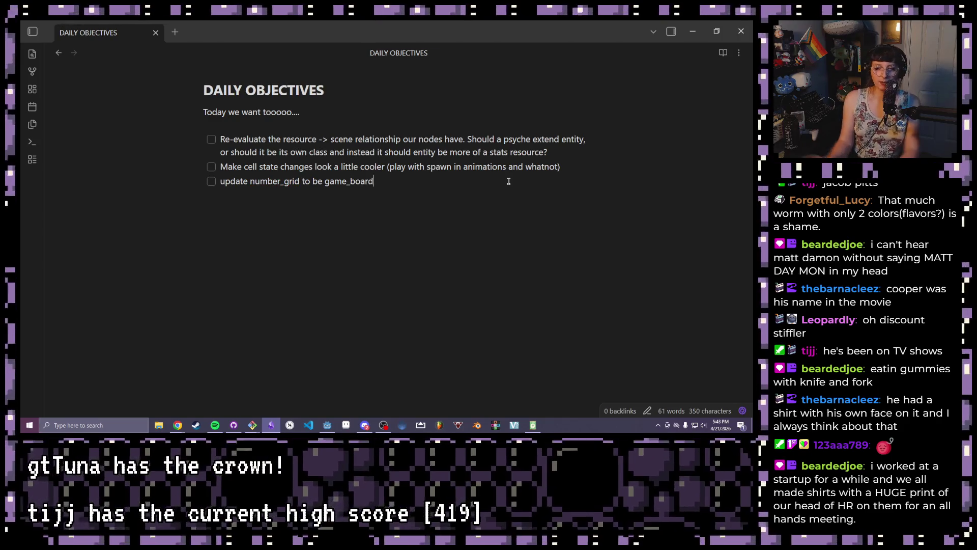
pyautogui.moveTo(381, 181); pyautogui.dragTo(320, 185)
pyautogui.doubleClick(348, 181)
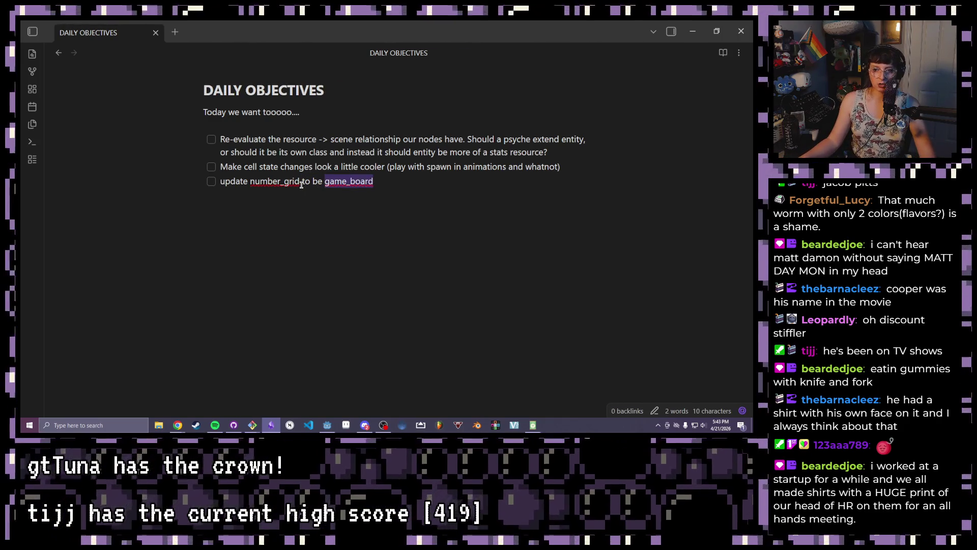
pyautogui.doubleClick(275, 181)
pyautogui.click(249, 181)
pyautogui.doubleClick(381, 181)
pyautogui.click(427, 188)
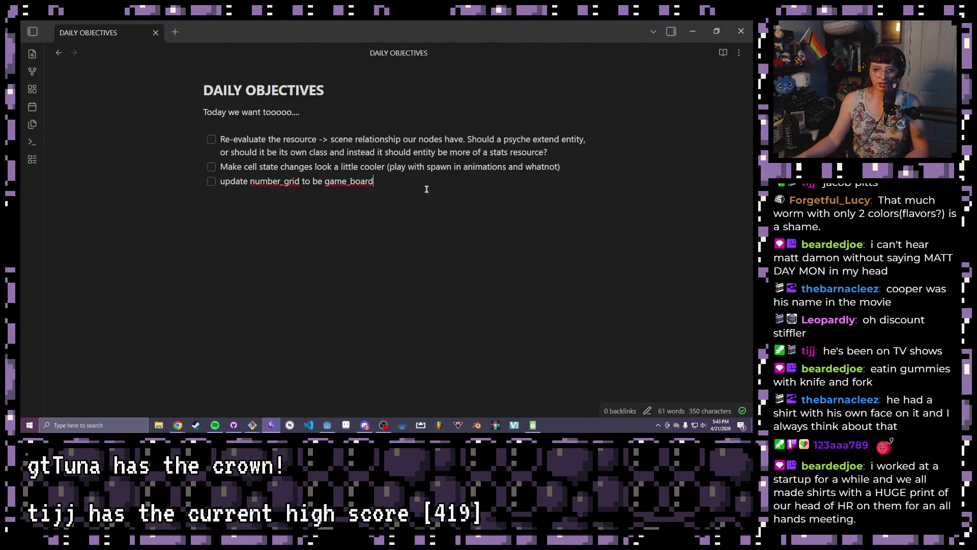
pyautogui.moveTo(375, 183); pyautogui.dragTo(221, 178)
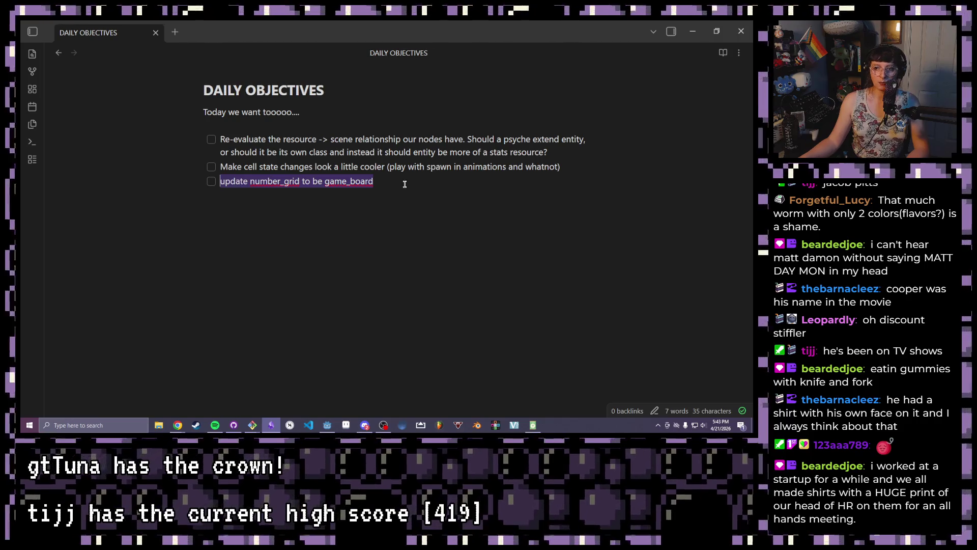
pyautogui.click(393, 183)
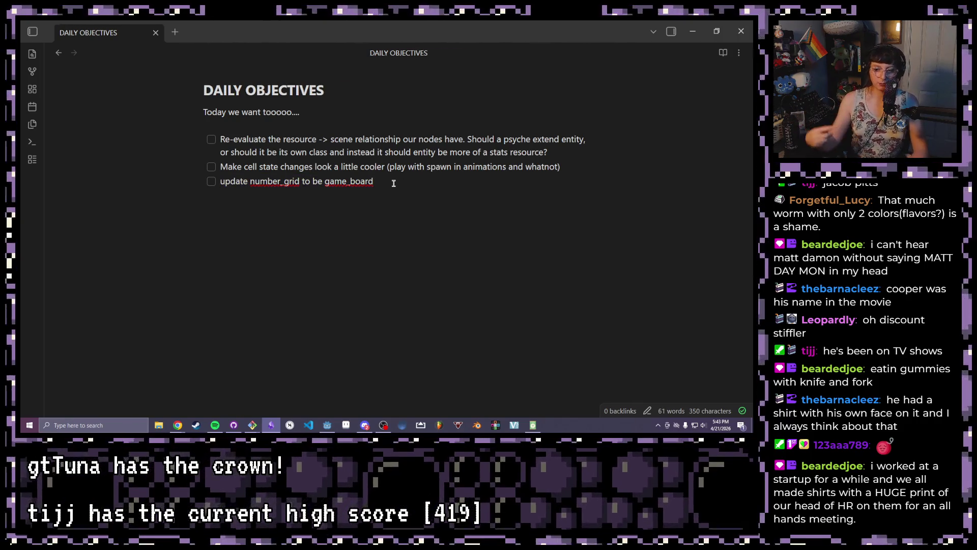
# - Skip to the next music track and lower the volume
pyautogui.press('XF86AudioLowerVolume')
pyautogui.press('XF86AudioNext')
pyautogui.press('XF86AudioNext')
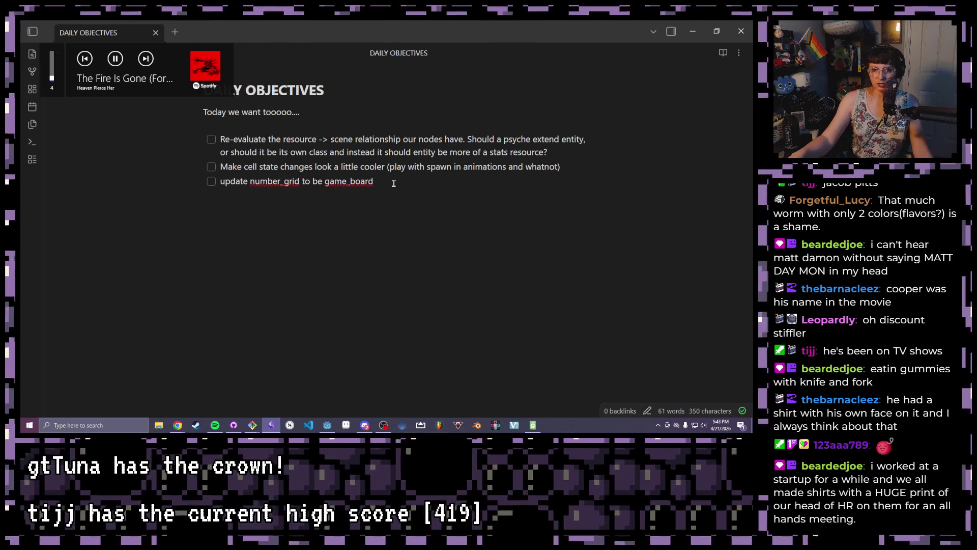
pyautogui.press('XF86AudioLowerVolume')
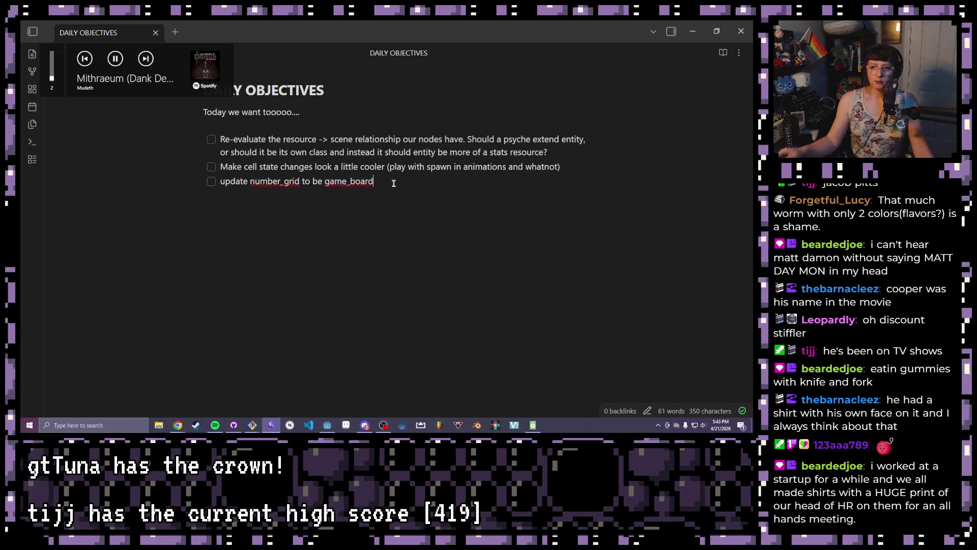
# - Return to the note and show the vault's list of notes
pyautogui.moveTo(272, 166); pyautogui.dragTo(393, 166)
pyautogui.click(401, 181)
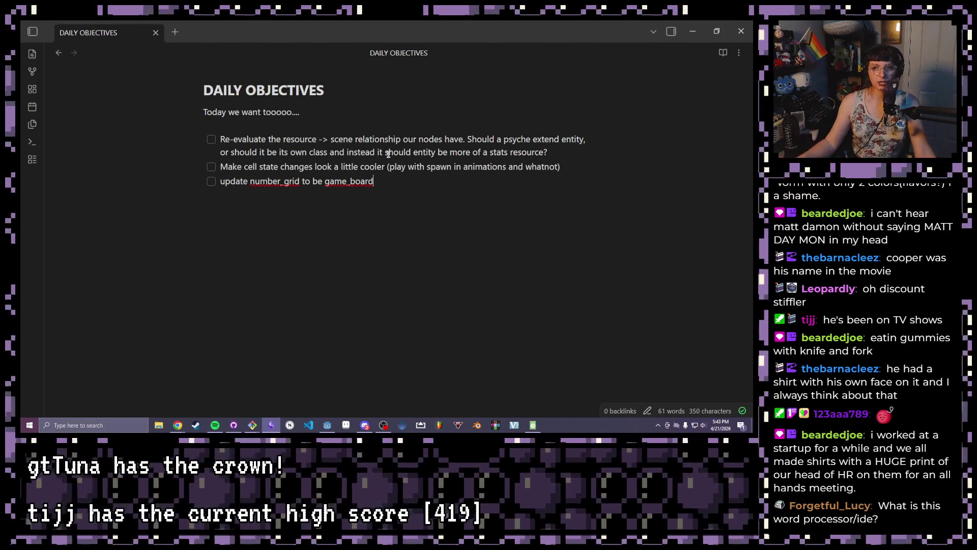
pyautogui.click(385, 151)
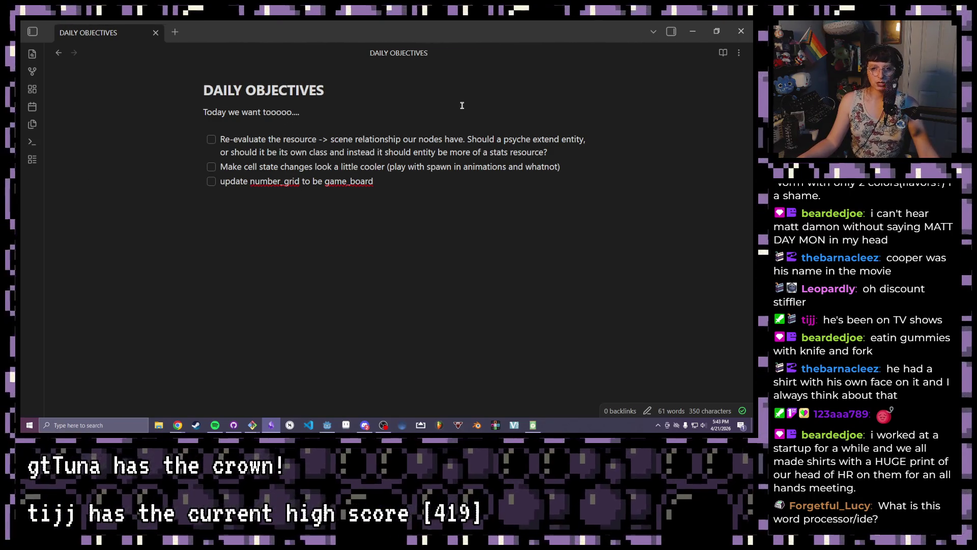
pyautogui.click(32, 32)
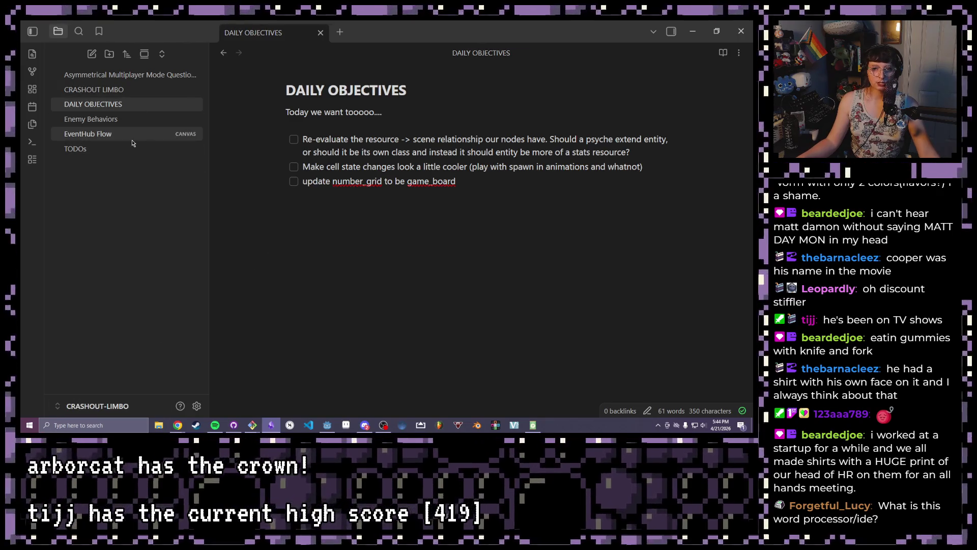
# - Open and browse the EventHub Flow canvas
pyautogui.click(153, 134)
pyautogui.scroll(-2, 491, 168)
pyautogui.scroll(3, 458, 188)
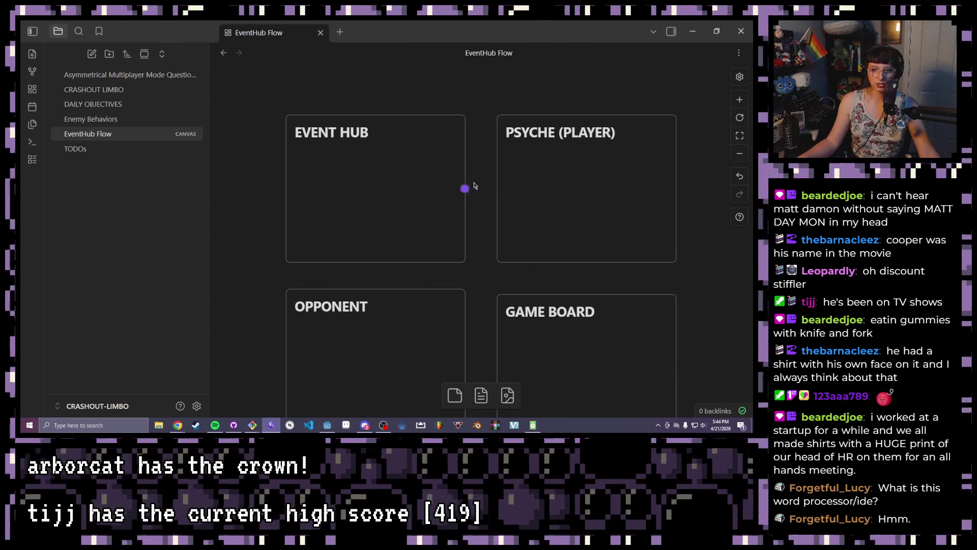
pyautogui.scroll(-5, 587, 261)
pyautogui.scroll(4, 529, 254)
pyautogui.scroll(5, 530, 254)
pyautogui.scroll(-6, 454, 231)
pyautogui.scroll(4, 463, 255)
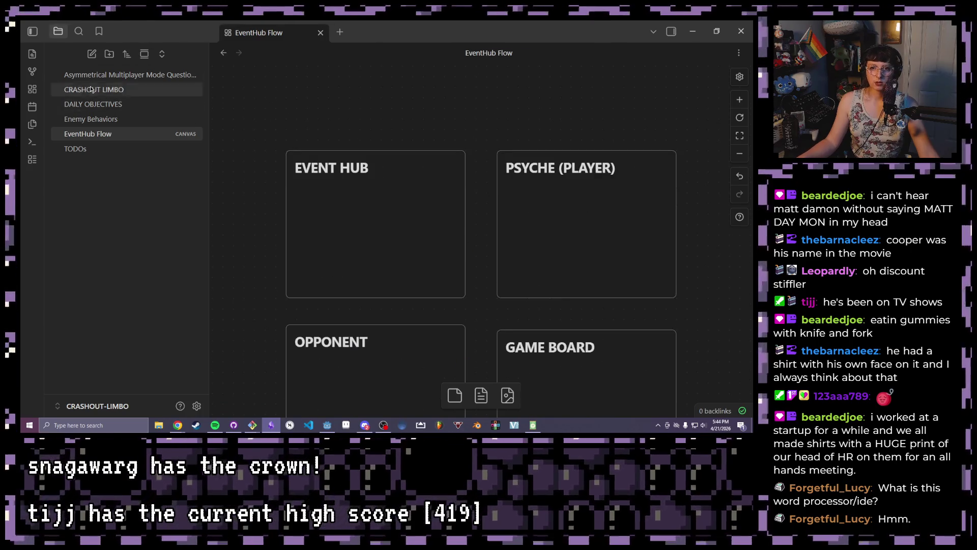
# - Glance at CRASHOUT LIMBO, reopen DAILY OBJECTIVES with the note list hidden, then go to Godot
pyautogui.click(149, 94)
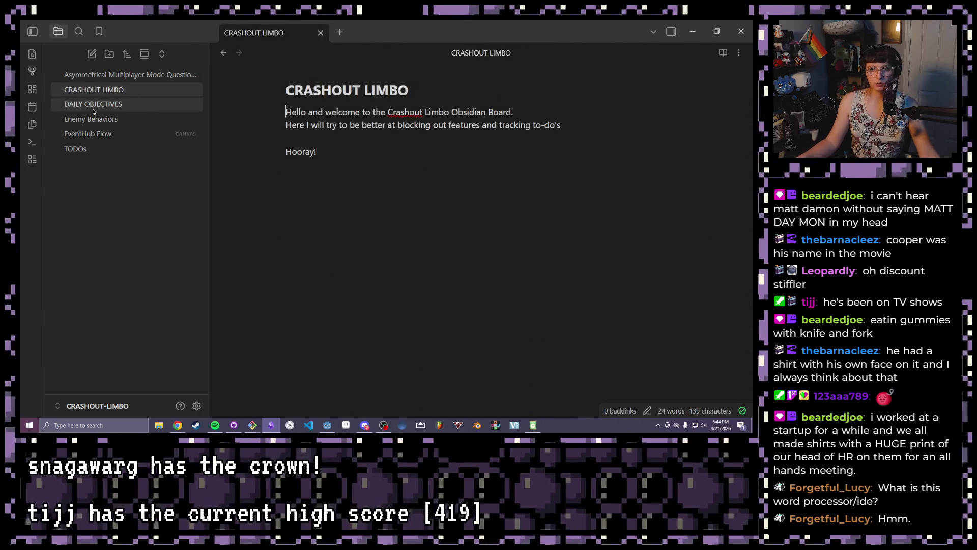
pyautogui.click(79, 104)
pyautogui.click(32, 32)
pyautogui.click(531, 227)
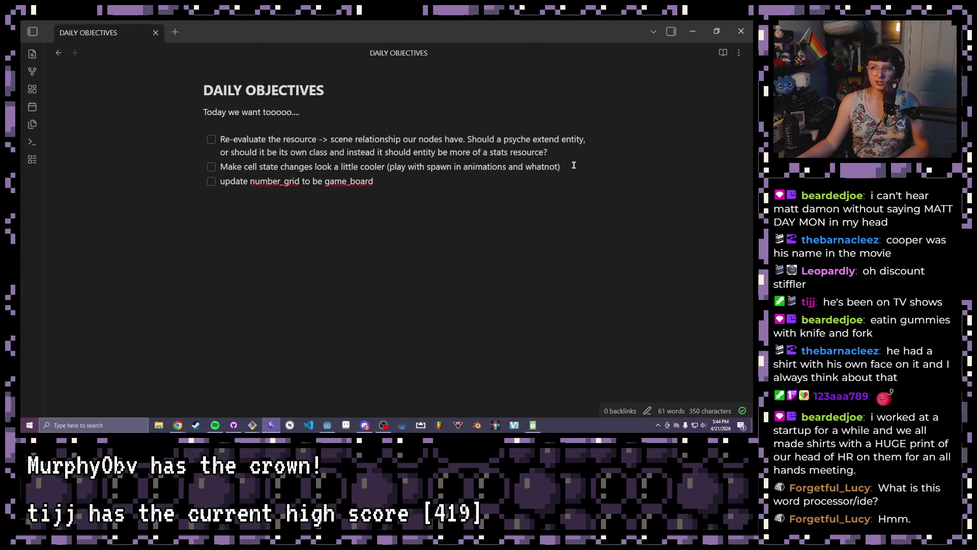
pyautogui.click(460, 176)
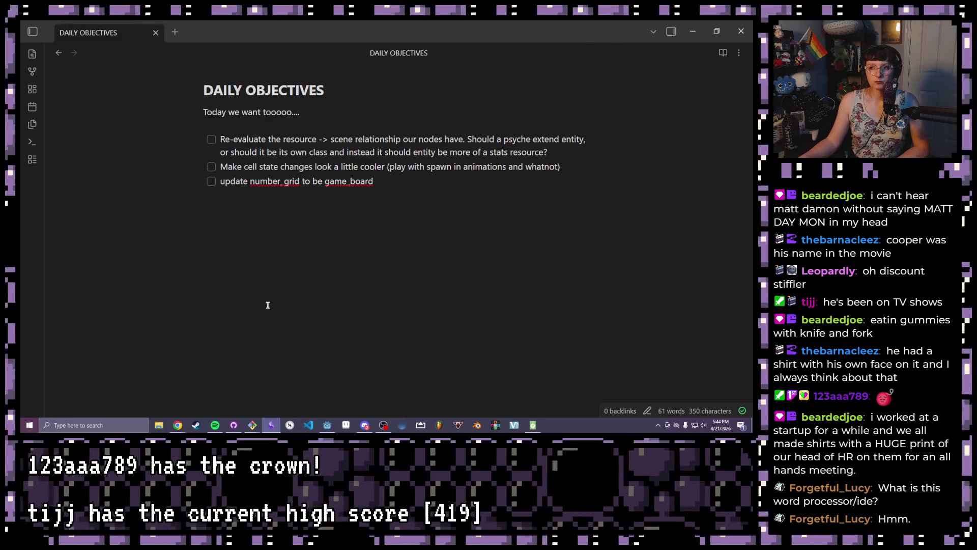
pyautogui.click(327, 425)
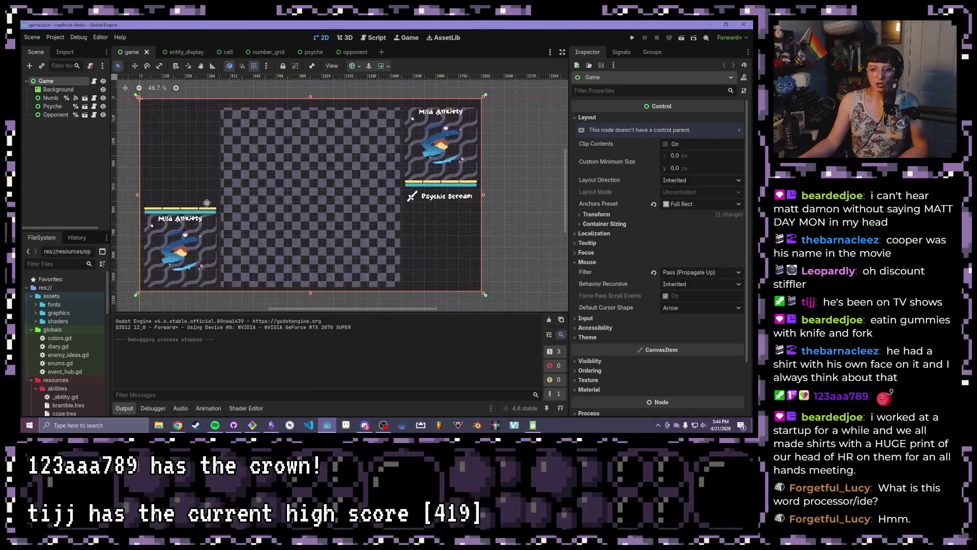
# - Zoom and pan the 2D view to centre the Psychic Scream panel, then run the game
pyautogui.scroll(-1, 310, 259)
pyautogui.scroll(2, 365, 218)
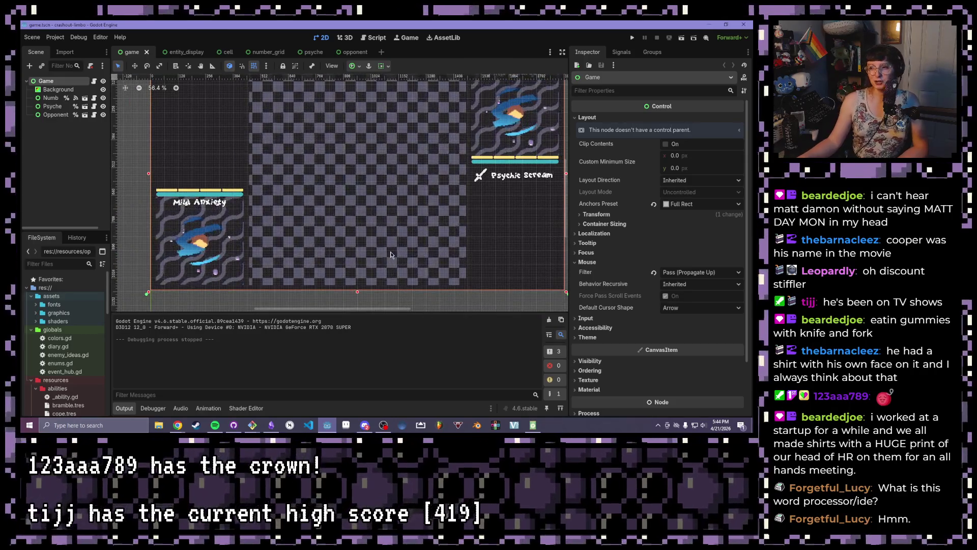
pyautogui.scroll(2, 390, 254)
pyautogui.moveTo(418, 248); pyautogui.dragTo(333, 264)
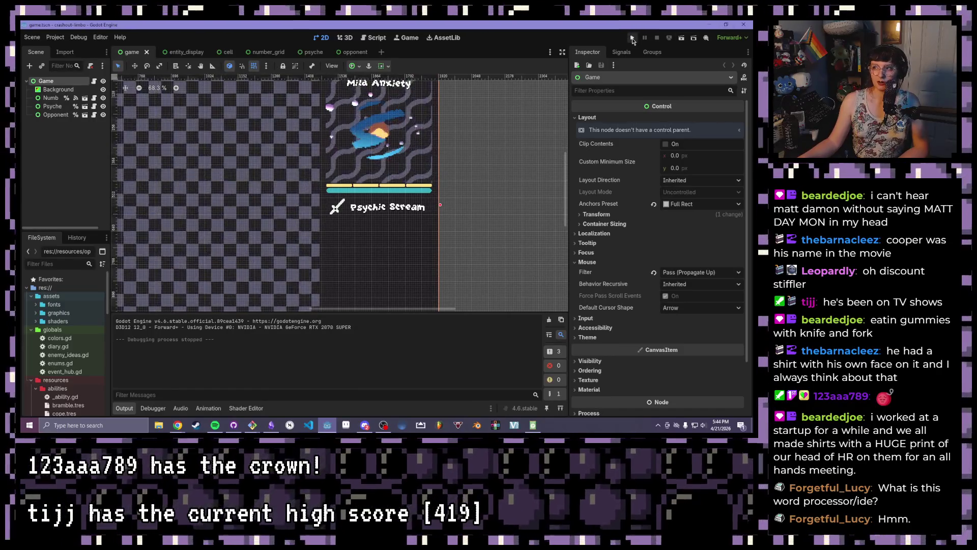
pyautogui.click(632, 39)
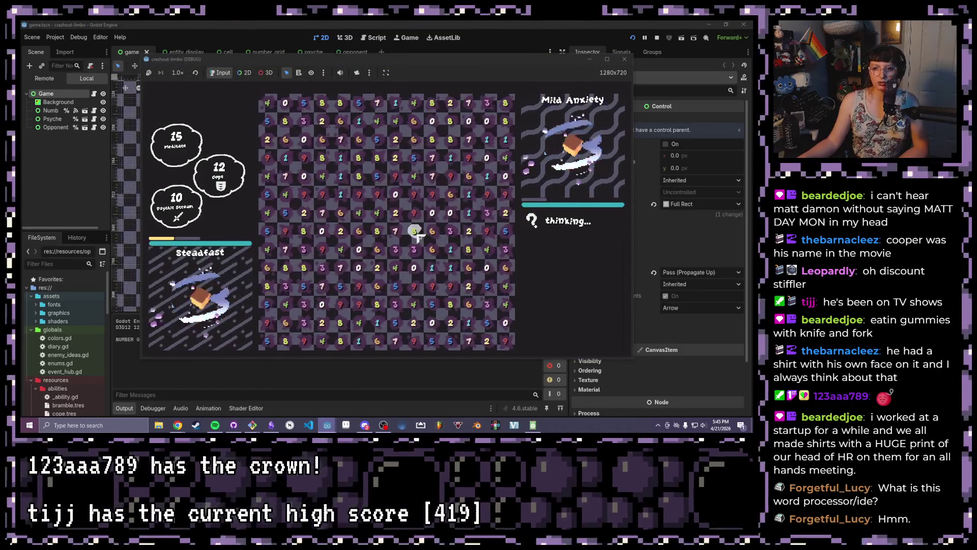
# - Maximise the game window and clear the 6, 4 and * tiles on the grid
pyautogui.press('super+Up')
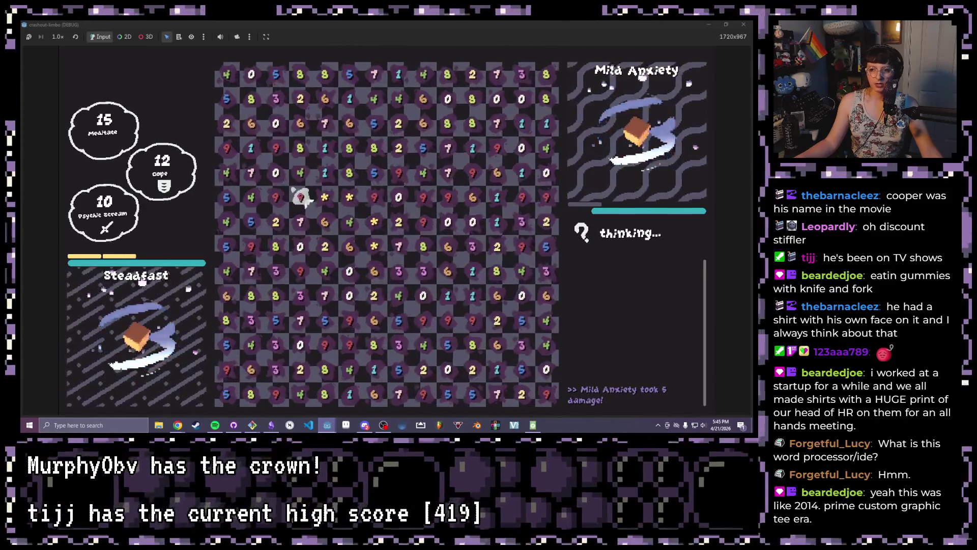
pyautogui.moveTo(326, 222); pyautogui.dragTo(374, 222)
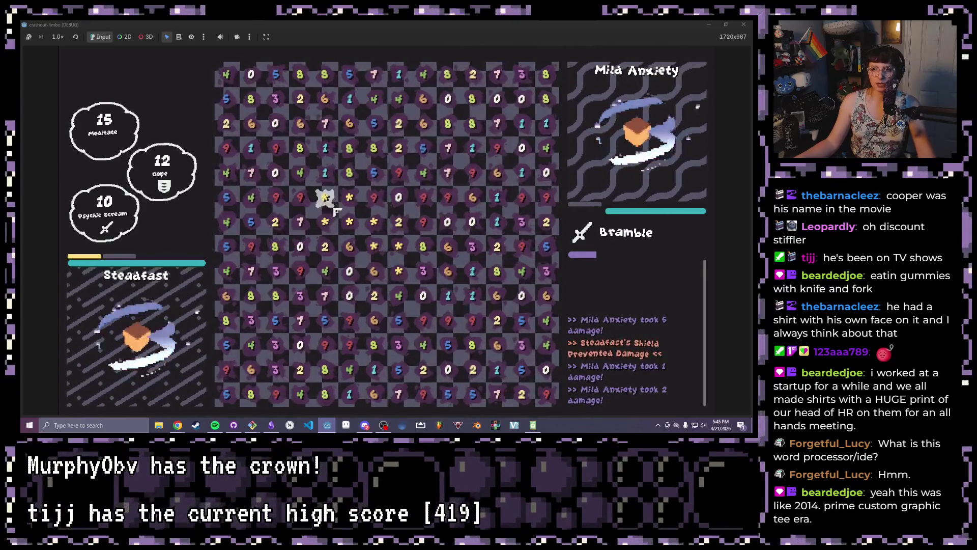
# - Clear 1-9 pairs, a 2x2 block and two bottom-row cells until Mild Anxiety is defeated
pyautogui.moveTo(301, 172); pyautogui.dragTo(410, 273)
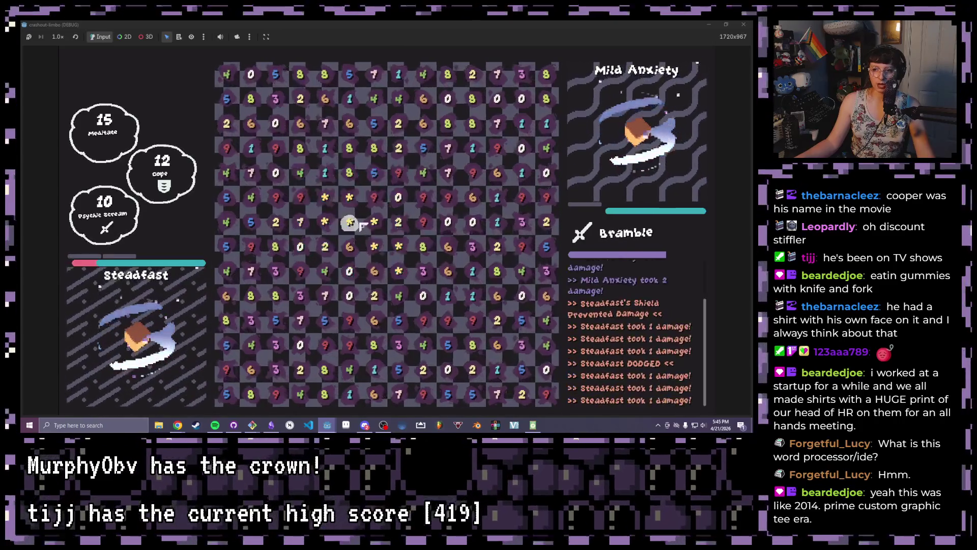
pyautogui.moveTo(327, 196); pyautogui.dragTo(447, 323)
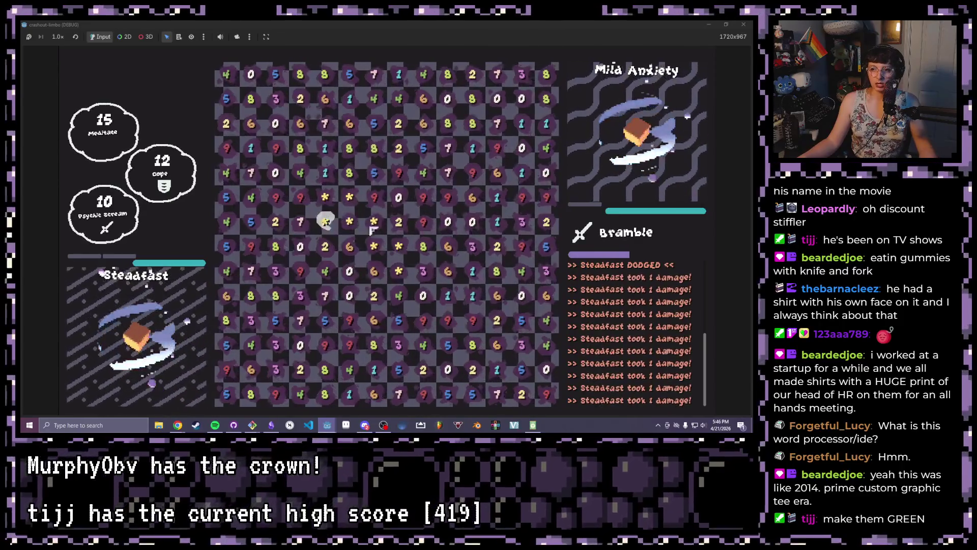
pyautogui.click(325, 198)
pyautogui.click(446, 291)
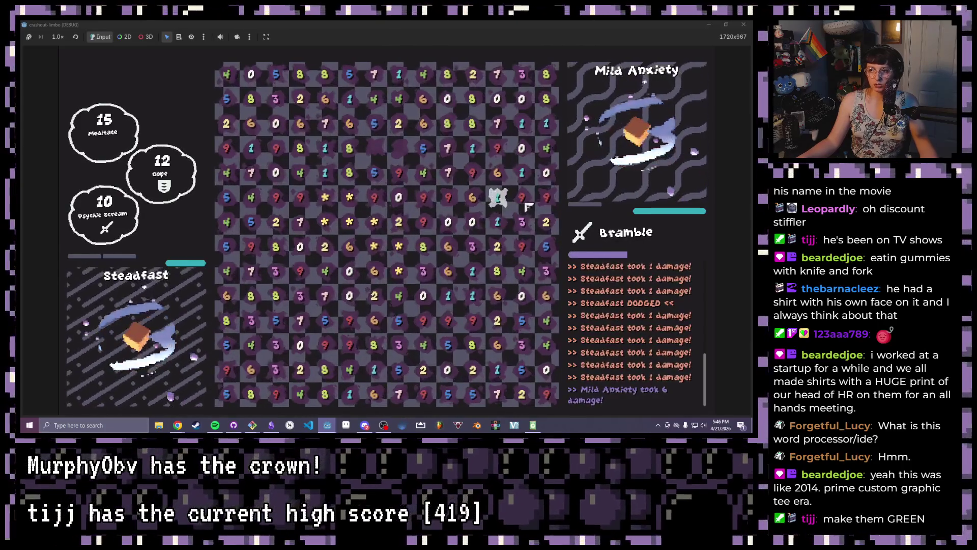
pyautogui.moveTo(522, 173); pyautogui.dragTo(522, 197)
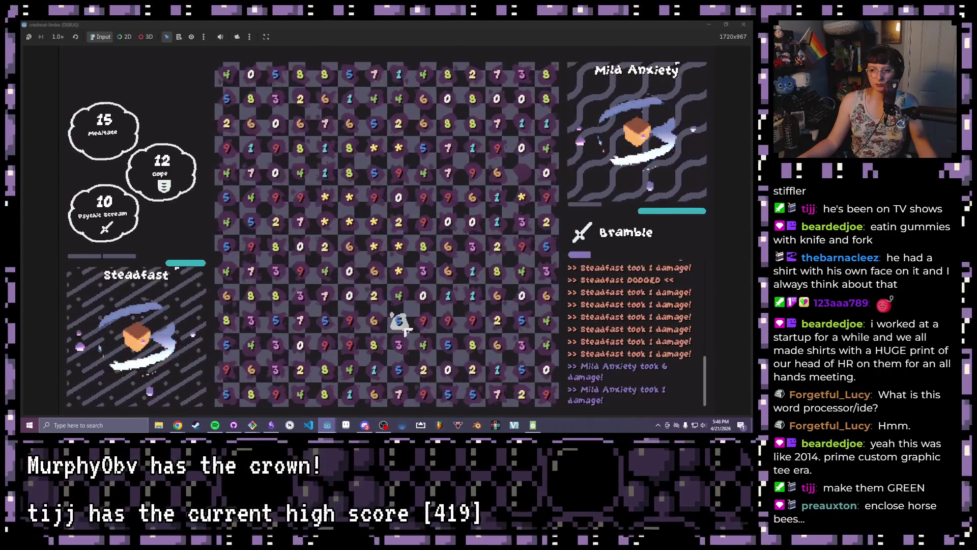
pyautogui.moveTo(448, 320)
pyautogui.mouseDown()
pyautogui.moveTo(469, 322)
pyautogui.moveTo(447, 295)
pyautogui.mouseUp()
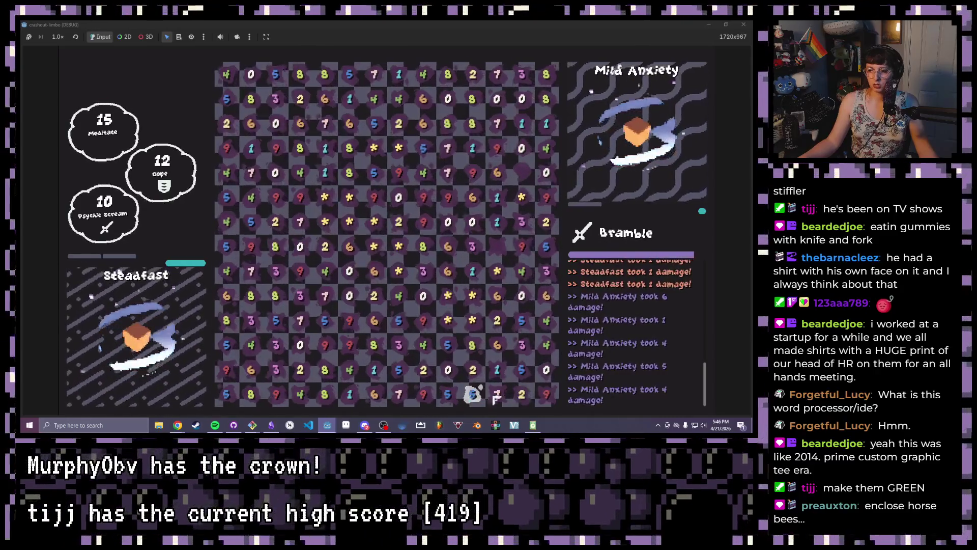
pyautogui.click(473, 394)
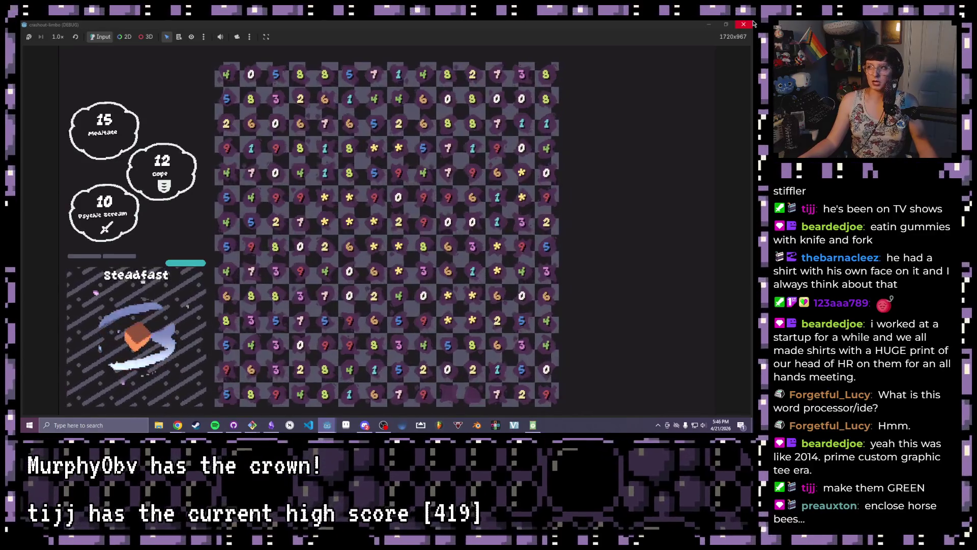
# - Stop the game and inspect the Bramble ability resource
pyautogui.press('Escape')
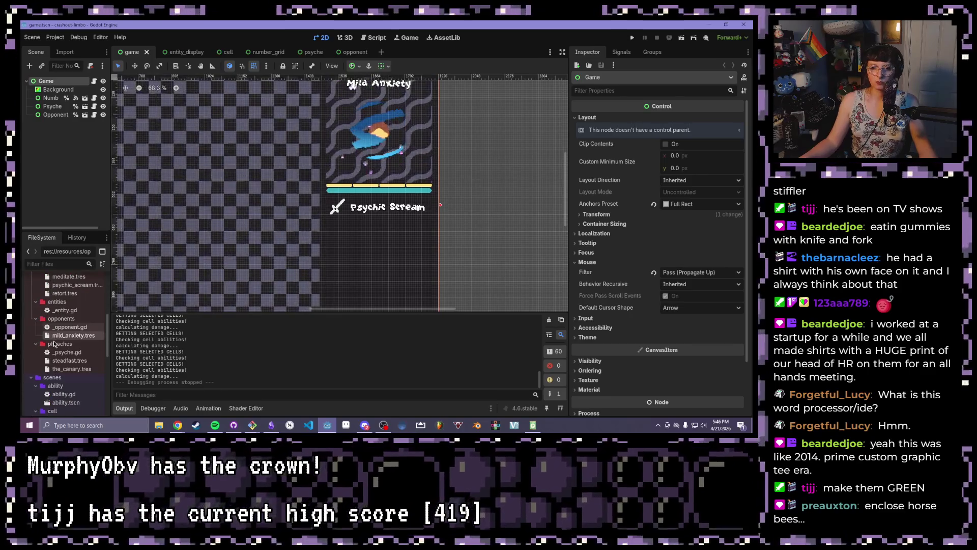
pyautogui.scroll(1, 55, 344)
pyautogui.click(74, 288)
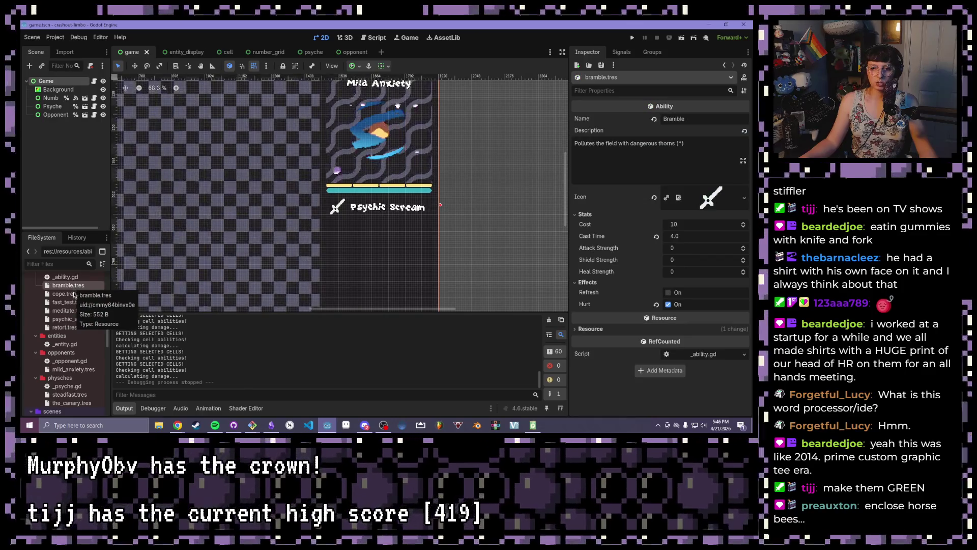
pyautogui.scroll(1, 71, 305)
pyautogui.scroll(-5, 58, 364)
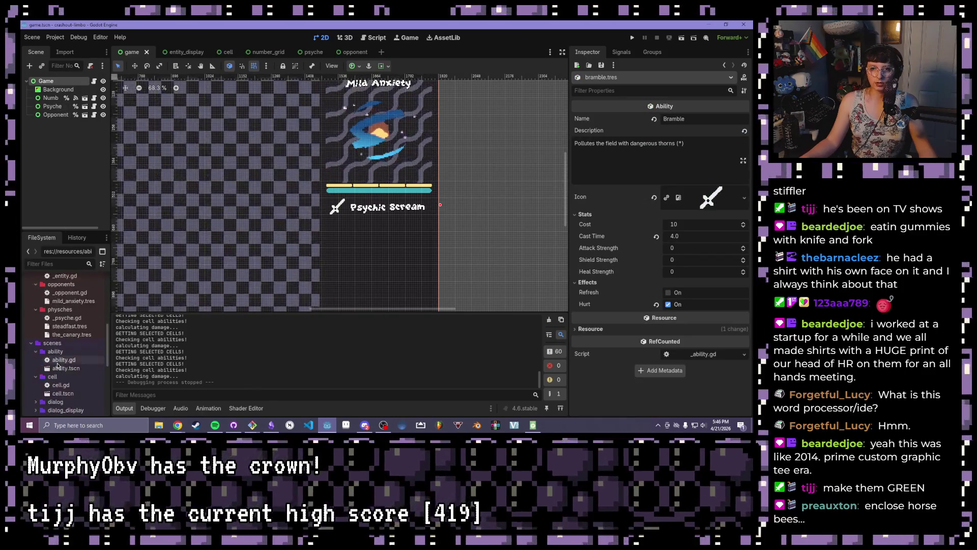
# - Open cell.gd from the cell scene and scroll to the HURT tint in refresh_cell
pyautogui.click(229, 53)
pyautogui.click(85, 82)
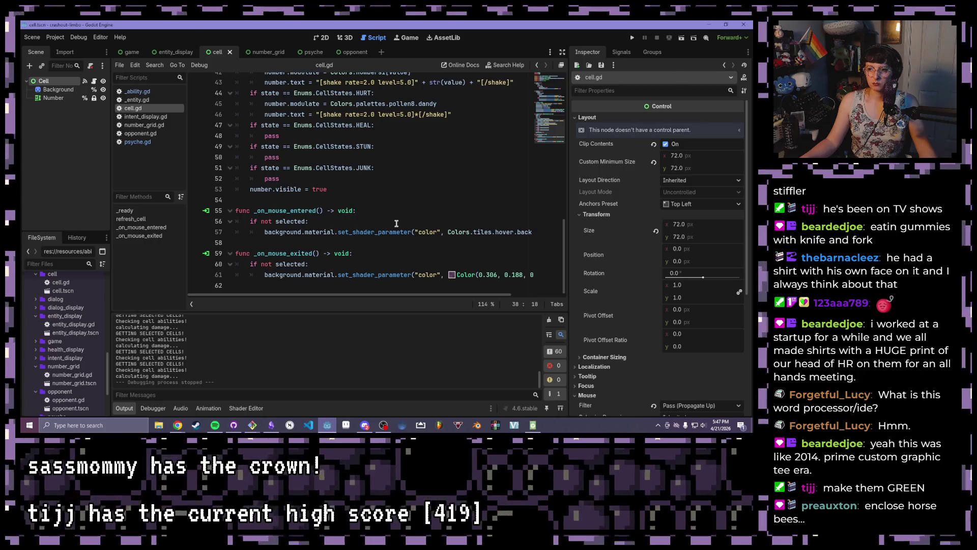
pyautogui.scroll(7, 386, 224)
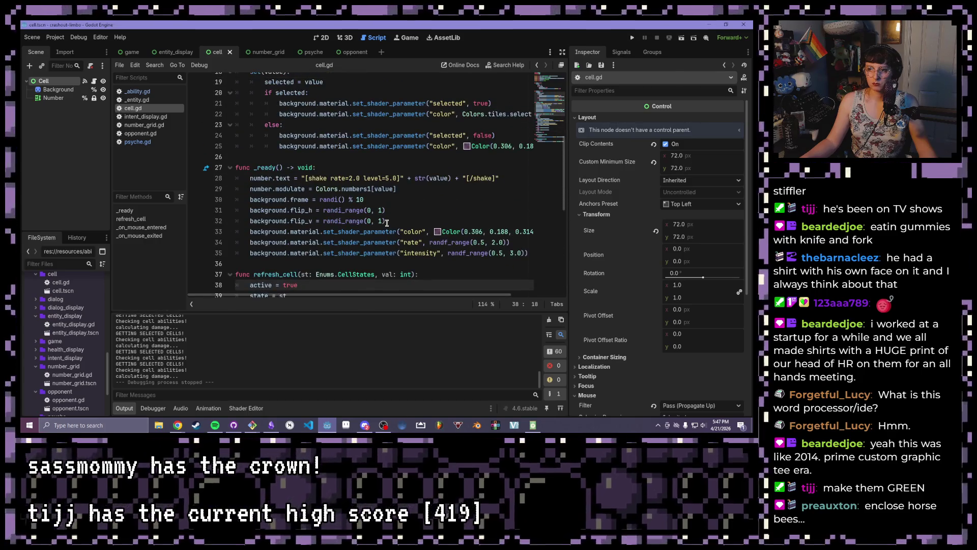
pyautogui.scroll(-4, 379, 224)
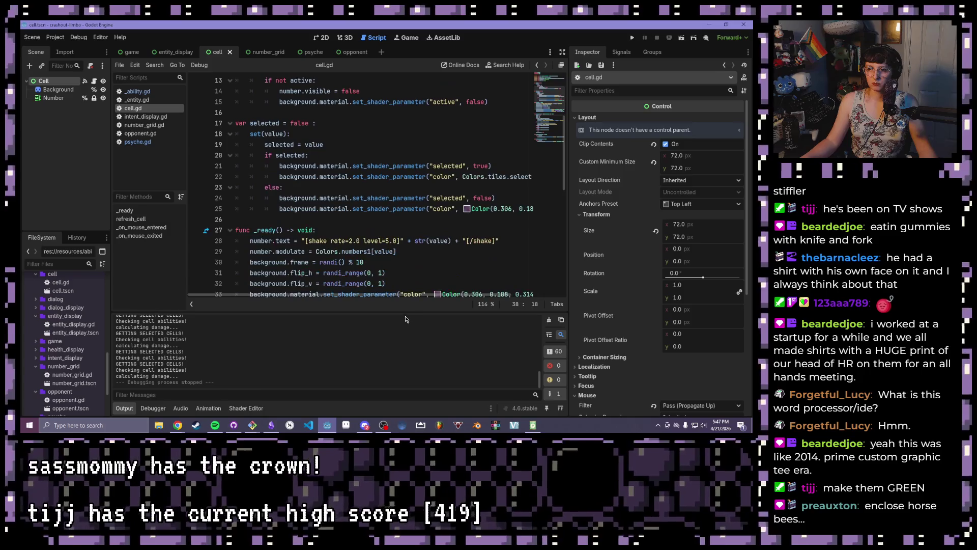
pyautogui.hscroll(2, 406, 299)
pyautogui.scroll(-4, 402, 253)
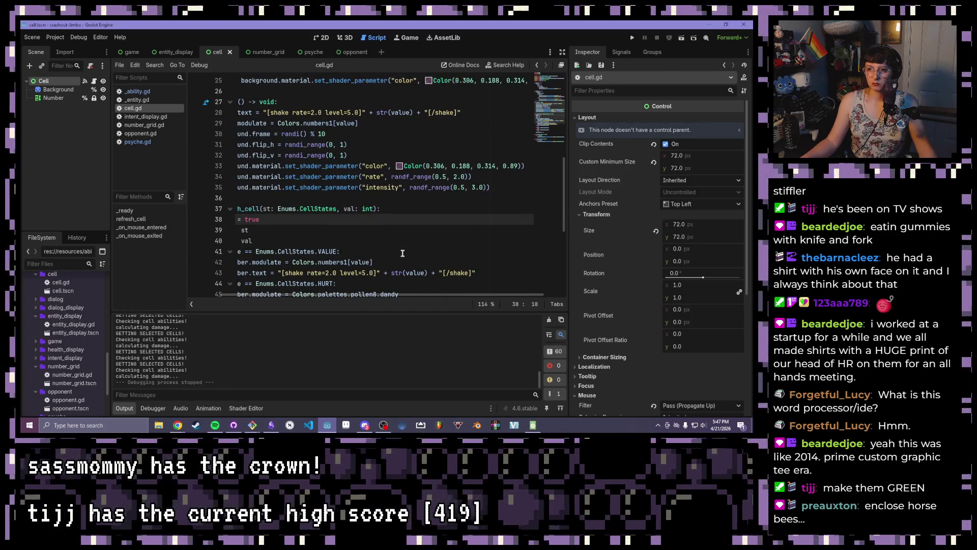
pyautogui.scroll(-3, 401, 253)
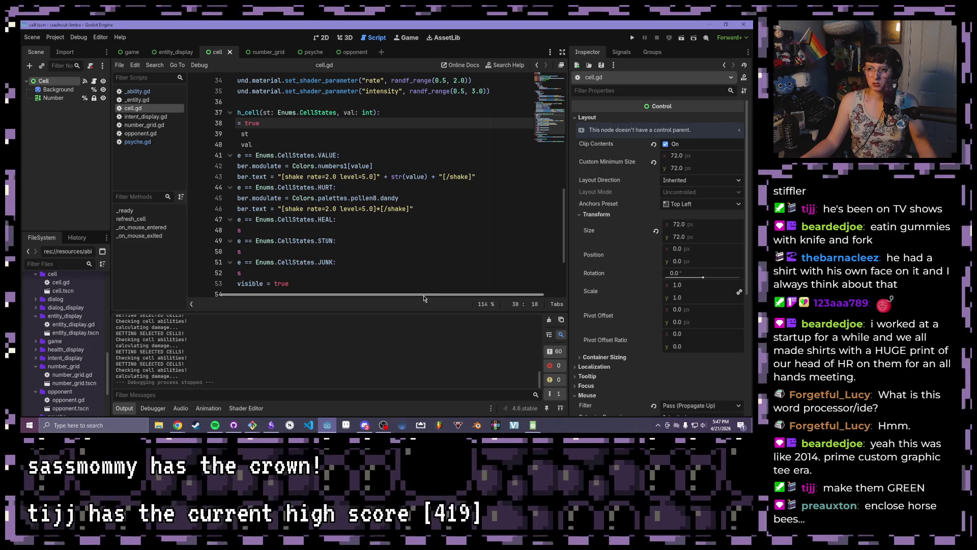
pyautogui.moveTo(422, 296); pyautogui.dragTo(386, 289)
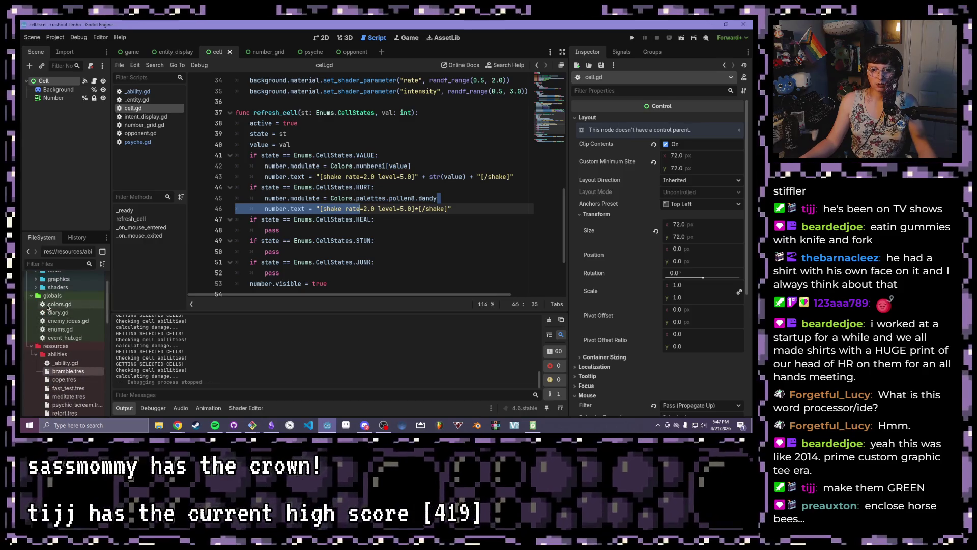
# - Look up the pollen8 palette colours in colors.gd, then go back to cell.gd
pyautogui.doubleClick(55, 307)
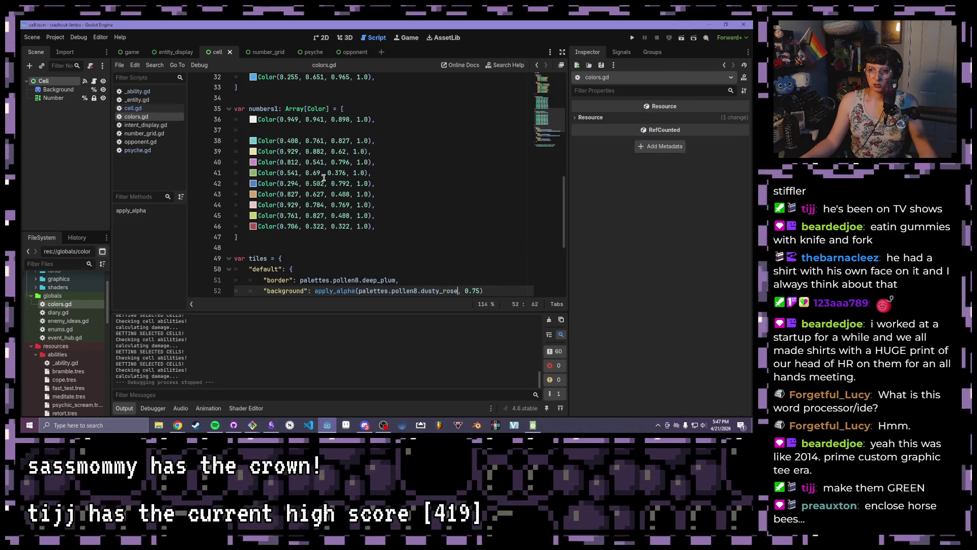
pyautogui.scroll(8, 387, 169)
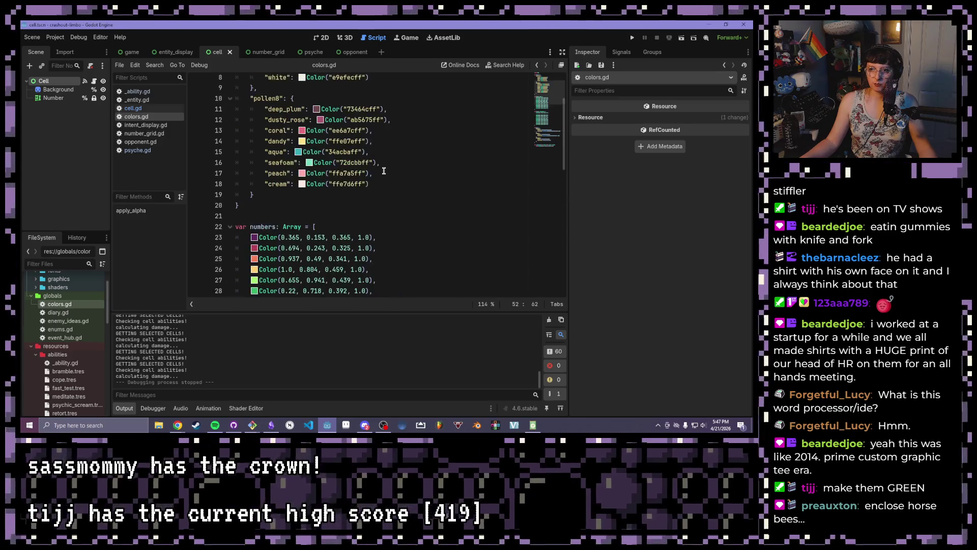
pyautogui.scroll(3, 383, 172)
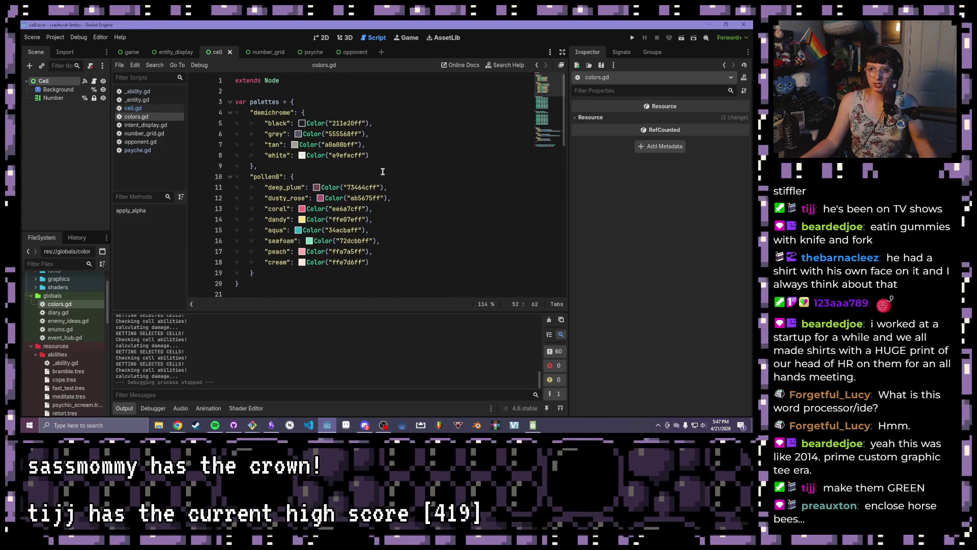
pyautogui.scroll(-1, 383, 172)
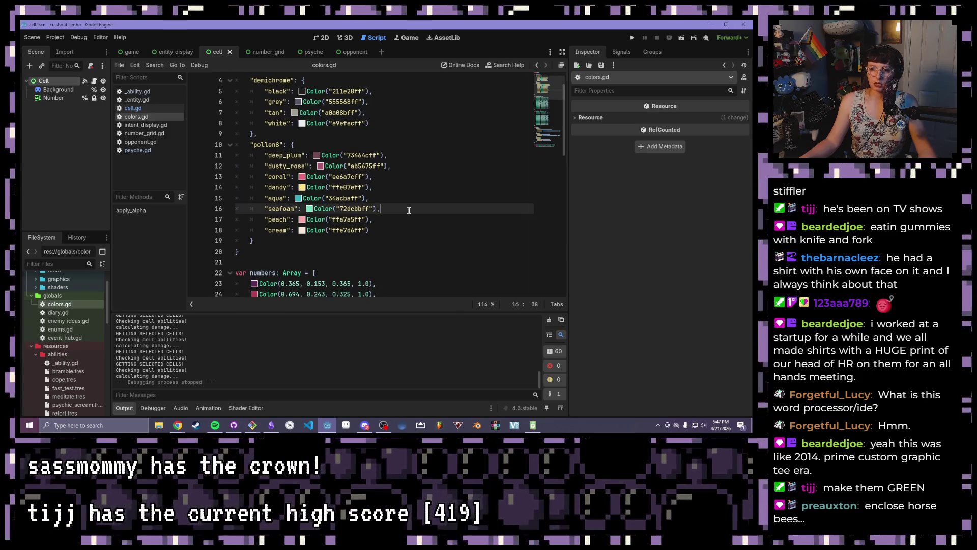
pyautogui.scroll(1, 310, 214)
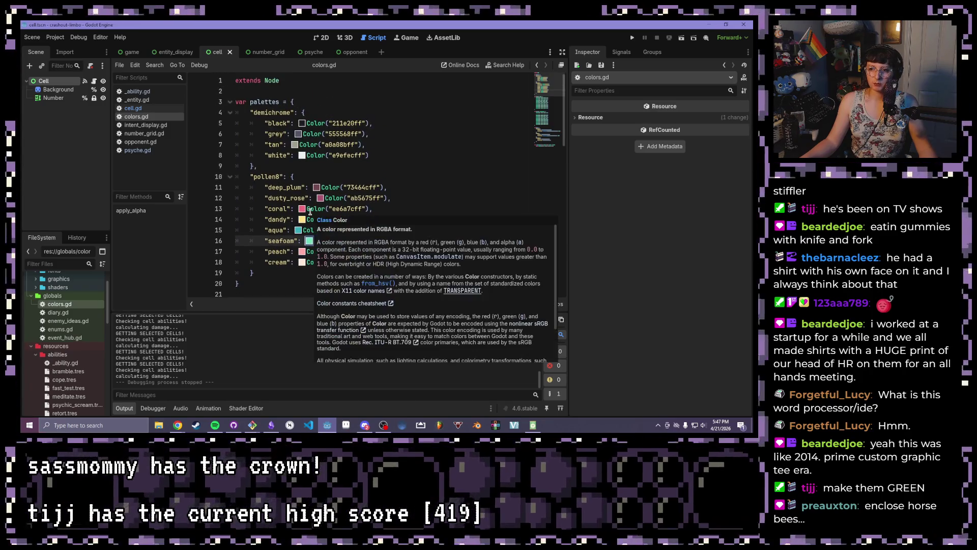
pyautogui.scroll(-2, 264, 221)
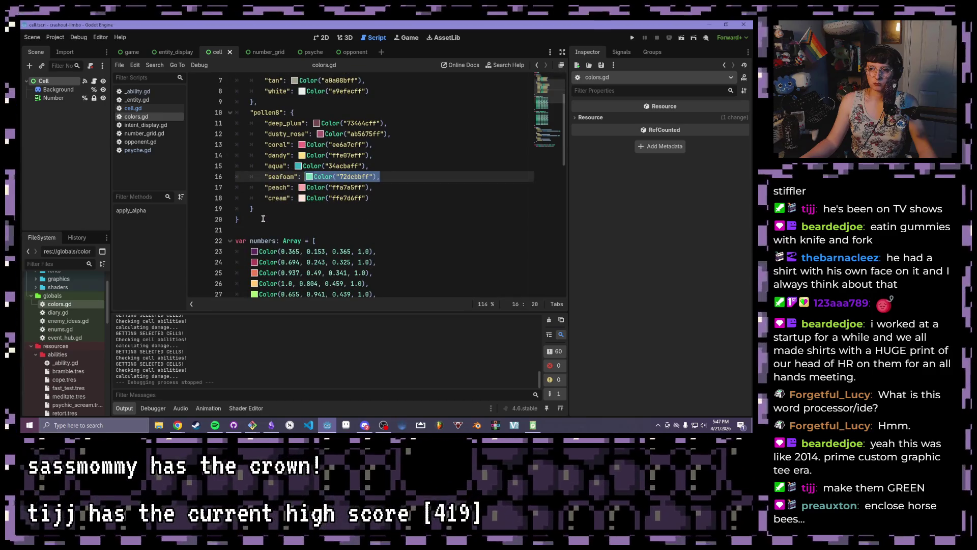
pyautogui.click(146, 109)
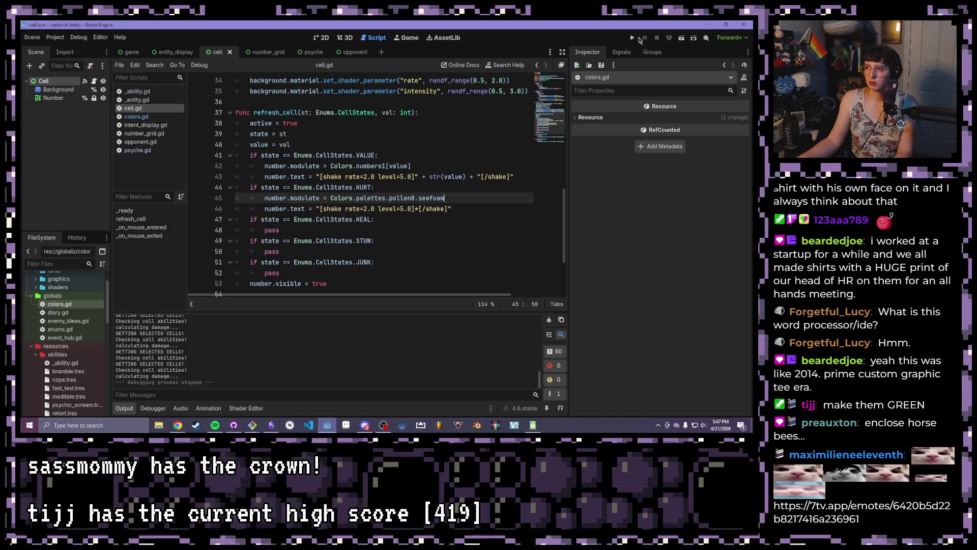
# - Run the game, clear 1-9, 5-5 and other tile pairs to check the seafoam tint, then stop with F8
pyautogui.click(633, 38)
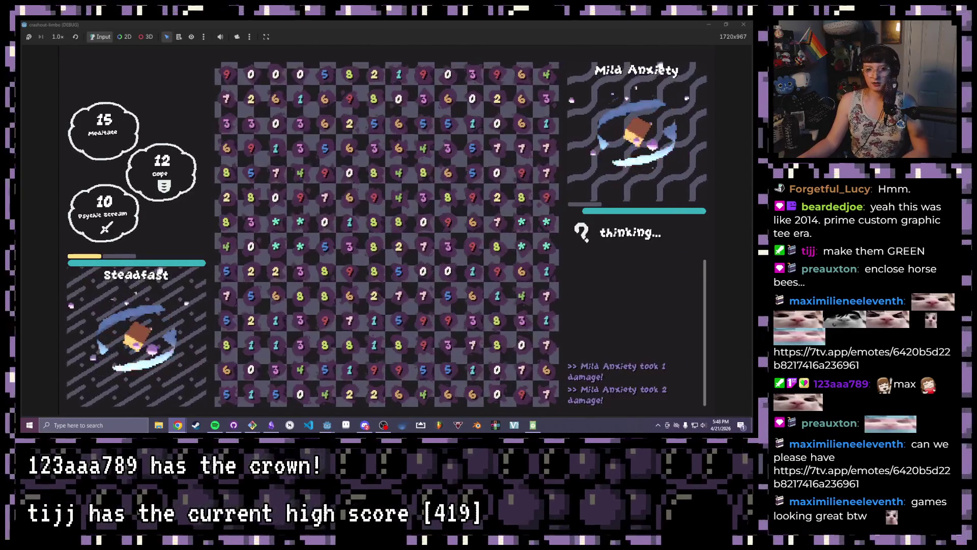
pyautogui.moveTo(473, 272); pyautogui.dragTo(497, 271)
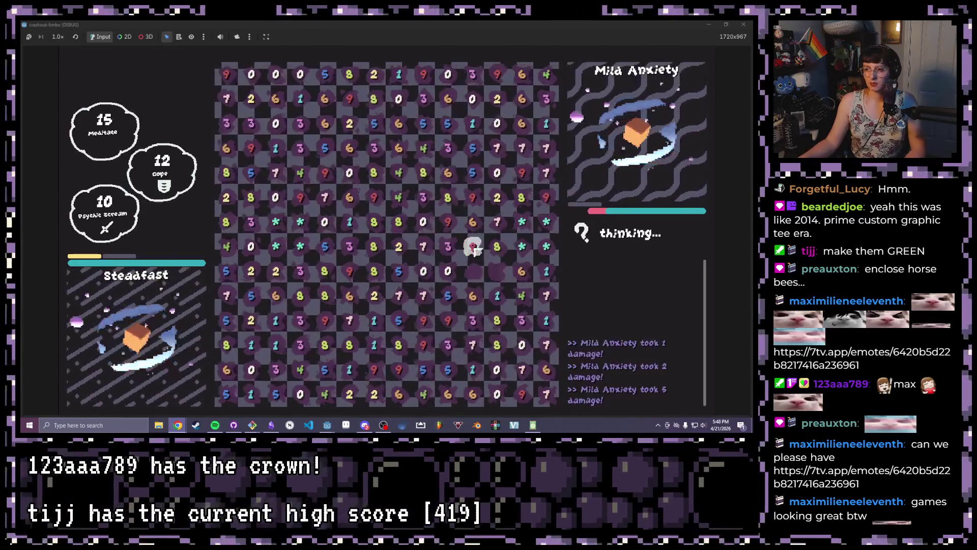
pyautogui.moveTo(473, 148); pyautogui.dragTo(473, 173)
pyautogui.moveTo(447, 123); pyautogui.dragTo(421, 125)
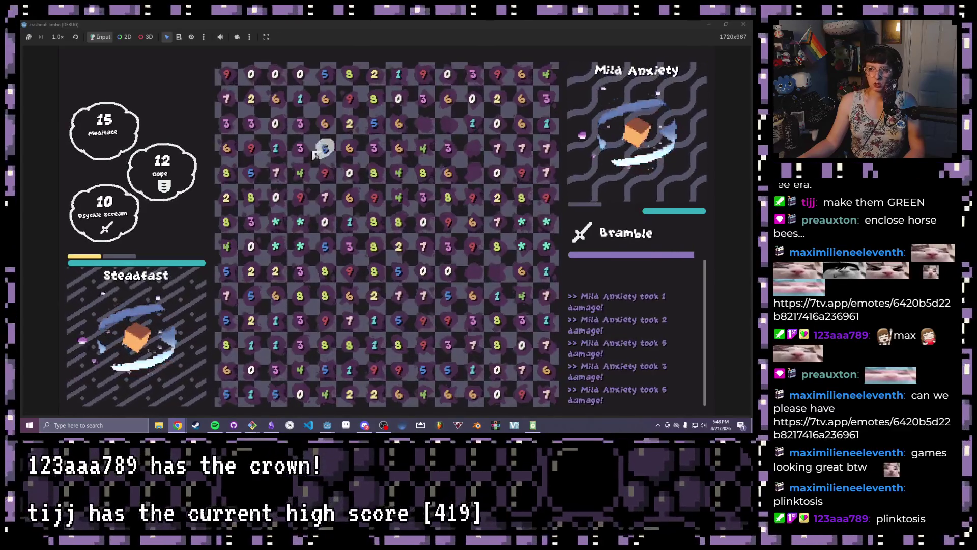
pyautogui.moveTo(301, 125); pyautogui.dragTo(301, 173)
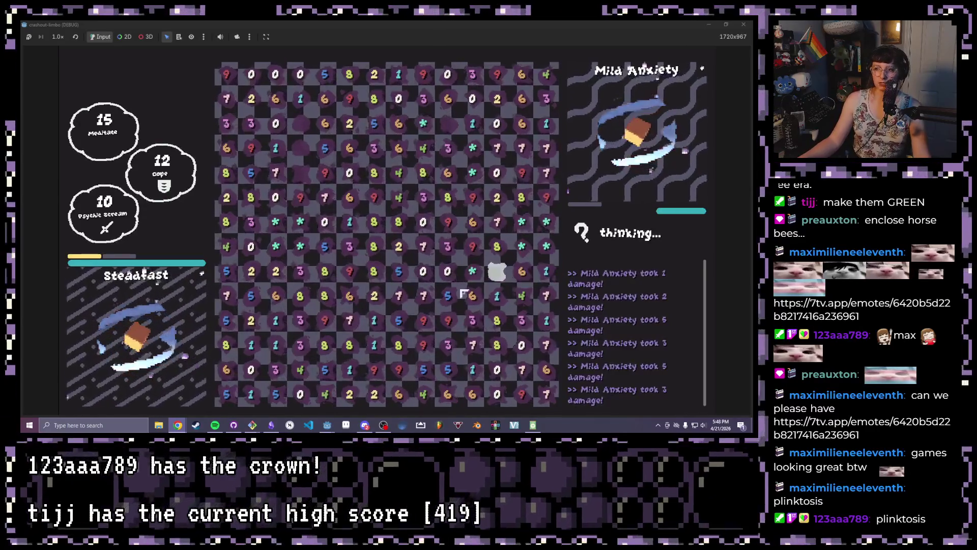
pyautogui.click(411, 178)
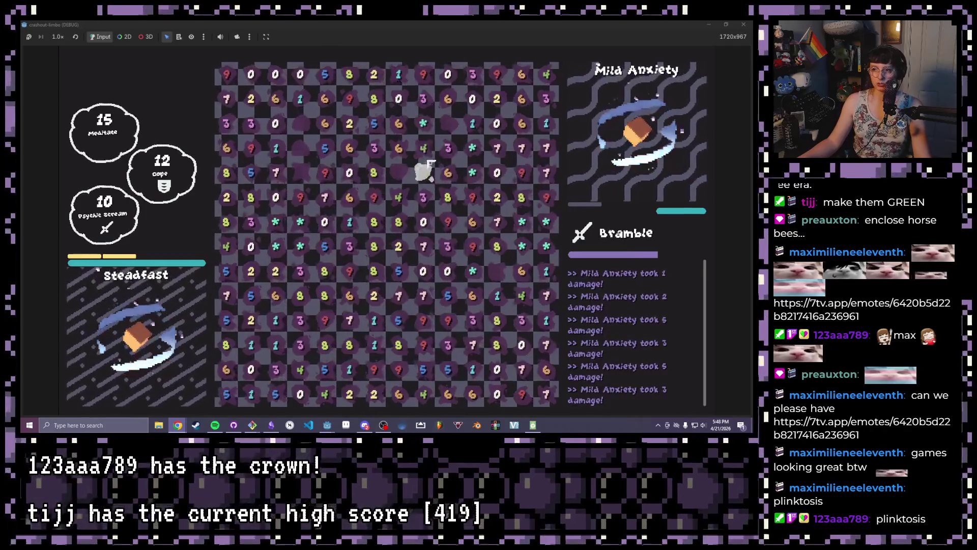
pyautogui.click(411, 148)
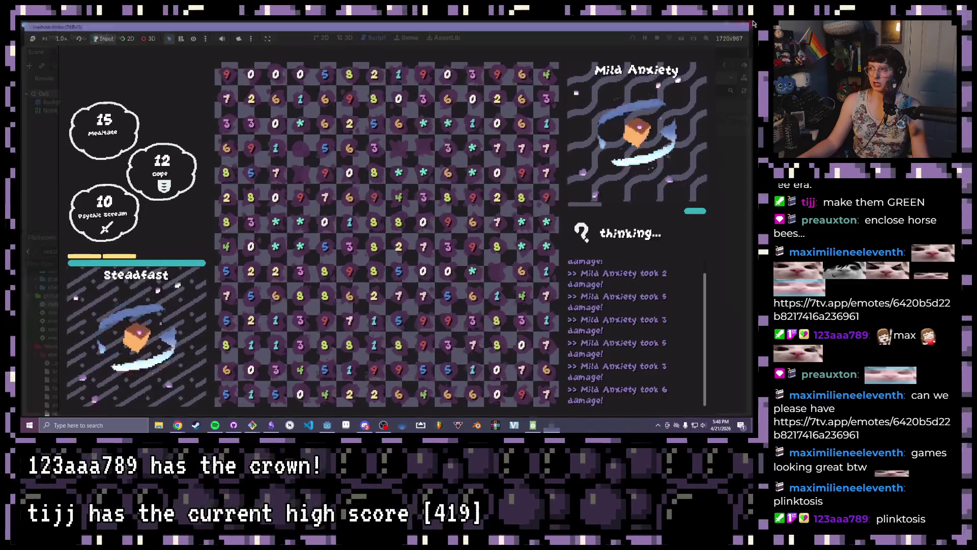
pyautogui.press('F8')
pyautogui.scroll(2, 327, 216)
# - Open number_grid.gd and review populate_cells' nested loops and cell instantiation line
pyautogui.scroll(3, 327, 216)
pyautogui.scroll(-2, 325, 218)
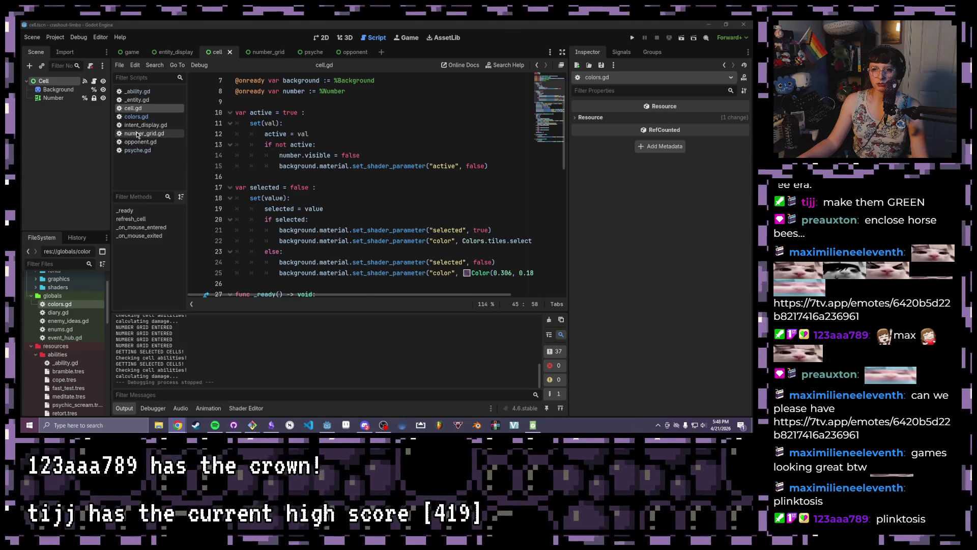
pyautogui.click(144, 133)
pyautogui.click(305, 219)
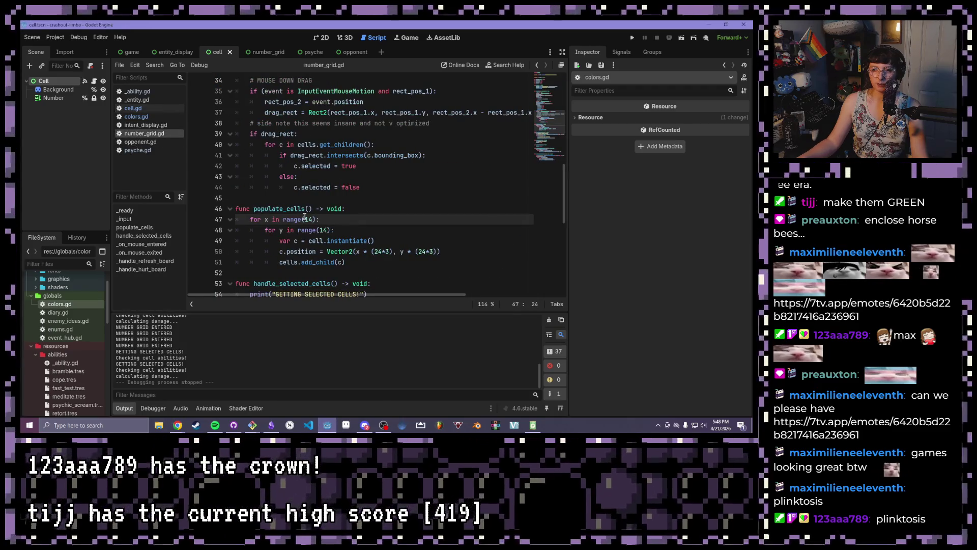
pyautogui.moveTo(244, 219)
pyautogui.mouseDown()
pyautogui.moveTo(359, 232)
pyautogui.moveTo(366, 241)
pyautogui.moveTo(306, 249)
pyautogui.moveTo(275, 241)
pyautogui.mouseUp()
pyautogui.click(357, 230)
pyautogui.click(417, 237)
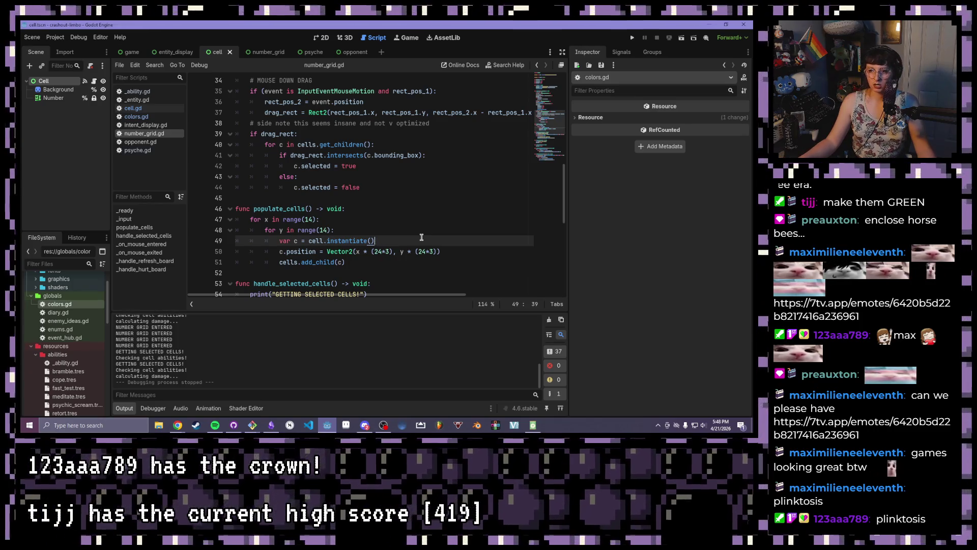
pyautogui.moveTo(422, 237); pyautogui.dragTo(272, 235)
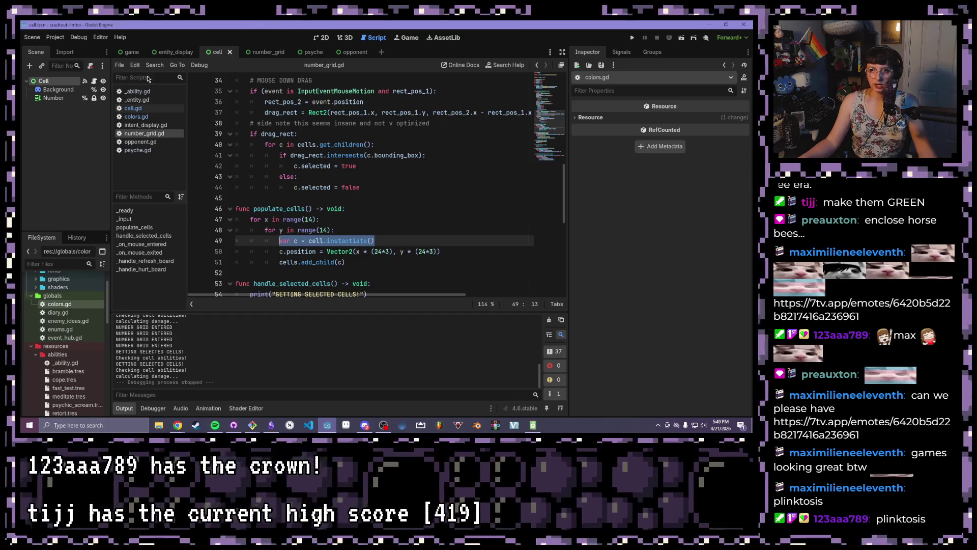
# - Review cell.gd's state variable and the active setter's not-active branch
pyautogui.click(133, 108)
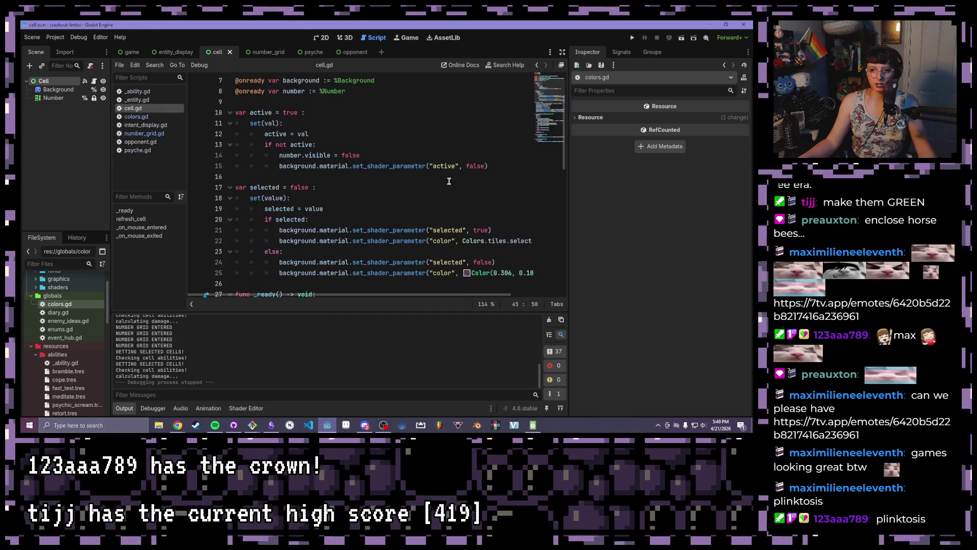
pyautogui.moveTo(391, 155)
pyautogui.mouseDown()
pyautogui.moveTo(213, 128)
pyautogui.moveTo(198, 115)
pyautogui.mouseUp()
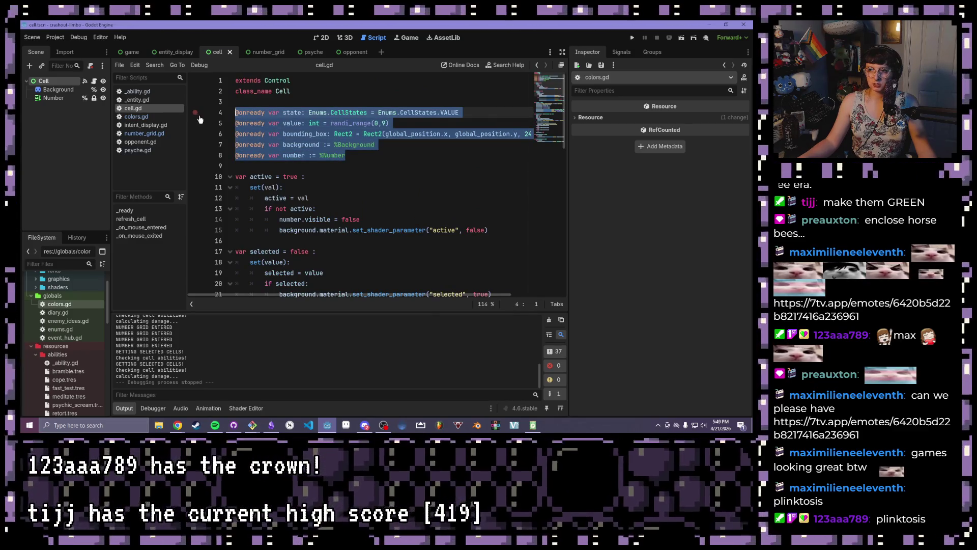
pyautogui.click(478, 120)
pyautogui.moveTo(482, 112); pyautogui.dragTo(231, 117)
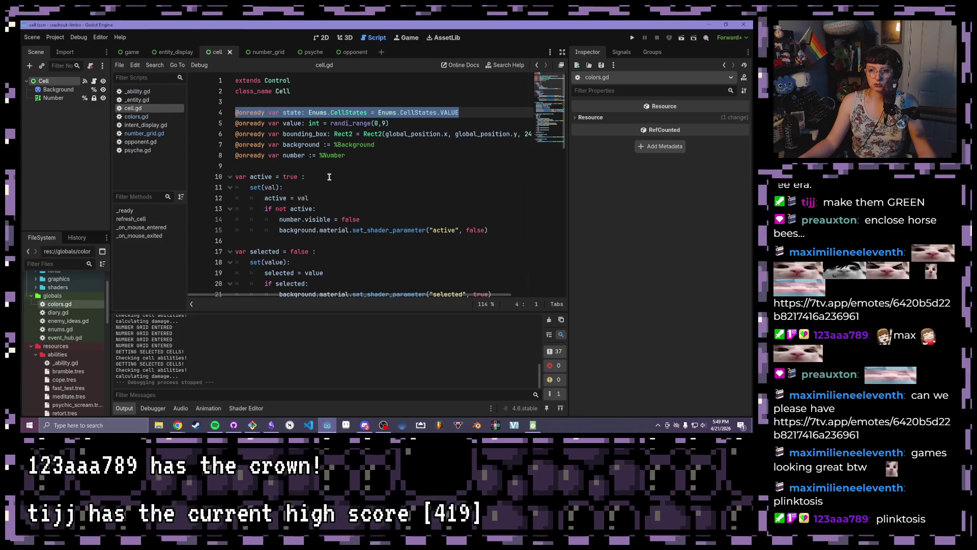
pyautogui.moveTo(504, 230)
pyautogui.mouseDown()
pyautogui.moveTo(356, 219)
pyautogui.moveTo(153, 161)
pyautogui.moveTo(157, 168)
pyautogui.mouseUp()
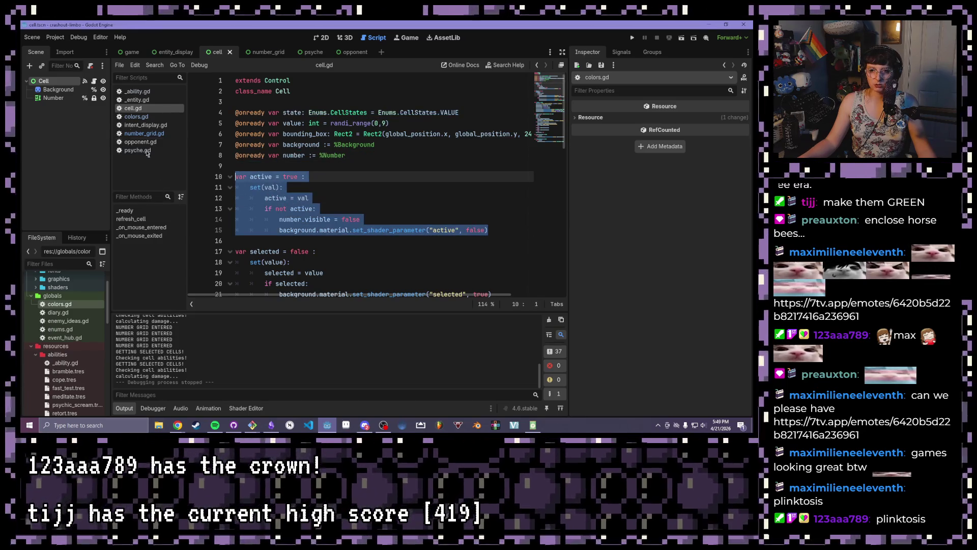
pyautogui.click(496, 251)
pyautogui.moveTo(501, 230)
pyautogui.mouseDown()
pyautogui.moveTo(357, 230)
pyautogui.moveTo(277, 212)
pyautogui.mouseUp()
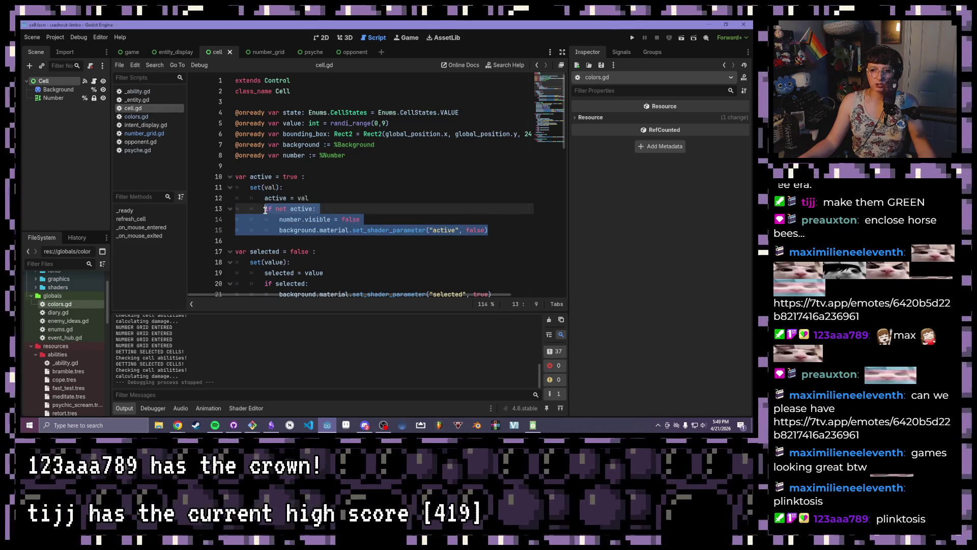
pyautogui.click(286, 230)
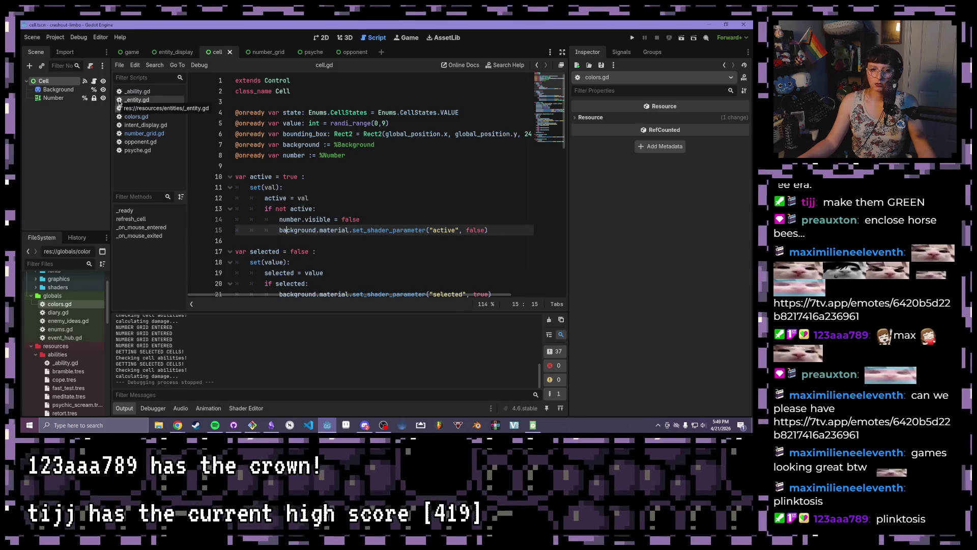
# - Back in number_grid.gd, start a new line after cell.instantiate() on line 49
pyautogui.click(146, 135)
pyautogui.click(399, 258)
pyautogui.click(368, 233)
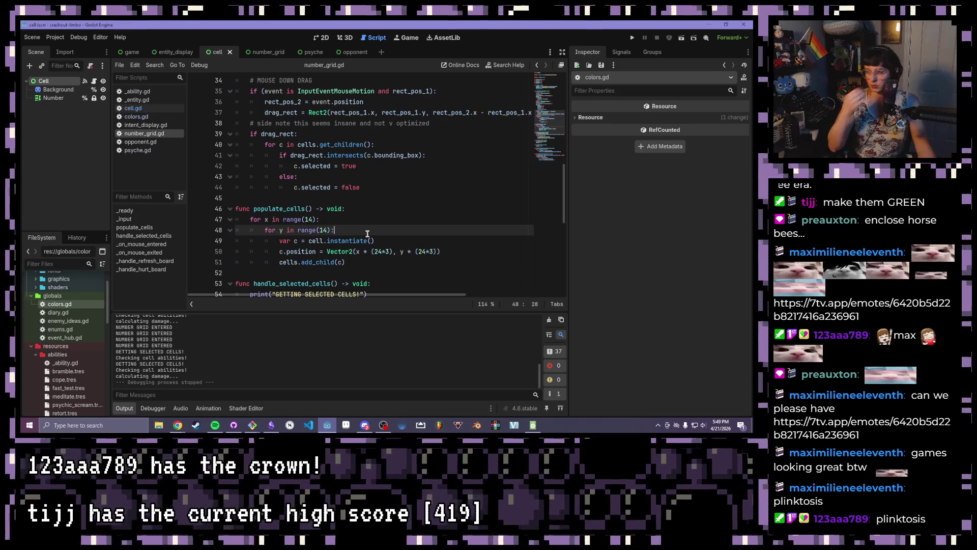
pyautogui.click(379, 239)
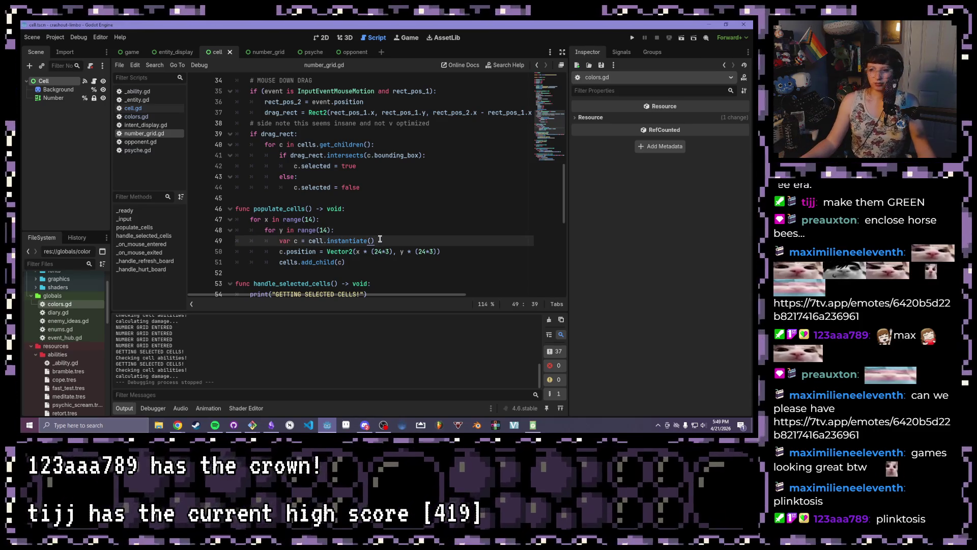
pyautogui.click(384, 225)
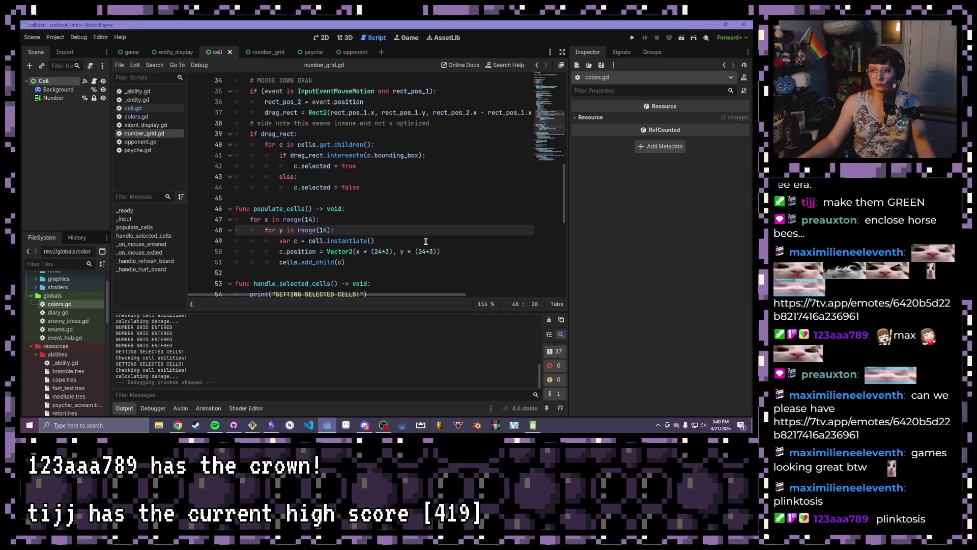
pyautogui.click(425, 241)
pyautogui.press('Return')
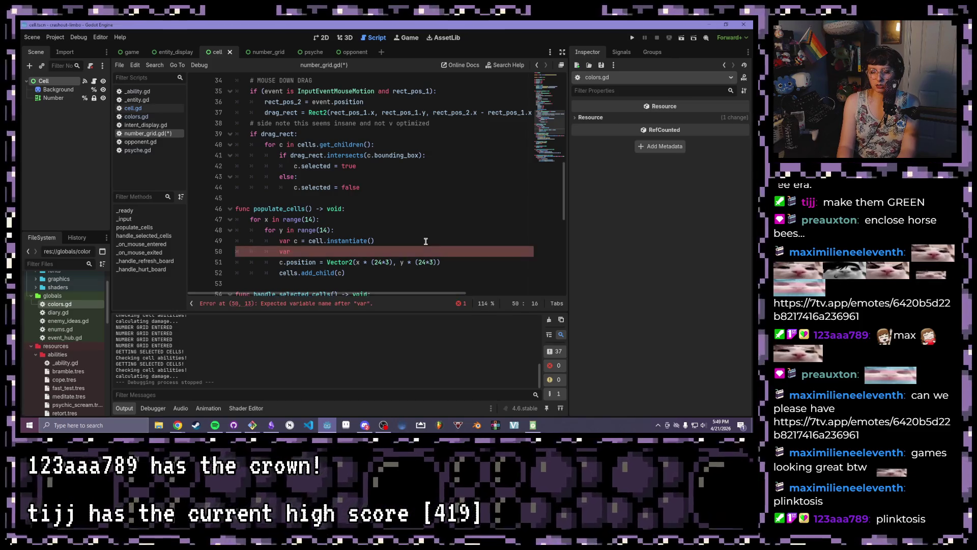
# - Write c.active = randi_range(1,6) == 1 on line 50 and run the game with F5
pyautogui.write('.active')
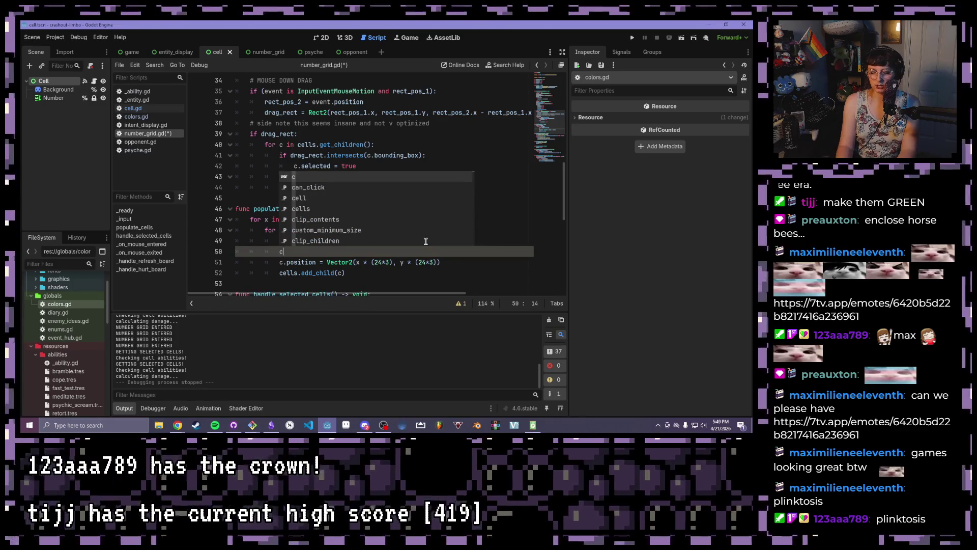
pyautogui.write(' =')
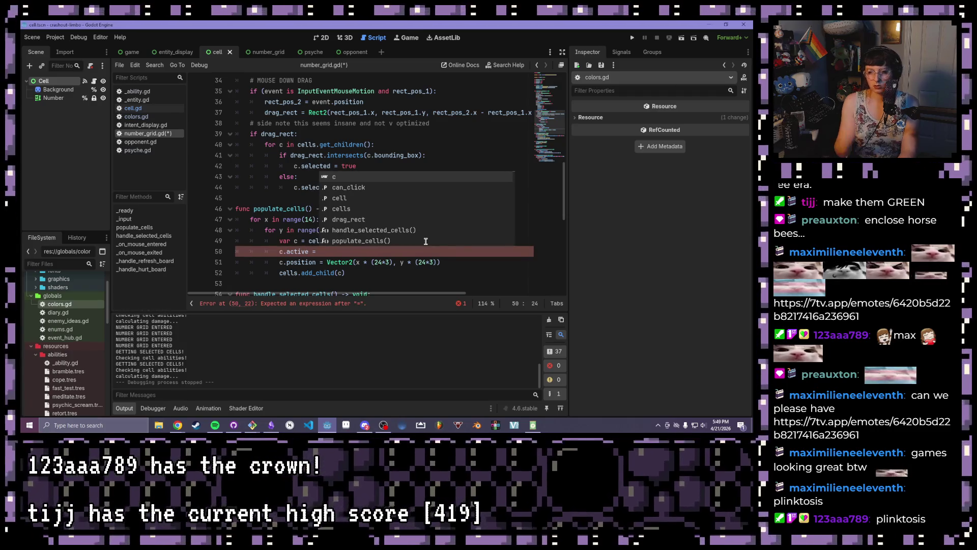
pyautogui.write(' randi(')
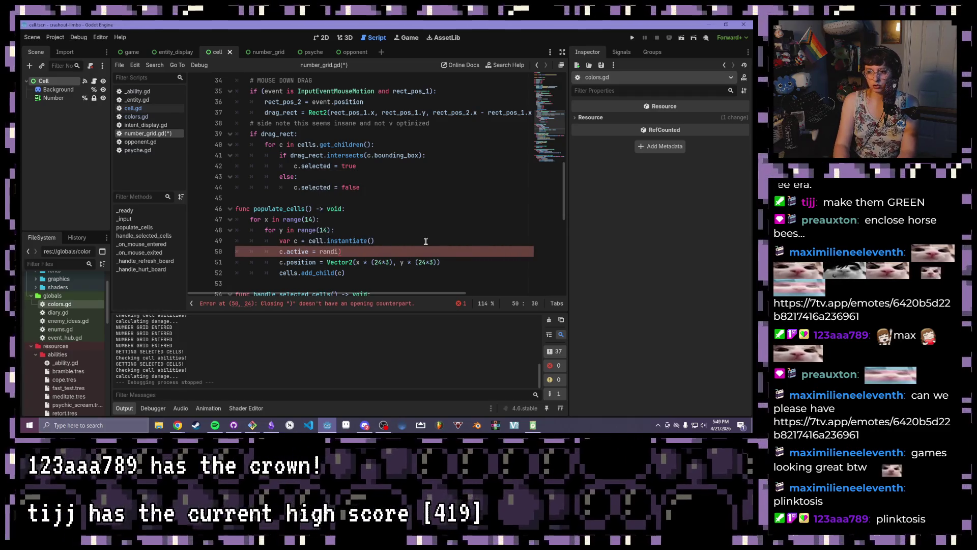
pyautogui.write('_ra')
pyautogui.write('(1,6')
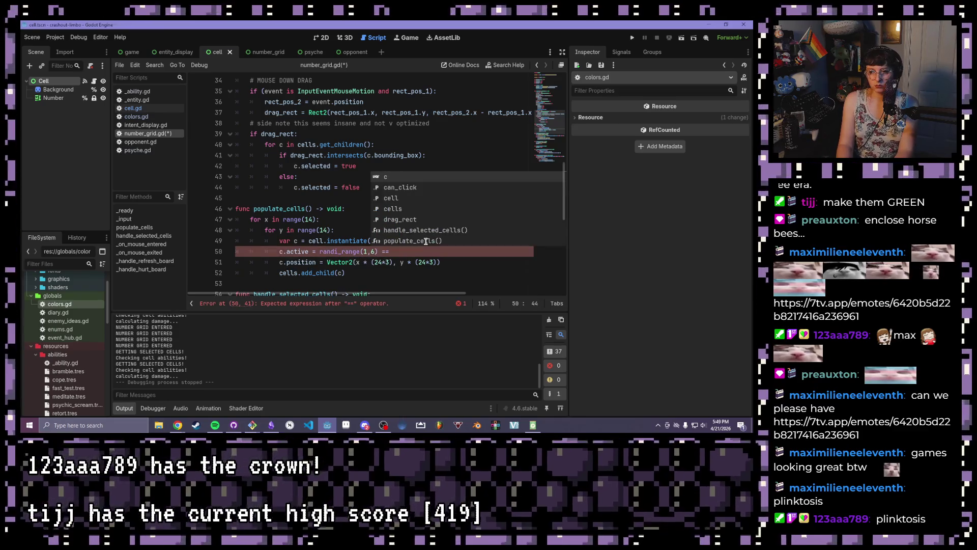
pyautogui.write('1')
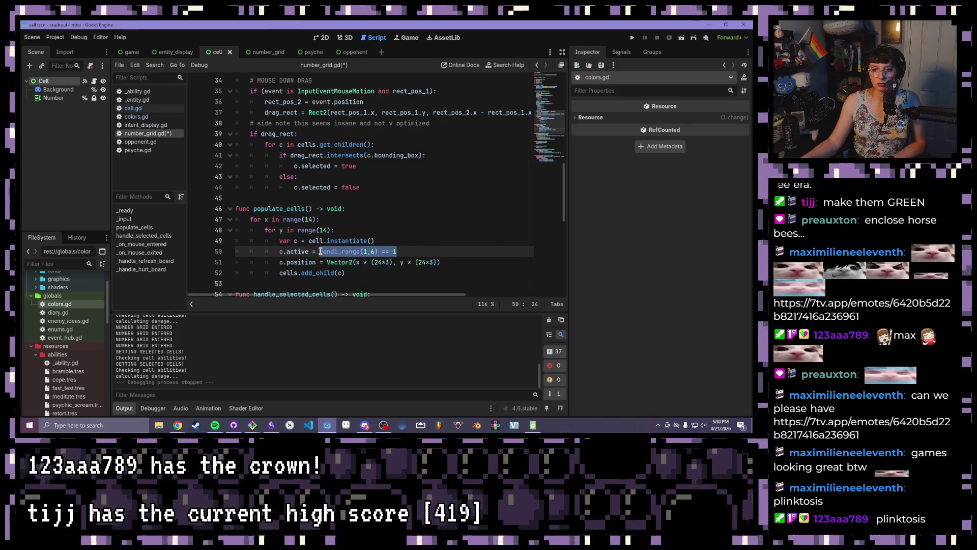
pyautogui.moveTo(321, 251)
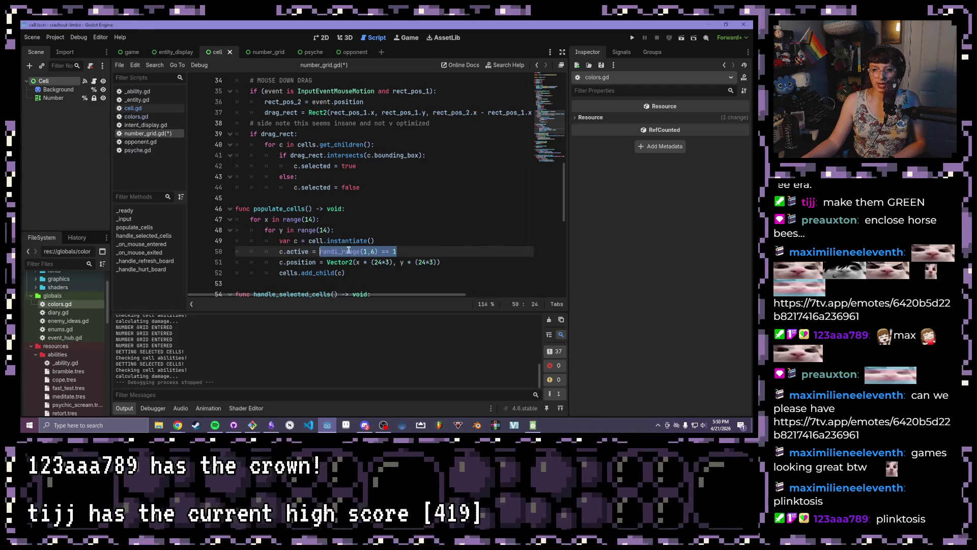
pyautogui.click(299, 251)
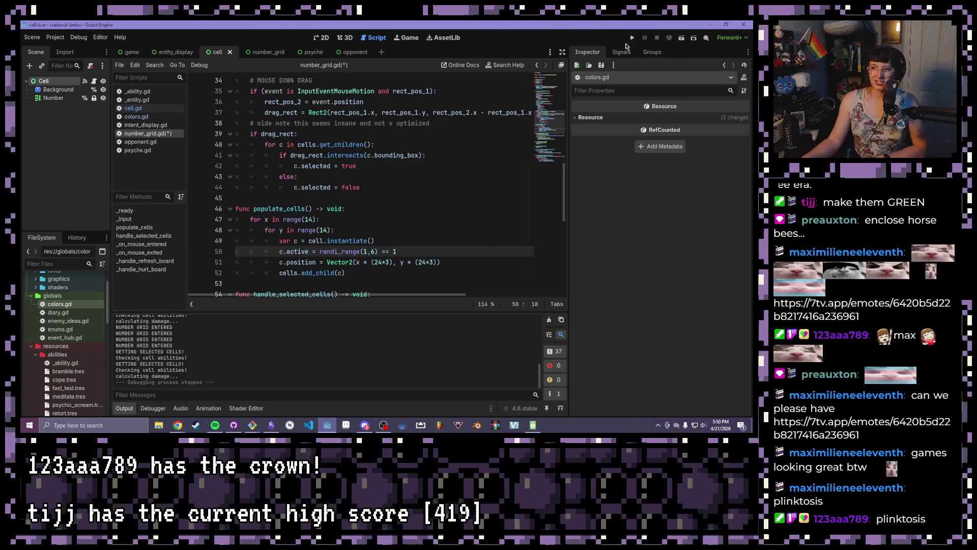
pyautogui.press('F5')
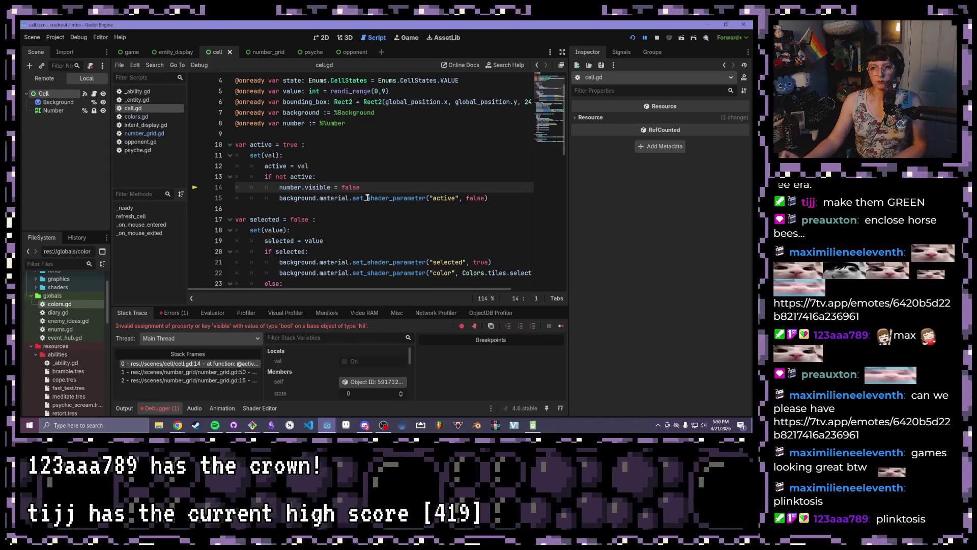
pyautogui.click(394, 185)
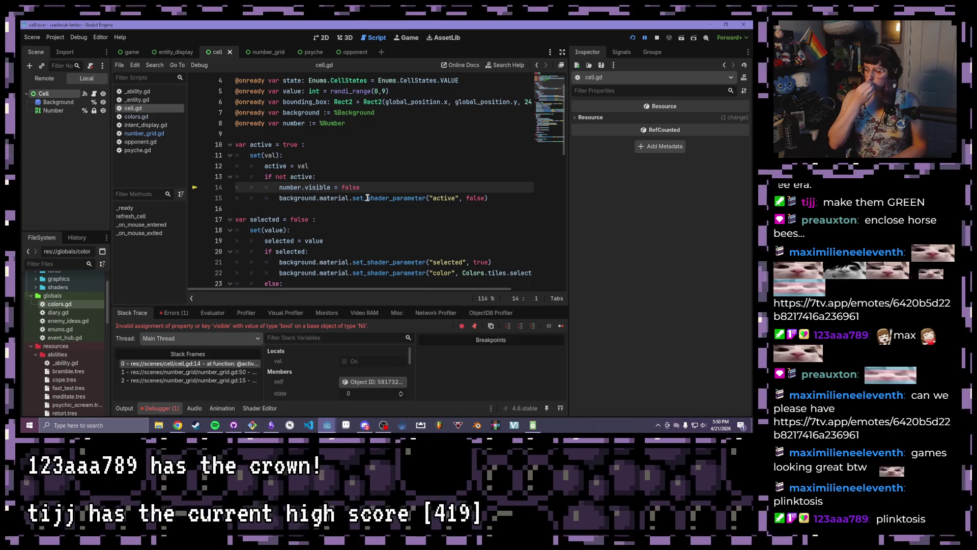
pyautogui.moveTo(393, 185); pyautogui.dragTo(250, 177)
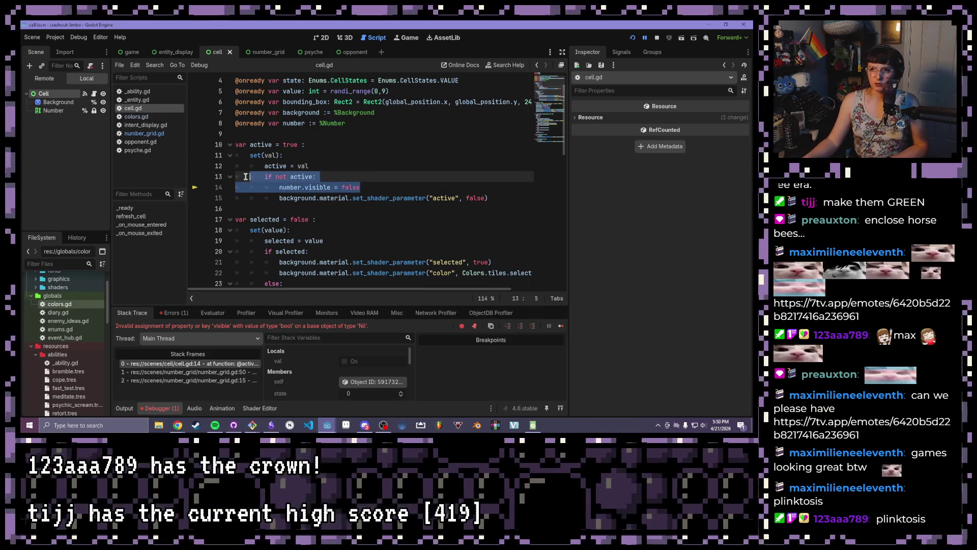
pyautogui.scroll(1, 365, 152)
pyautogui.moveTo(364, 153); pyautogui.dragTo(235, 144)
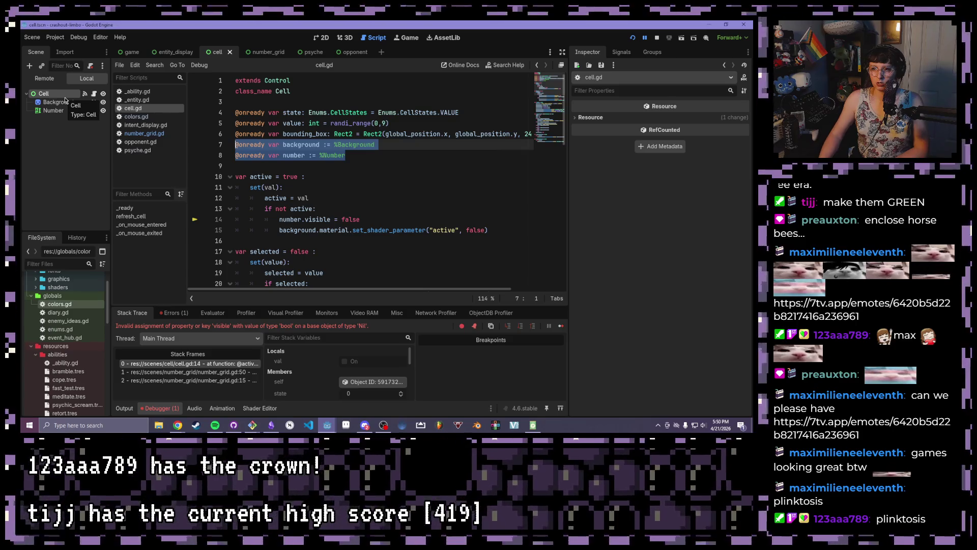
pyautogui.moveTo(504, 230); pyautogui.dragTo(223, 182)
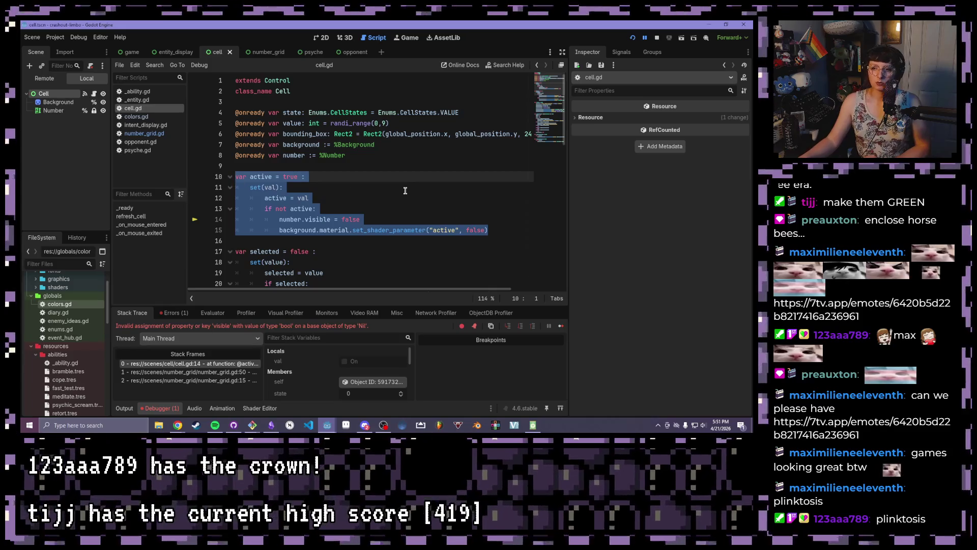
pyautogui.click(405, 190)
pyautogui.scroll(-1, 501, 196)
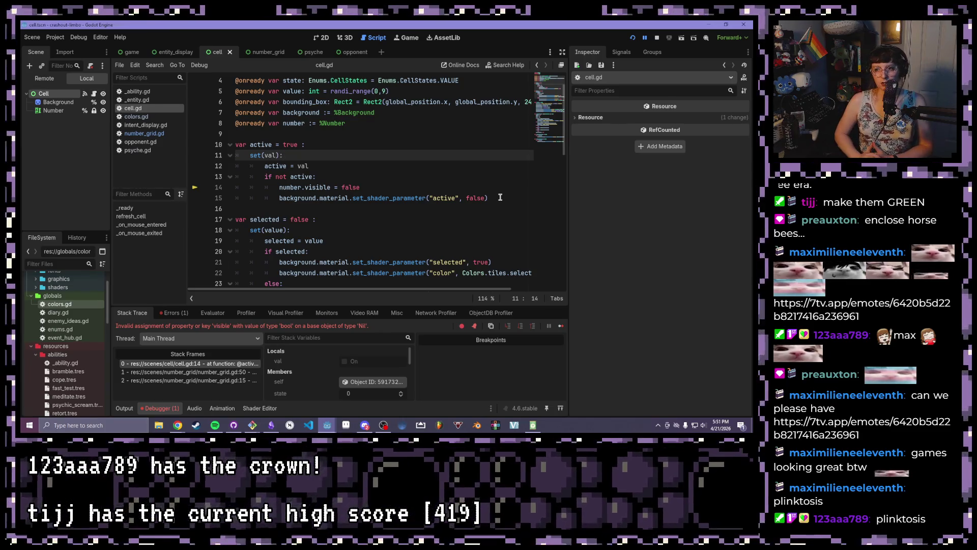
pyautogui.click(379, 114)
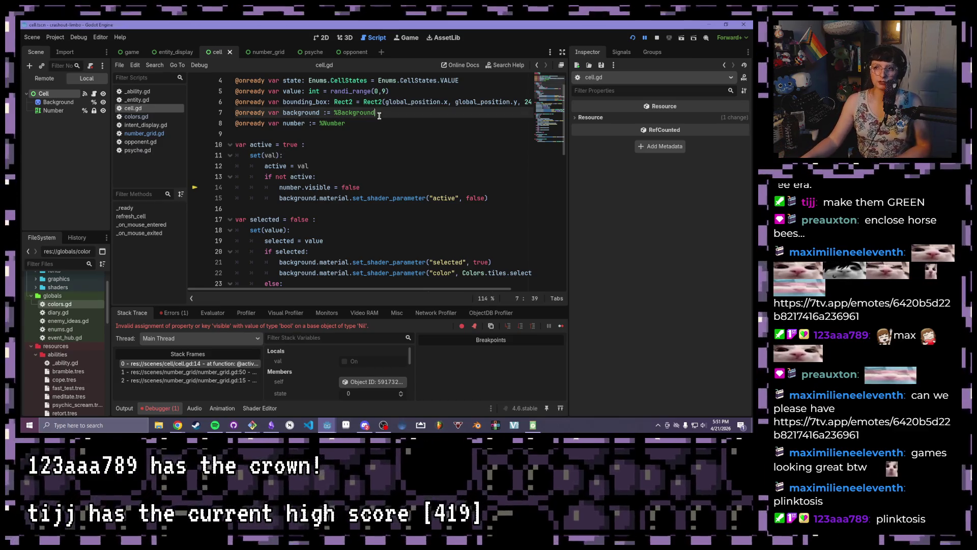
pyautogui.scroll(1, 379, 114)
pyautogui.click(365, 155)
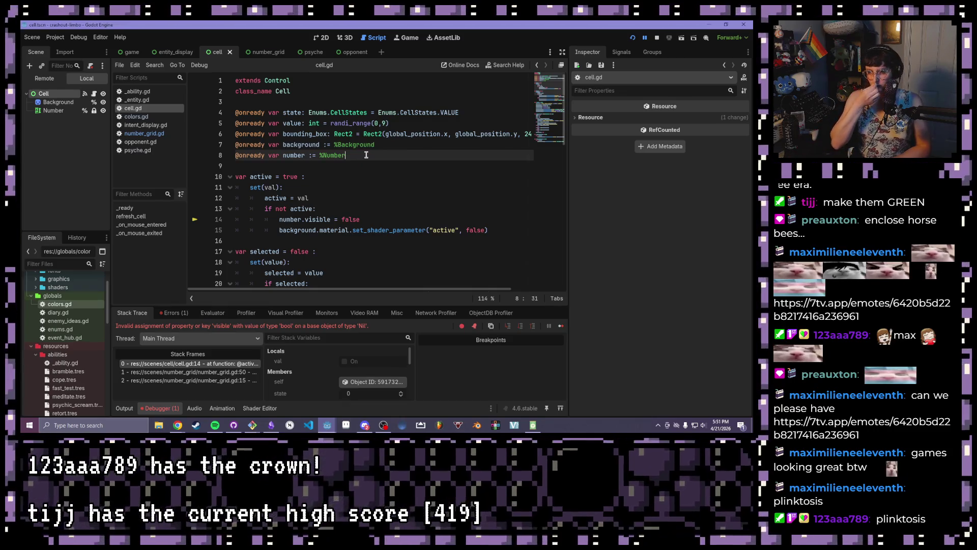
pyautogui.moveTo(488, 230); pyautogui.dragTo(209, 162)
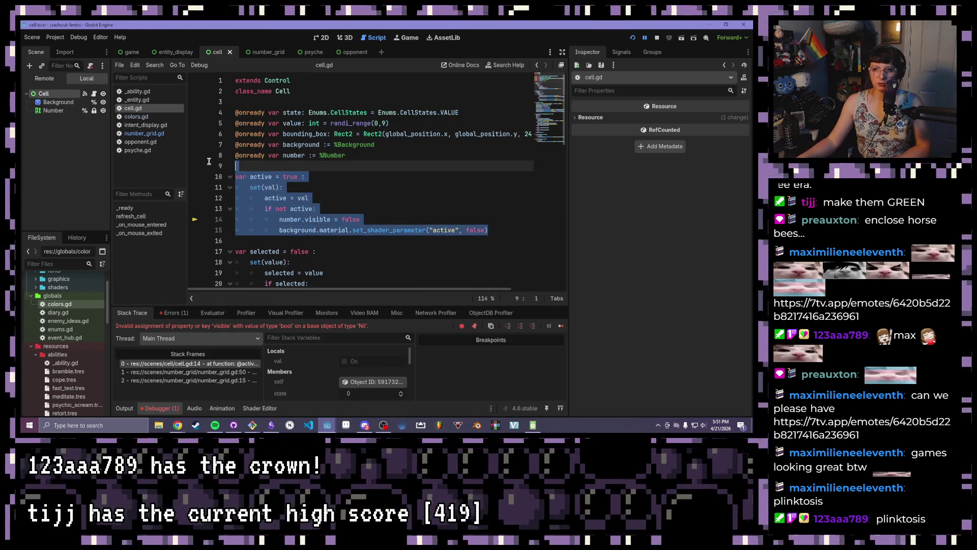
pyautogui.click(330, 190)
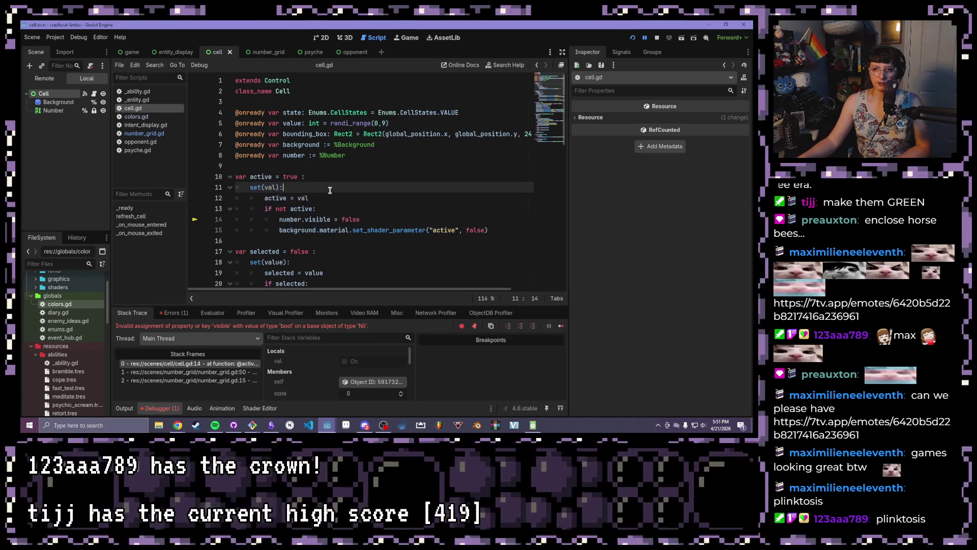
pyautogui.click(364, 151)
pyautogui.hotkey('shift', 'Home')
pyautogui.press('Down')
pyautogui.hotkey('shift', 'Up')
pyautogui.press('Down')
pyautogui.click(250, 176)
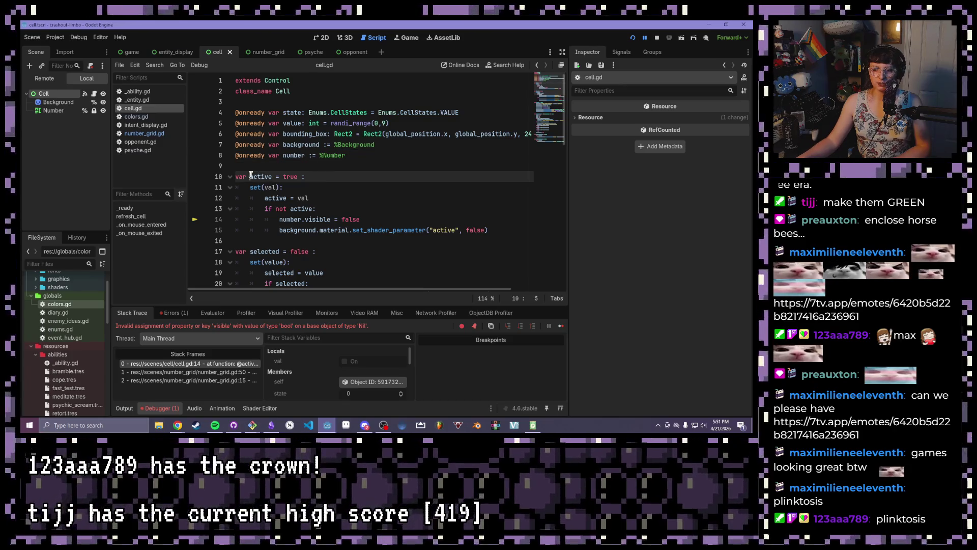
pyautogui.click(298, 198)
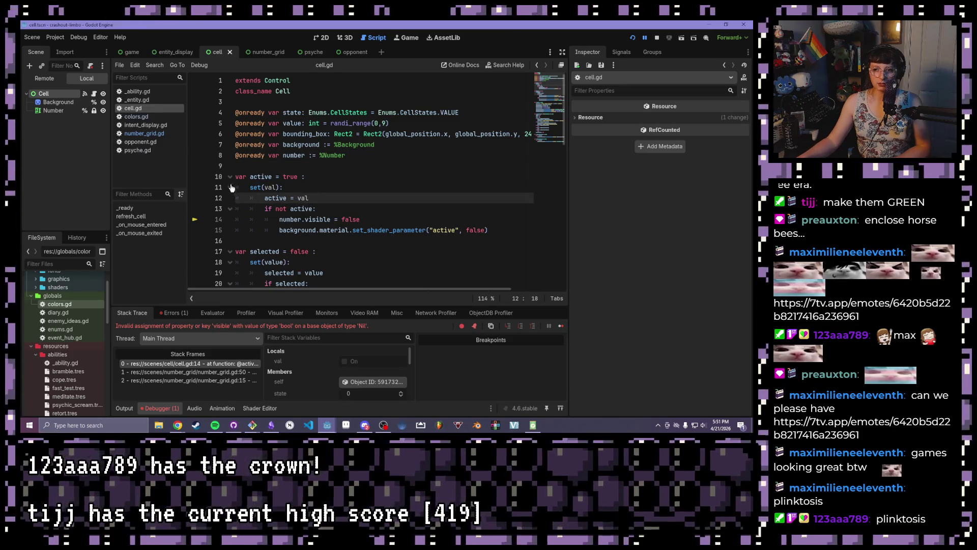
pyautogui.moveTo(249, 186)
pyautogui.mouseDown()
pyautogui.moveTo(275, 267)
pyautogui.moveTo(285, 244)
pyautogui.moveTo(491, 230)
pyautogui.mouseUp()
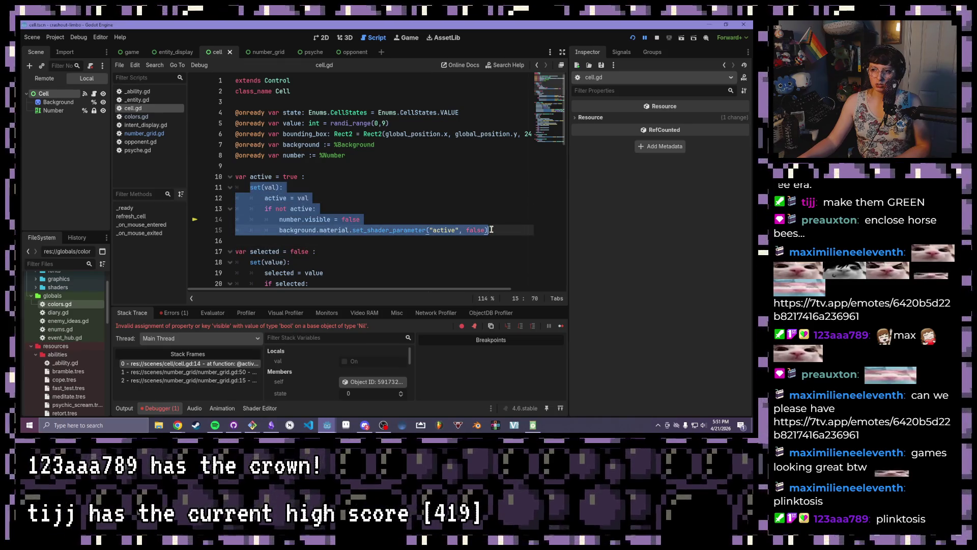
pyautogui.click(384, 151)
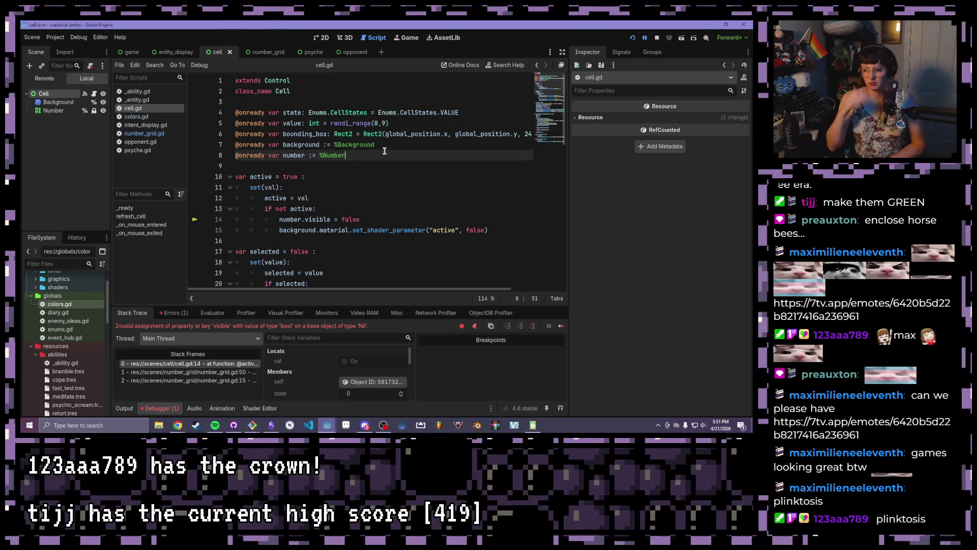
pyautogui.click(382, 148)
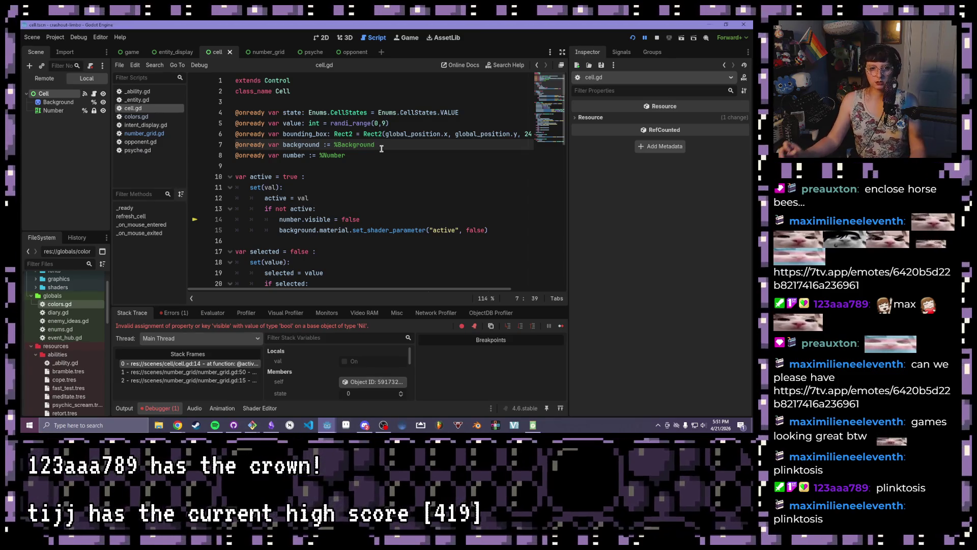
pyautogui.click(634, 36)
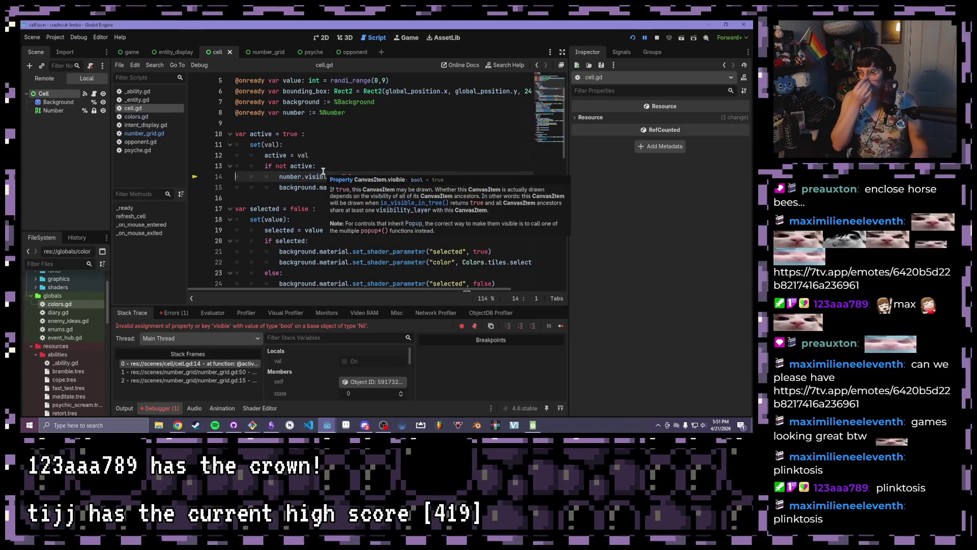
pyautogui.click(337, 160)
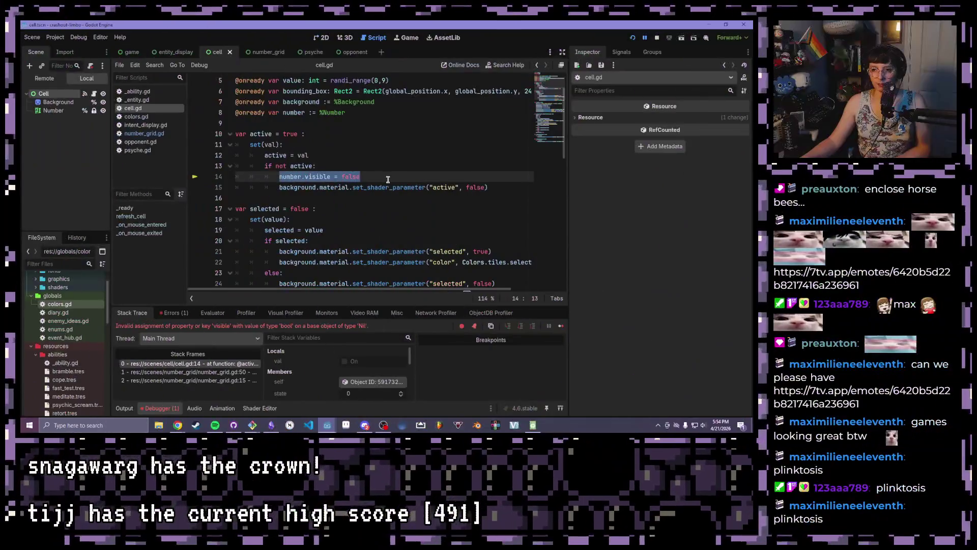
pyautogui.click(388, 178)
pyautogui.moveTo(498, 186)
pyautogui.mouseDown()
pyautogui.moveTo(356, 175)
pyautogui.moveTo(255, 145)
pyautogui.mouseUp()
pyautogui.scroll(2, 327, 261)
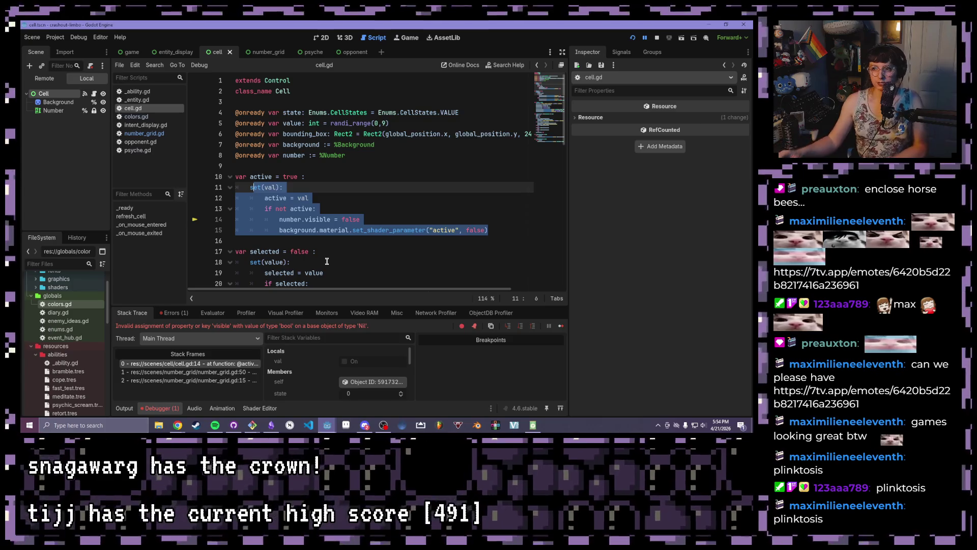
pyautogui.click(348, 173)
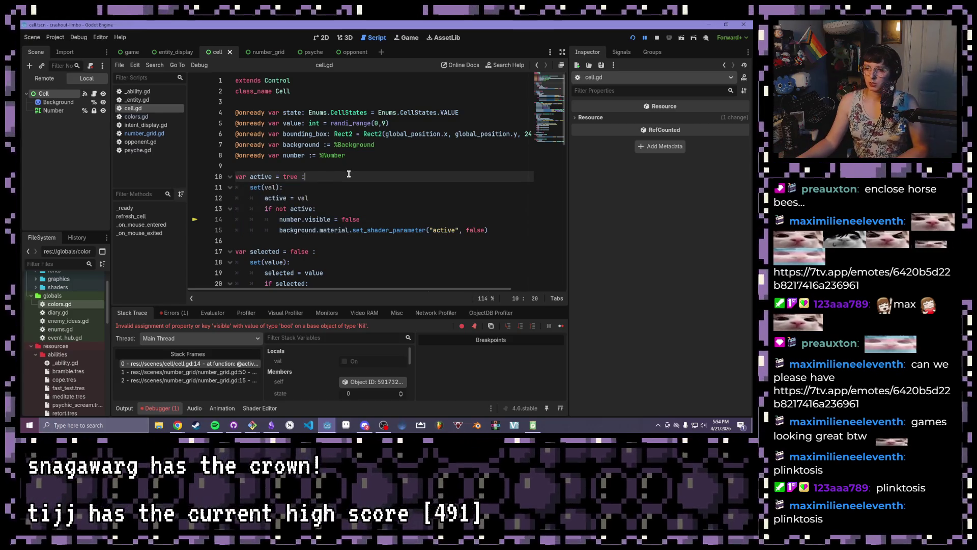
pyautogui.press('Down')
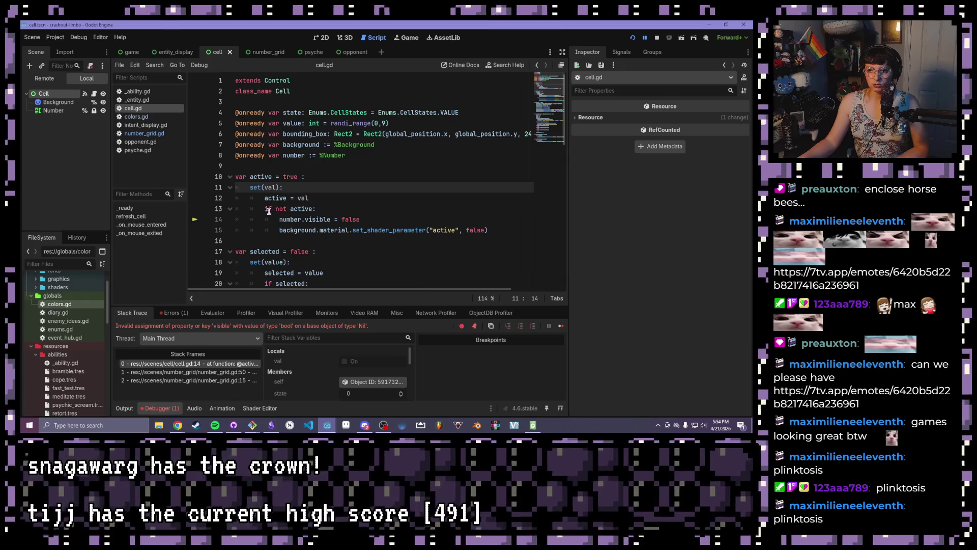
pyautogui.click(265, 208)
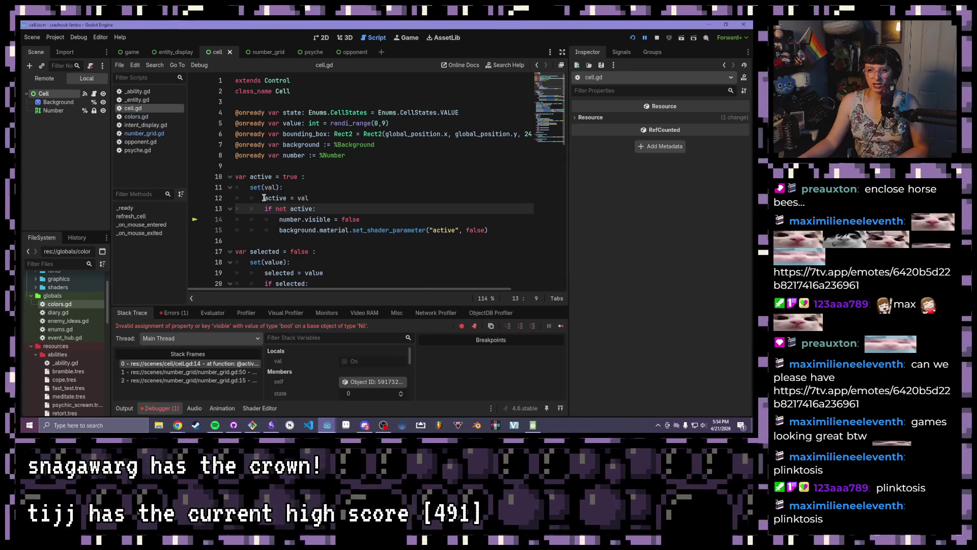
pyautogui.hotkey('shift', 'Down')
pyautogui.hotkey('shift', 'Down')
pyautogui.hotkey('shift', 'Down')
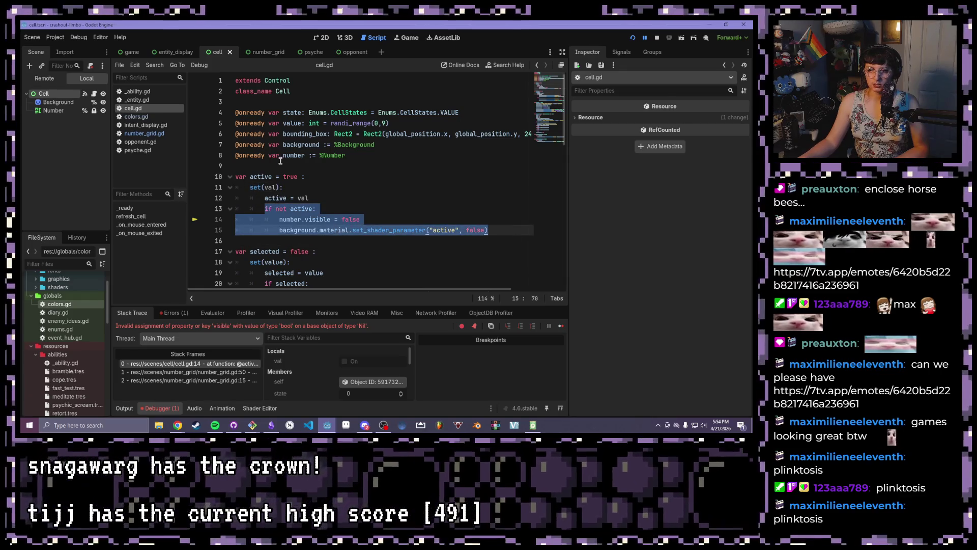
pyautogui.moveTo(250, 187)
pyautogui.mouseDown()
pyautogui.moveTo(294, 195)
pyautogui.moveTo(301, 175)
pyautogui.moveTo(239, 167)
pyautogui.moveTo(250, 178)
pyautogui.mouseUp()
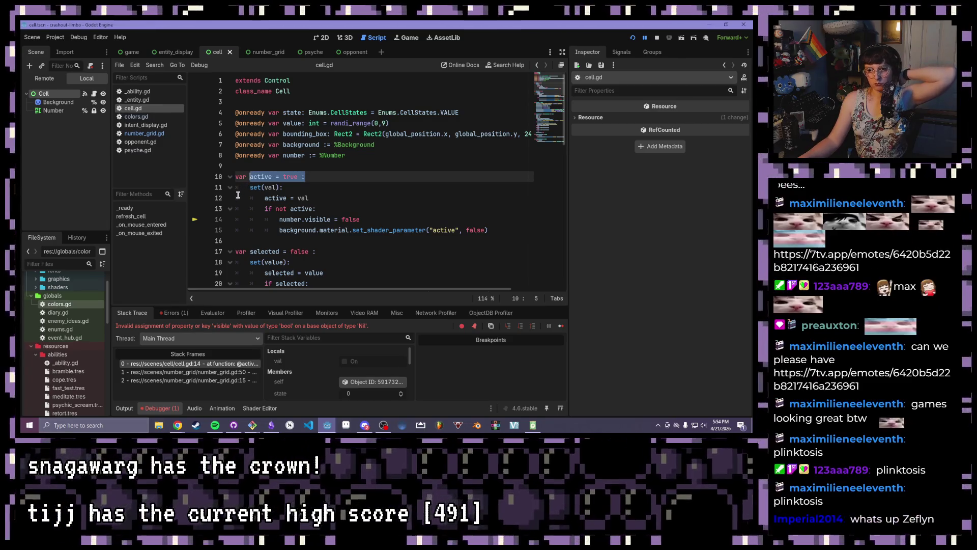
pyautogui.click(379, 181)
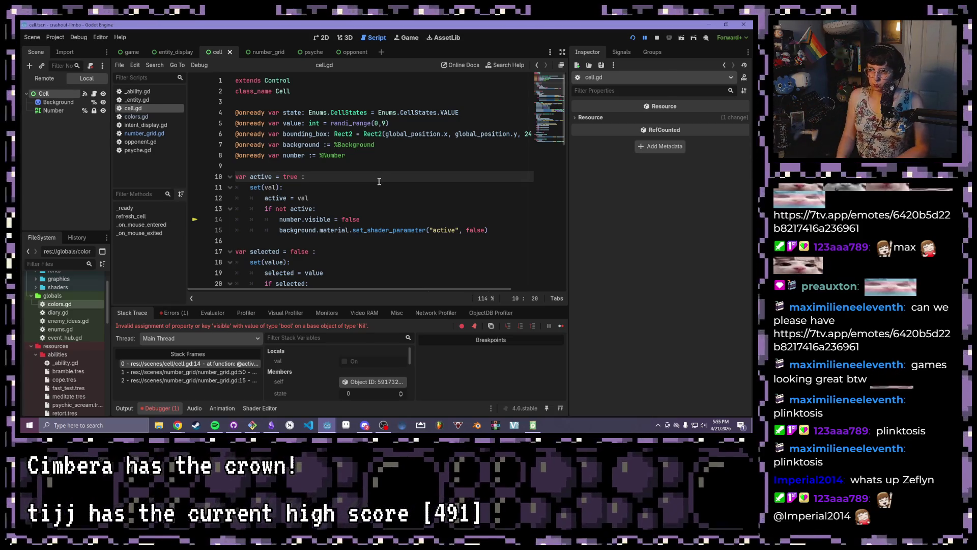
pyautogui.scroll(-1, 378, 181)
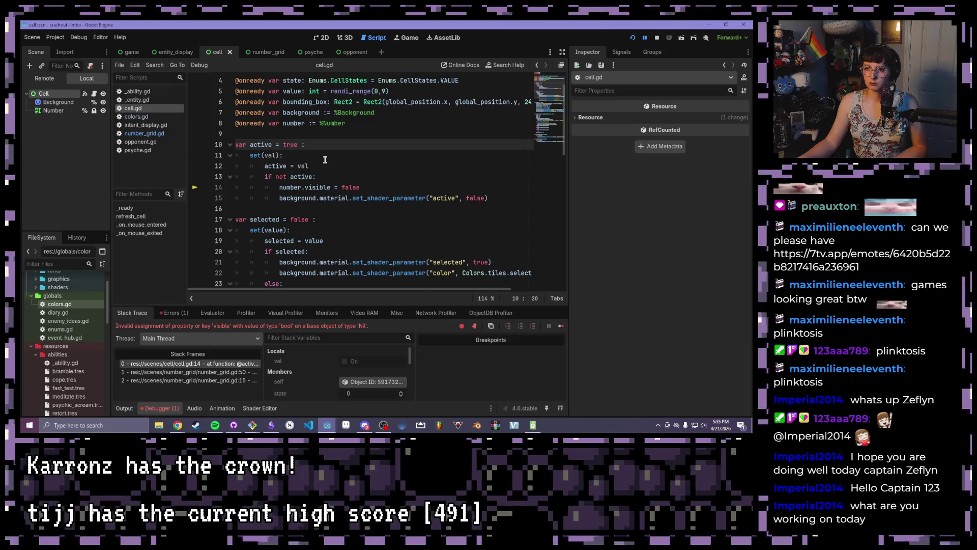
pyautogui.scroll(-3, 325, 160)
pyautogui.scroll(3, 324, 160)
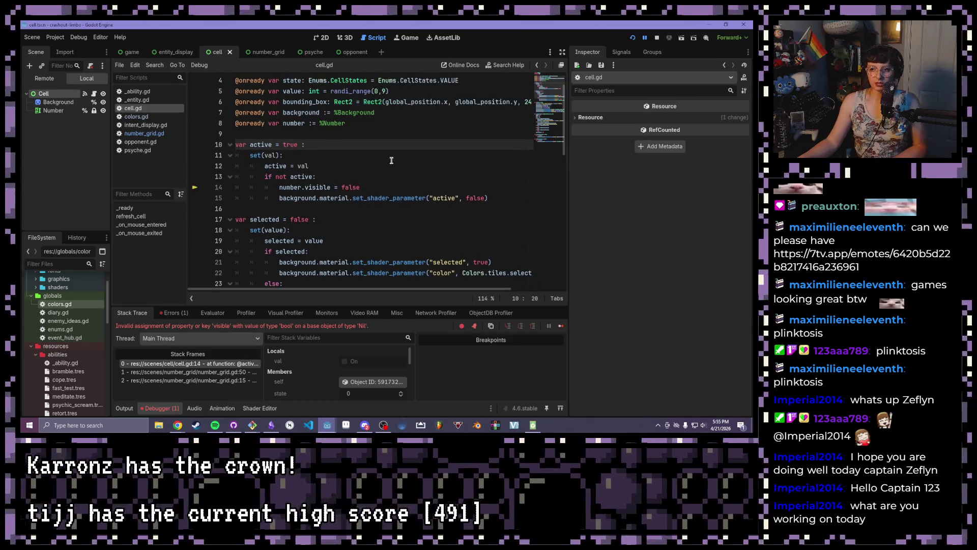
pyautogui.click(499, 199)
pyautogui.click(356, 167)
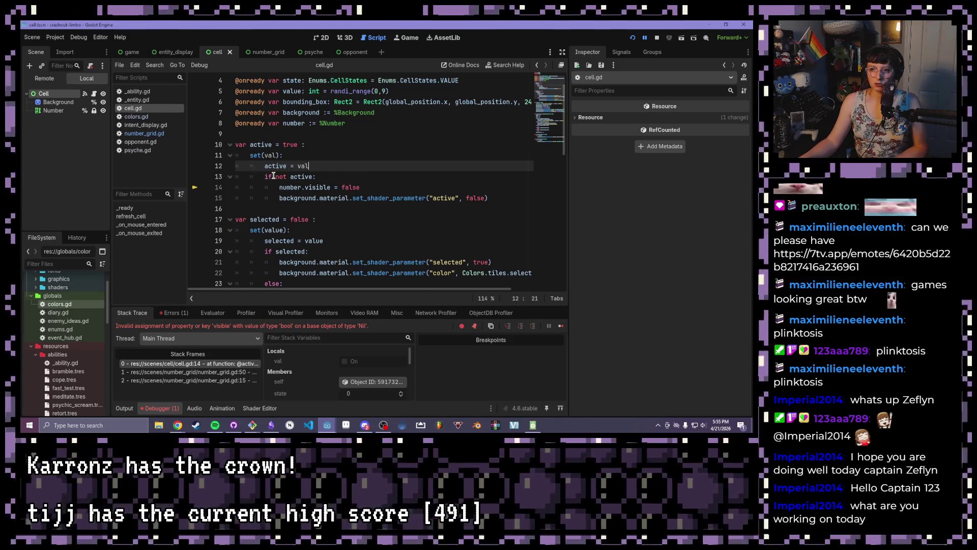
pyautogui.moveTo(259, 176)
pyautogui.mouseDown()
pyautogui.moveTo(488, 220)
pyautogui.moveTo(497, 199)
pyautogui.mouseUp()
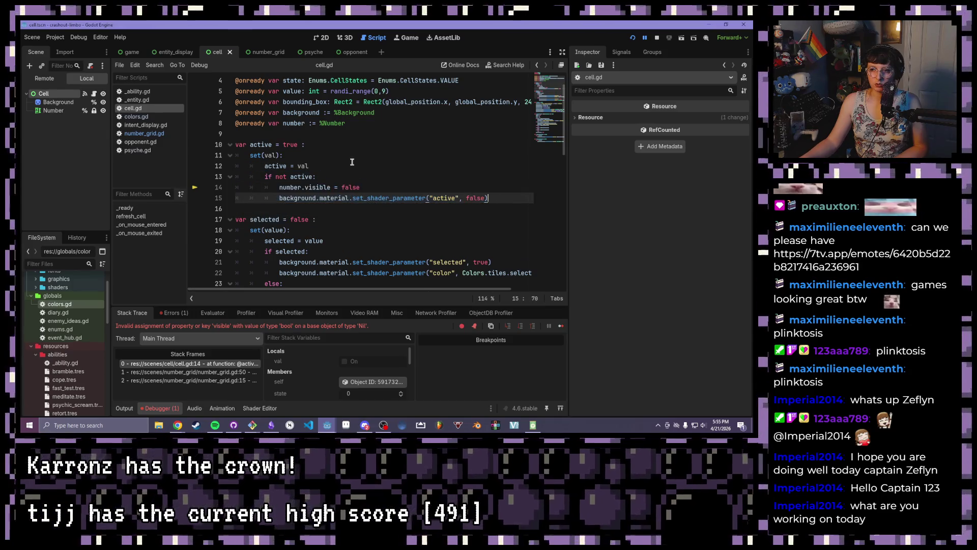
pyautogui.click(365, 125)
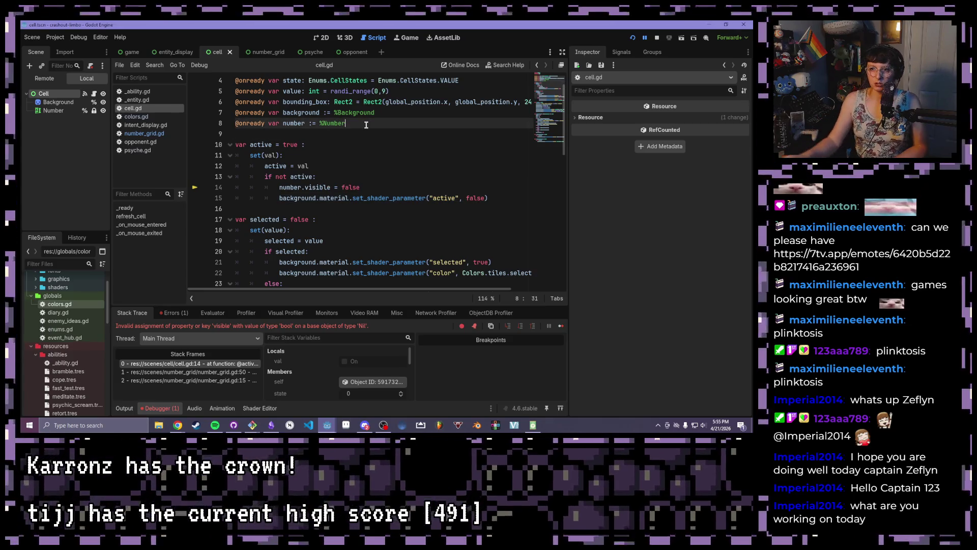
pyautogui.scroll(2, 366, 125)
pyautogui.click(236, 178)
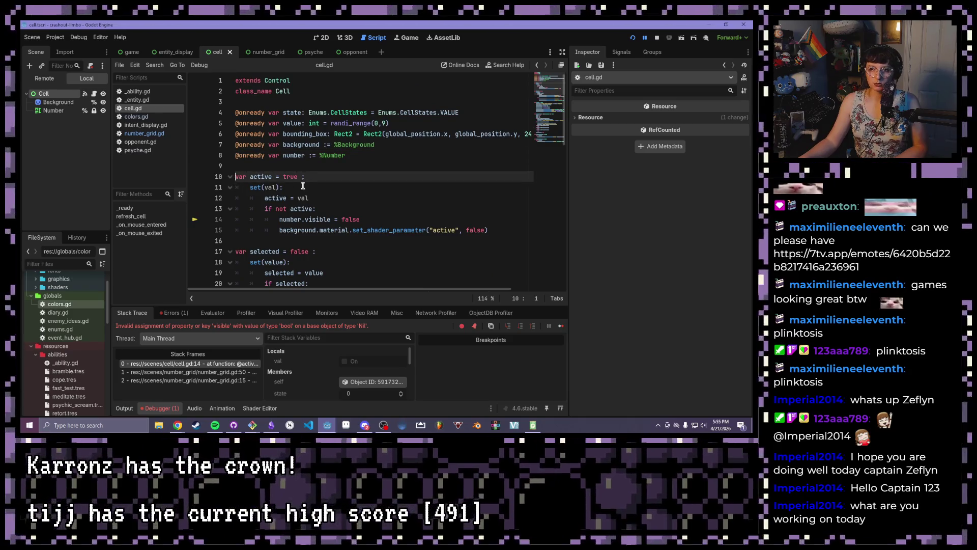
pyautogui.write('@onready')
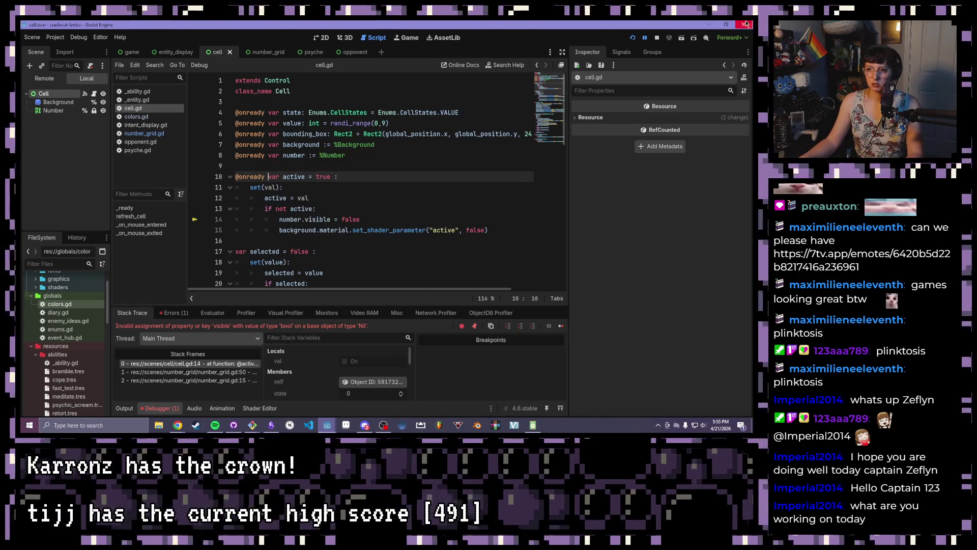
pyautogui.click(631, 40)
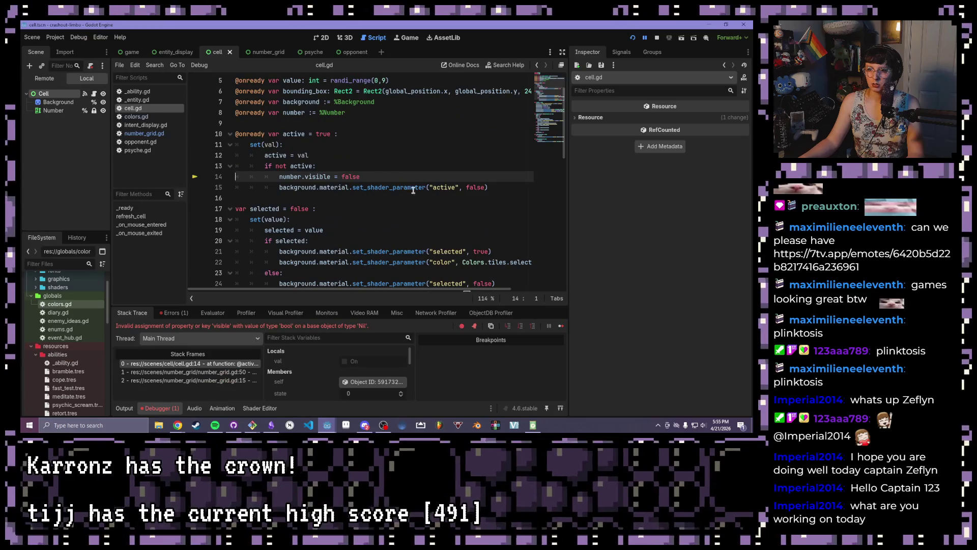
pyautogui.click(384, 170)
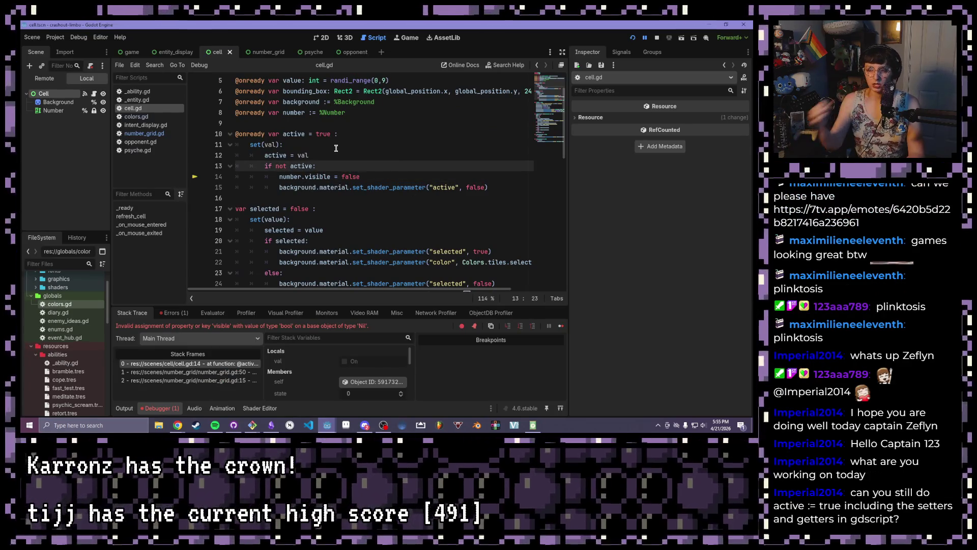
pyautogui.moveTo(490, 188); pyautogui.dragTo(264, 169)
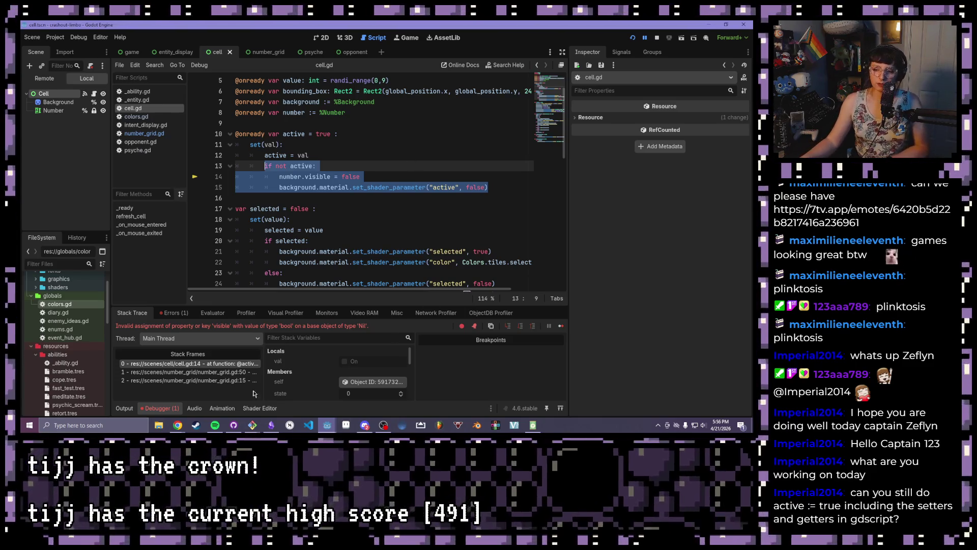
pyautogui.click(278, 427)
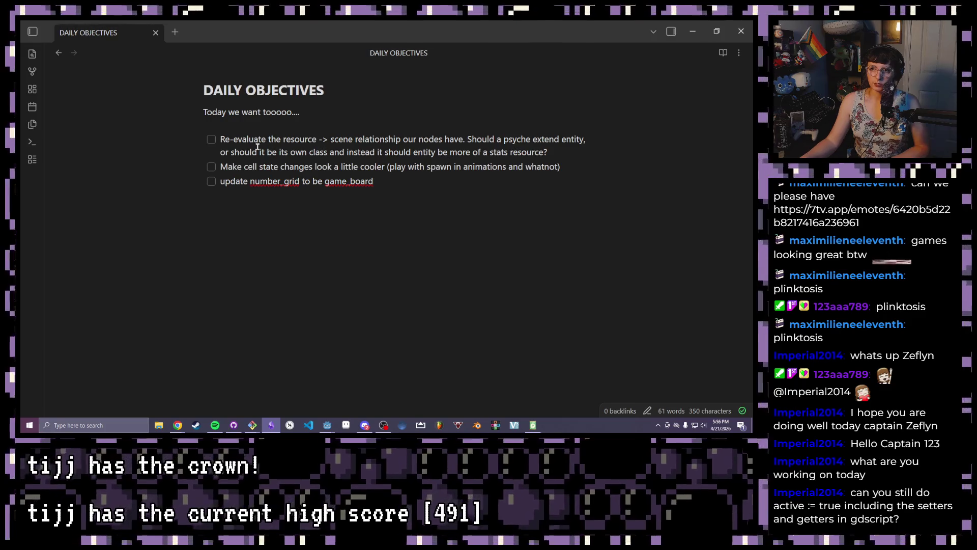
# - Add a third DAILY OBJECTIVES to-do, 'update number_grid to be game_board', then return to Godot
pyautogui.moveTo(582, 161); pyautogui.dragTo(231, 163)
pyautogui.click(404, 191)
pyautogui.moveTo(395, 183); pyautogui.dragTo(223, 168)
pyautogui.click(415, 181)
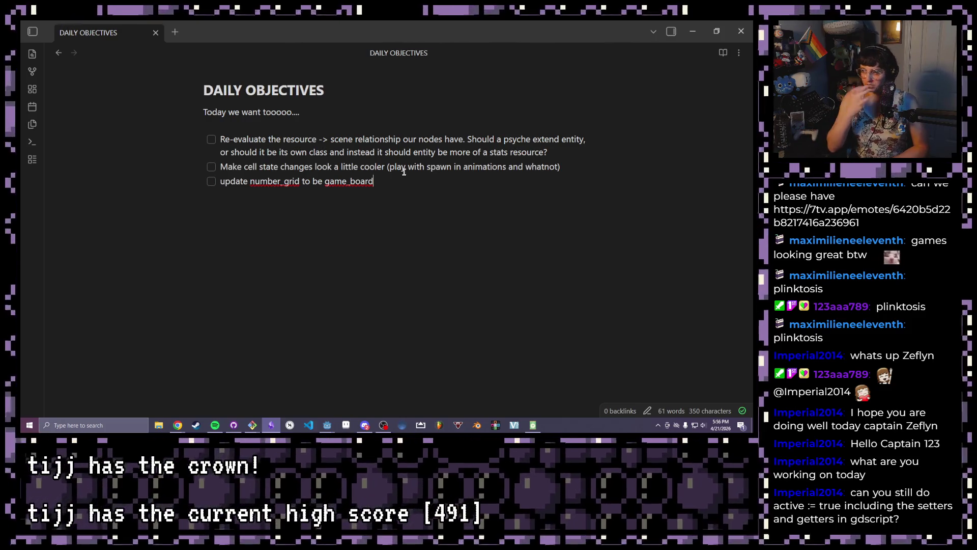
pyautogui.moveTo(247, 139)
pyautogui.mouseDown()
pyautogui.moveTo(543, 135)
pyautogui.moveTo(550, 152)
pyautogui.moveTo(513, 136)
pyautogui.moveTo(284, 141)
pyautogui.mouseUp()
pyautogui.click(565, 152)
pyautogui.click(284, 141)
pyautogui.moveTo(586, 167)
pyautogui.mouseDown()
pyautogui.moveTo(250, 153)
pyautogui.moveTo(219, 166)
pyautogui.mouseUp()
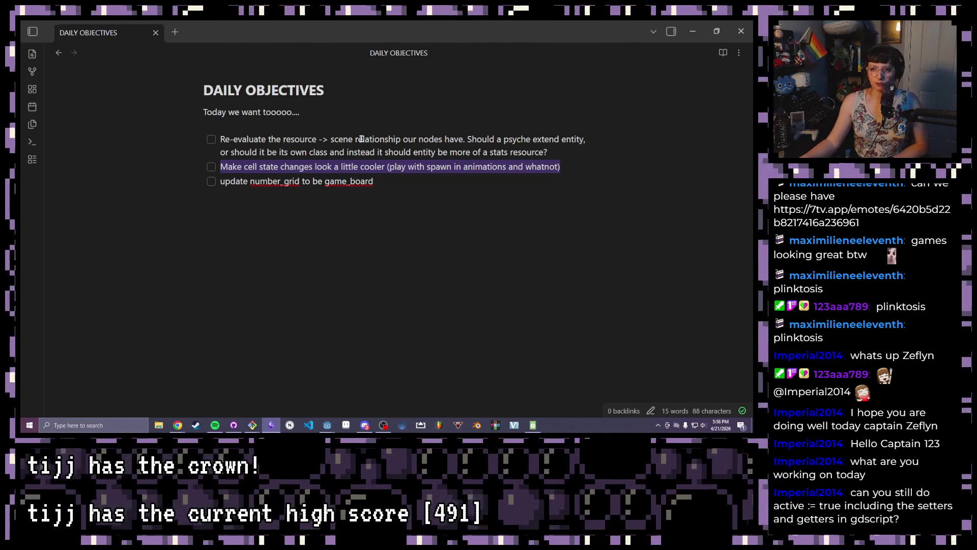
pyautogui.click(400, 189)
pyautogui.moveTo(399, 190); pyautogui.dragTo(224, 183)
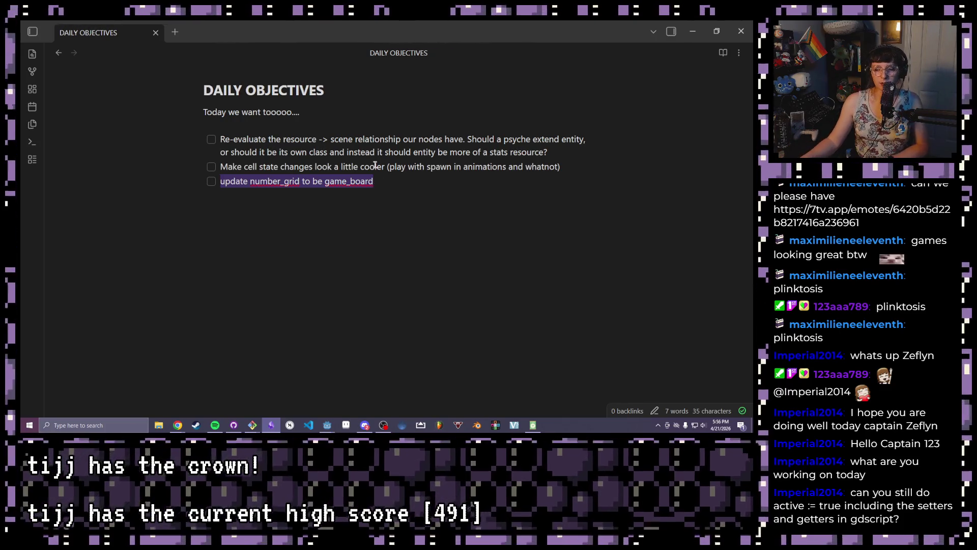
pyautogui.moveTo(327, 425)
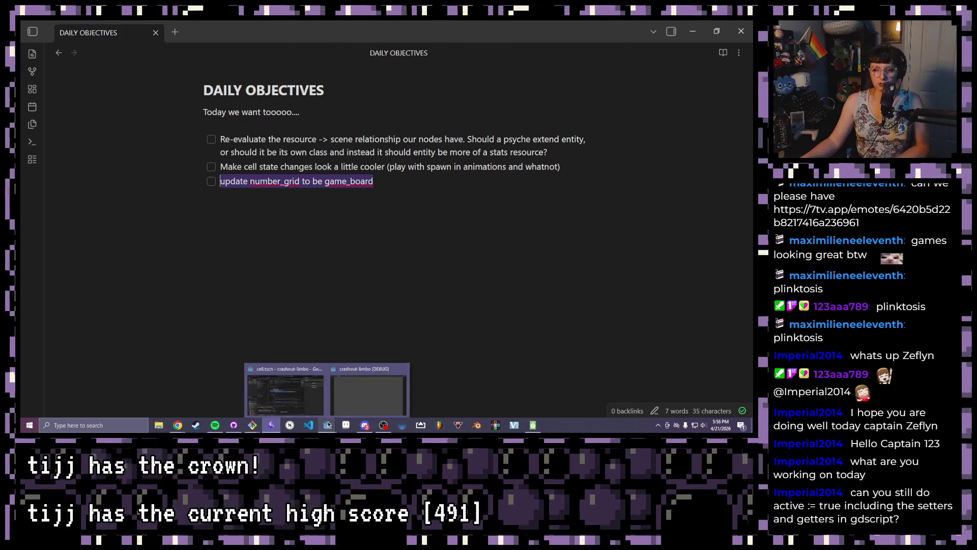
pyautogui.click(282, 392)
# - Review the bounding_box, background and number declarations near the top of cell.gd
pyautogui.click(324, 145)
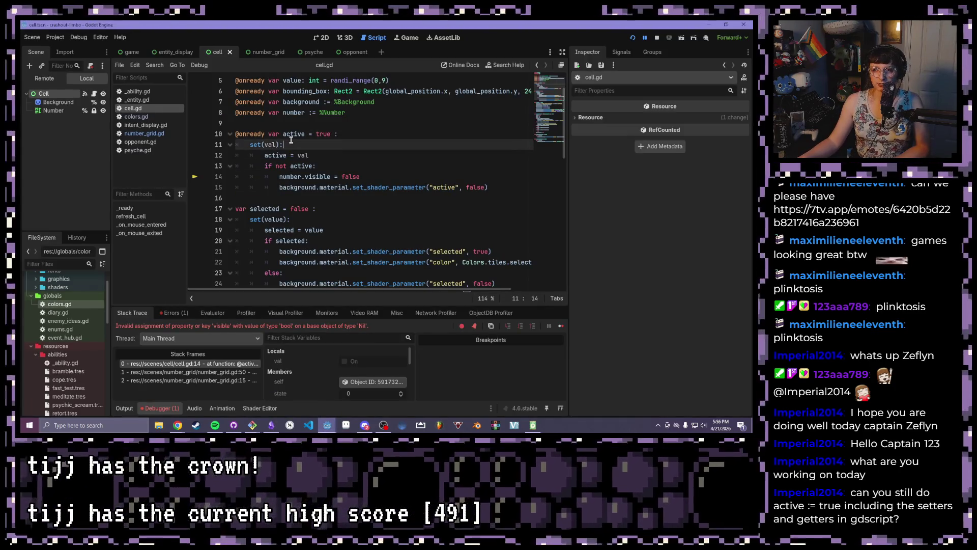
pyautogui.scroll(1, 324, 181)
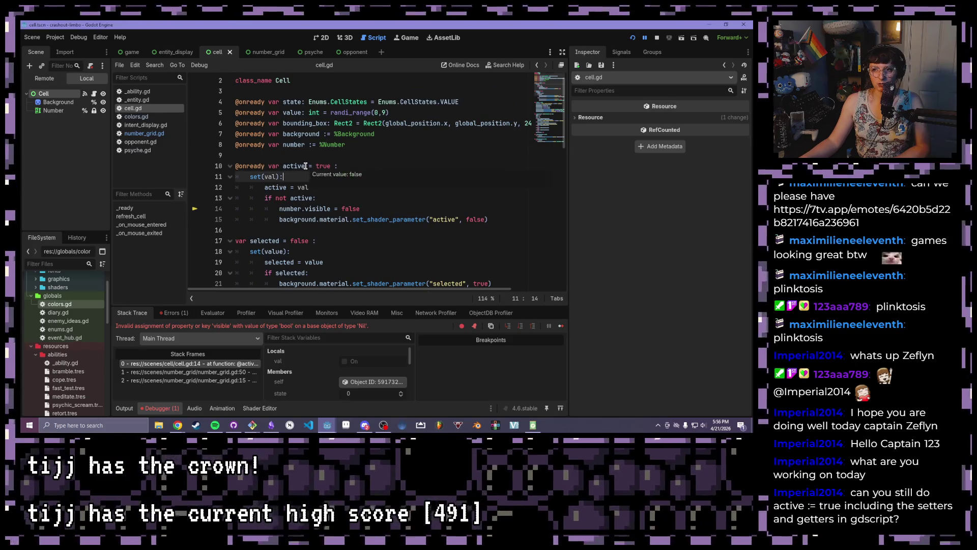
pyautogui.scroll(1, 324, 173)
pyautogui.click(320, 155)
pyautogui.moveTo(328, 134)
pyautogui.mouseDown()
pyautogui.moveTo(352, 134)
pyautogui.moveTo(329, 145)
pyautogui.moveTo(345, 145)
pyautogui.mouseUp()
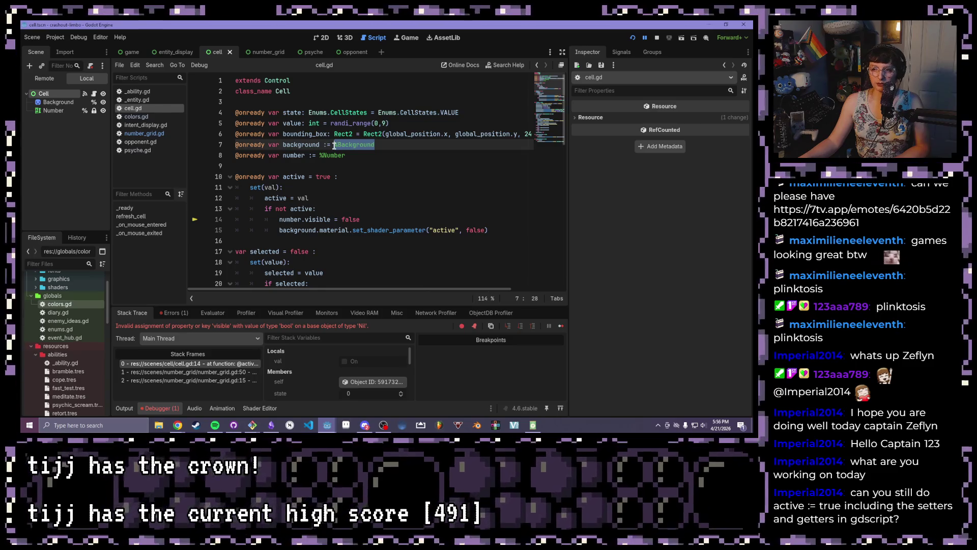
pyautogui.click(336, 144)
pyautogui.moveTo(332, 134); pyautogui.dragTo(383, 134)
pyautogui.scroll(-1, 383, 134)
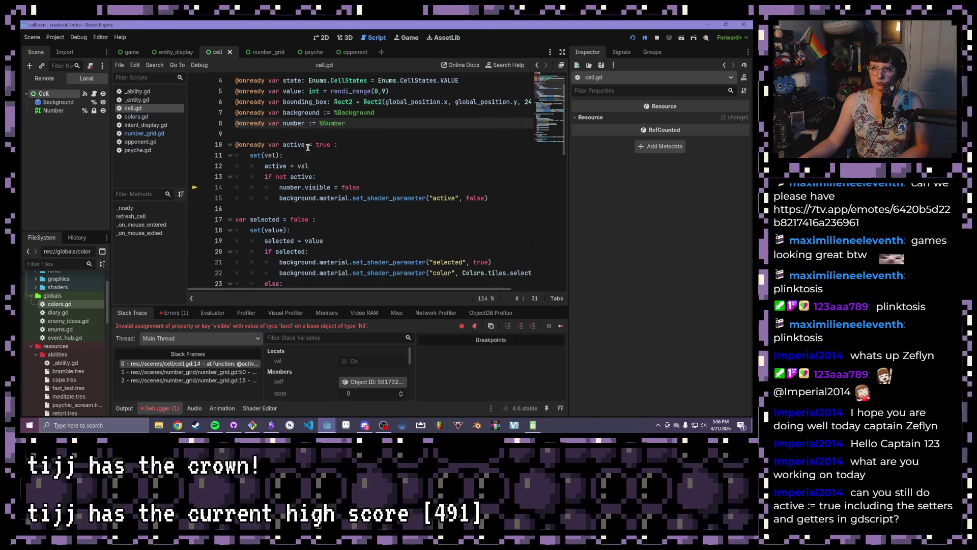
pyautogui.click(305, 144)
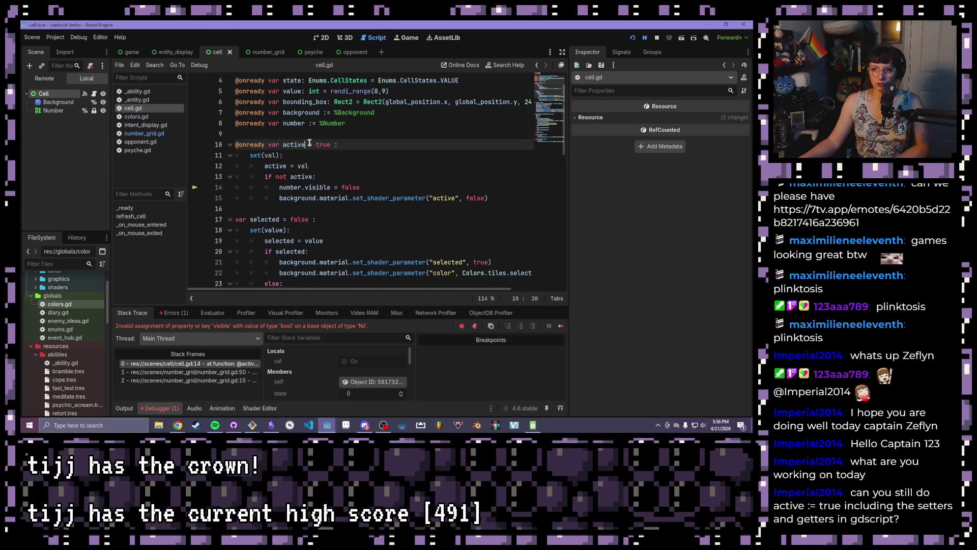
pyautogui.write(':')
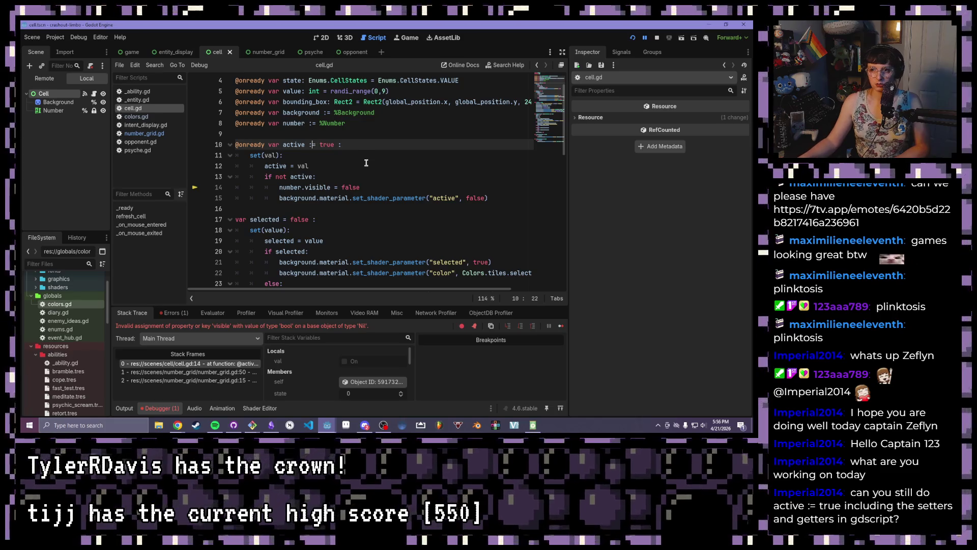
pyautogui.click(366, 166)
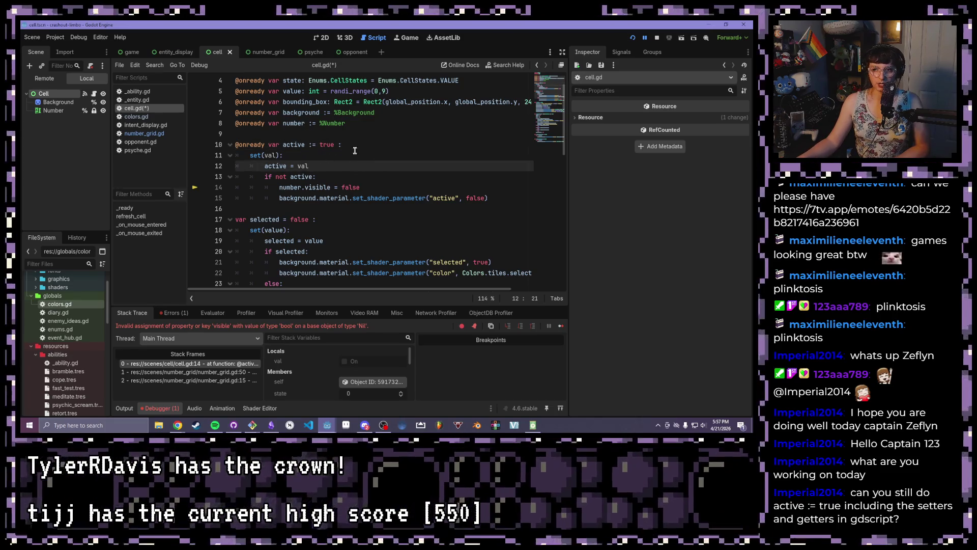
pyautogui.click(310, 145)
pyautogui.click(312, 145)
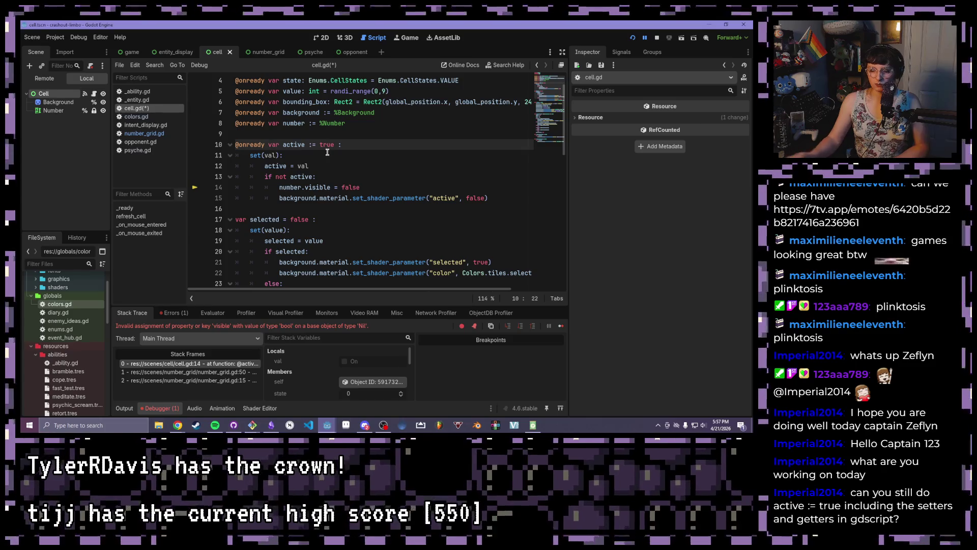
pyautogui.press('BackSpace')
pyautogui.write(': bool')
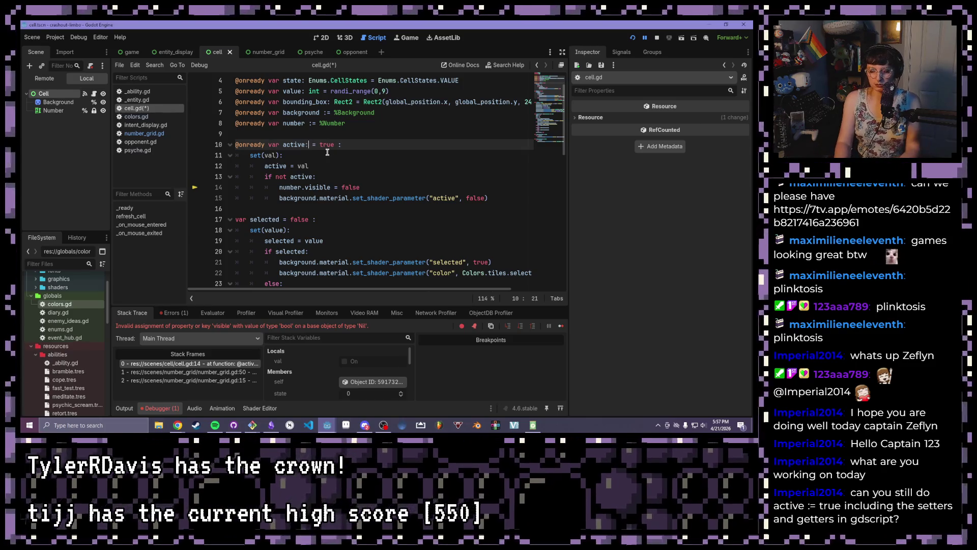
pyautogui.click(354, 114)
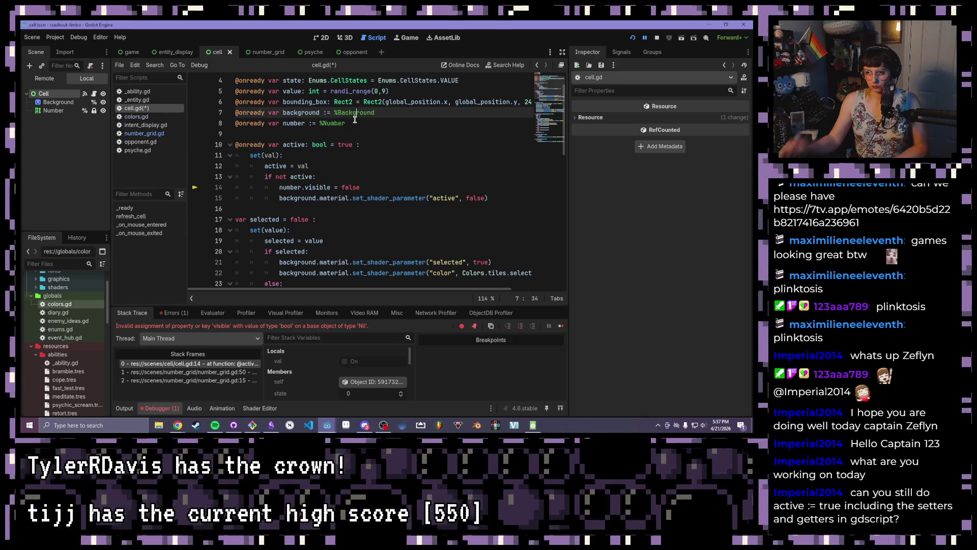
# - Select the background and number declaration lines
pyautogui.click(355, 121)
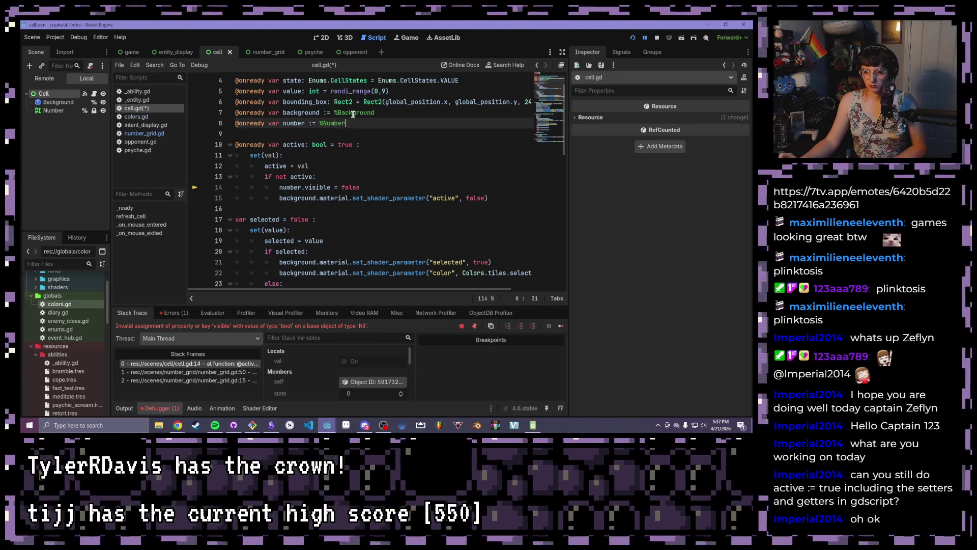
pyautogui.scroll(1, 353, 114)
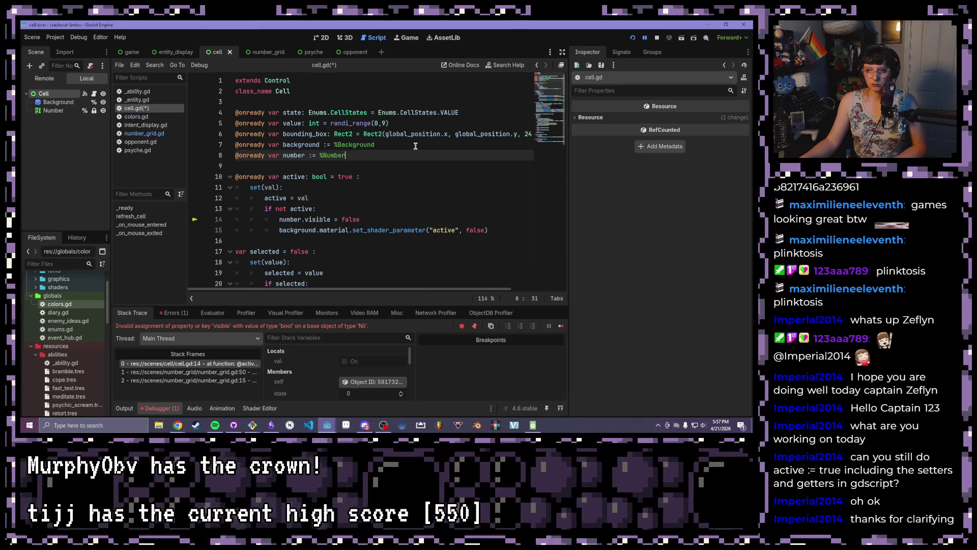
pyautogui.moveTo(416, 152); pyautogui.dragTo(151, 144)
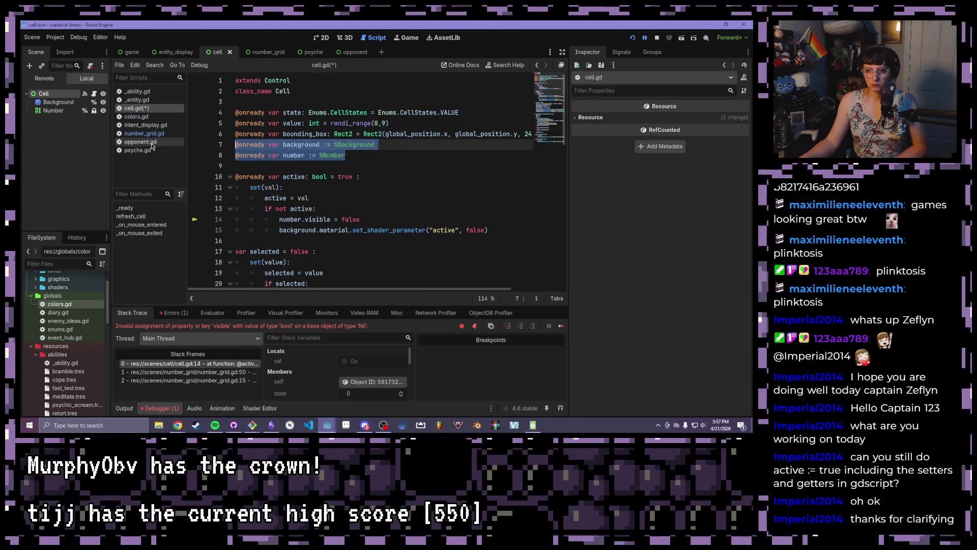
pyautogui.press('BackSpace')
pyautogui.click(53, 102)
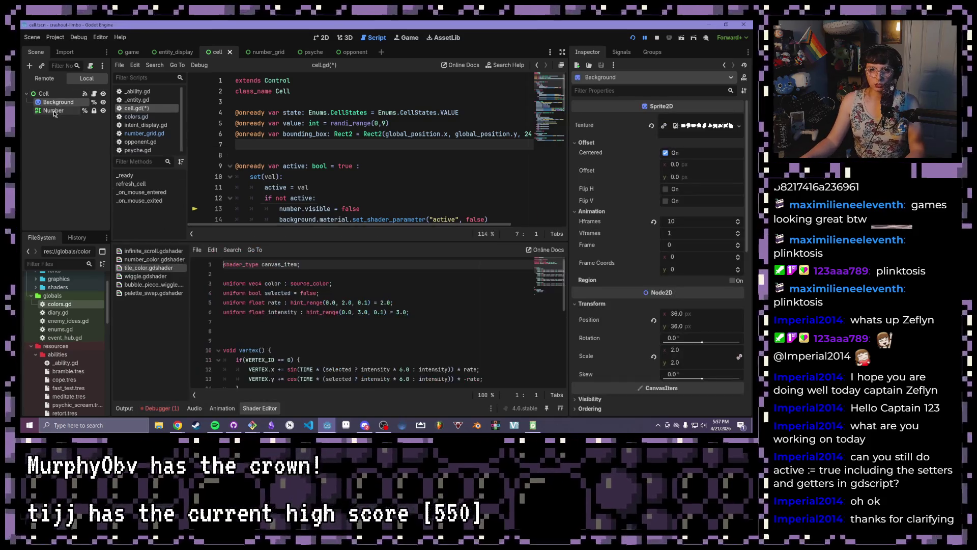
pyautogui.click(76, 122)
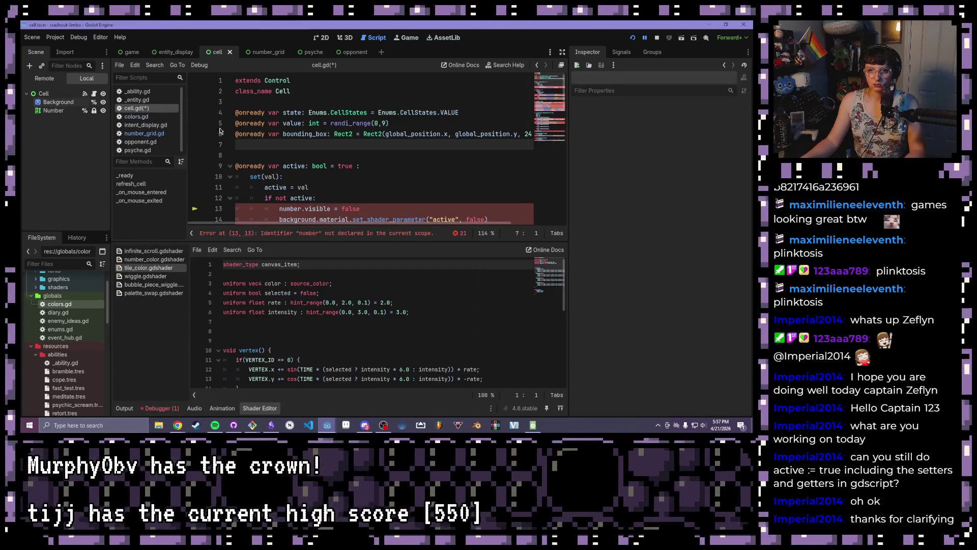
pyautogui.moveTo(56, 101)
pyautogui.mouseDown()
pyautogui.moveTo(140, 102)
pyautogui.moveTo(326, 147)
pyautogui.mouseUp()
pyautogui.moveTo(407, 144); pyautogui.dragTo(226, 145)
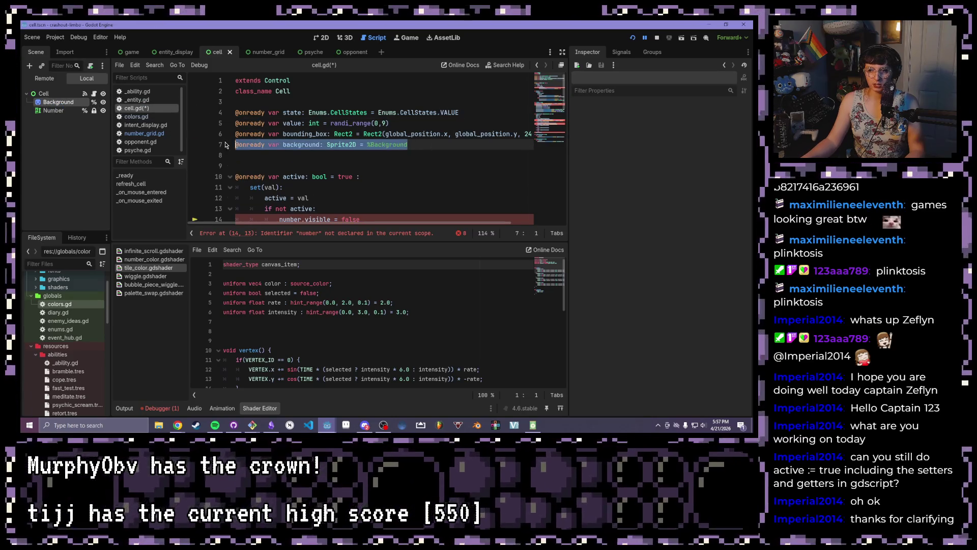
pyautogui.click(53, 111)
pyautogui.moveTo(54, 110)
pyautogui.mouseDown()
pyautogui.moveTo(254, 166)
pyautogui.moveTo(263, 155)
pyautogui.mouseUp()
pyautogui.click(431, 158)
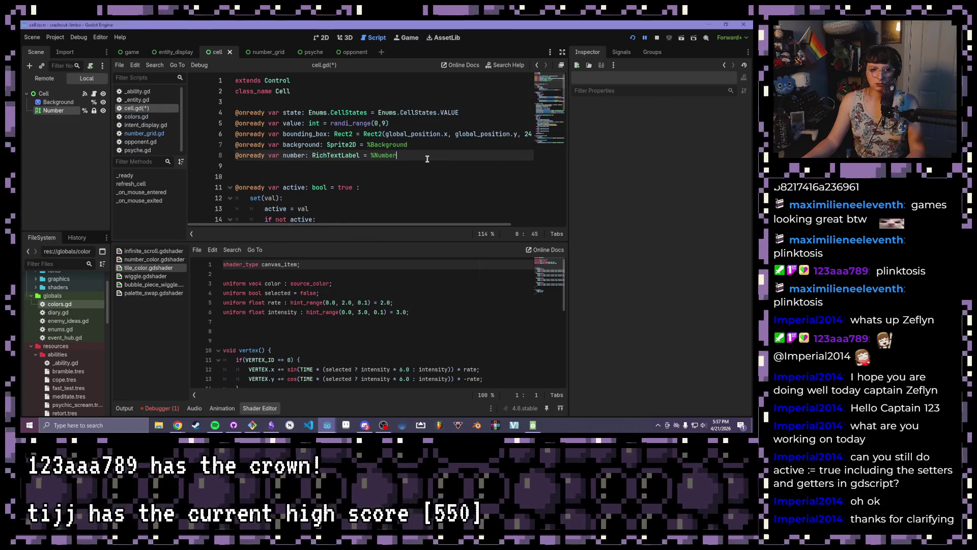
pyautogui.scroll(-1, 407, 159)
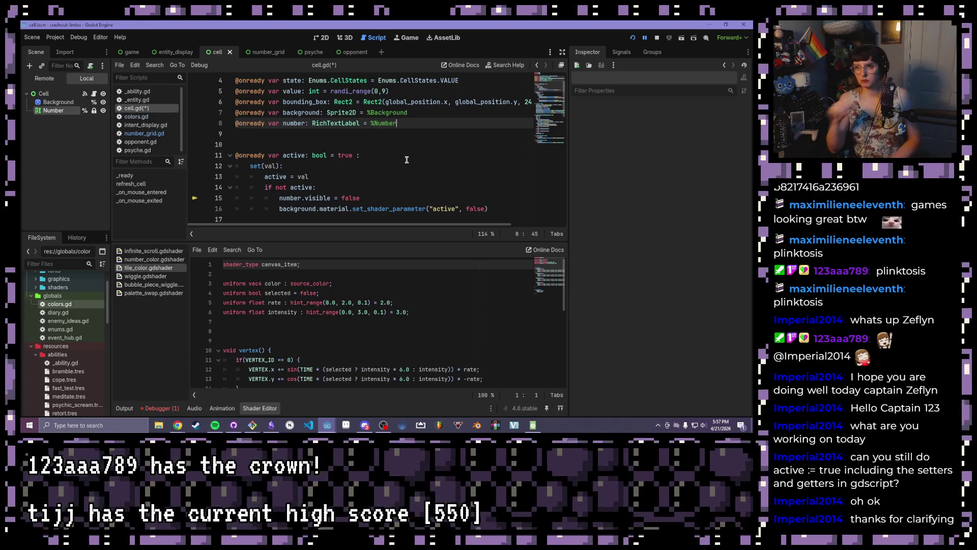
pyautogui.scroll(1, 366, 102)
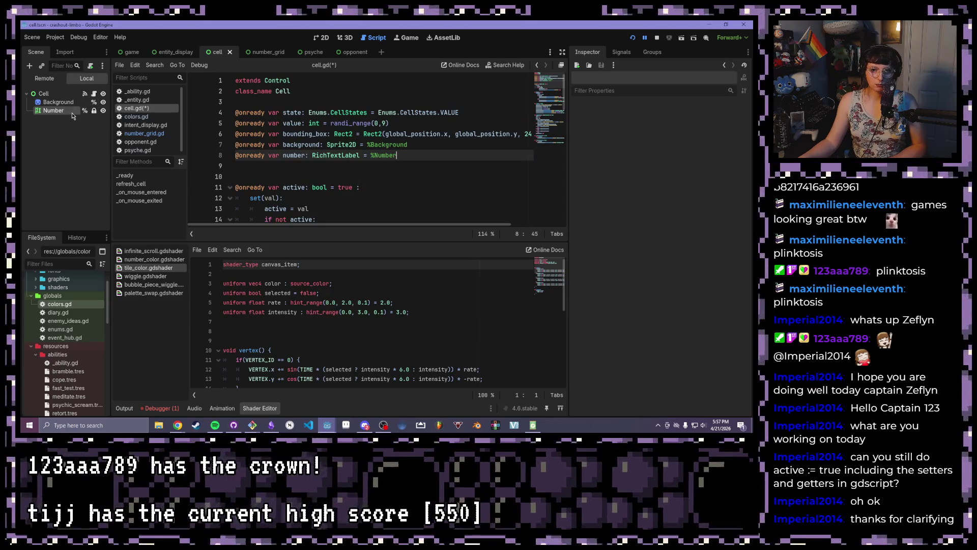
pyautogui.rightClick(75, 113)
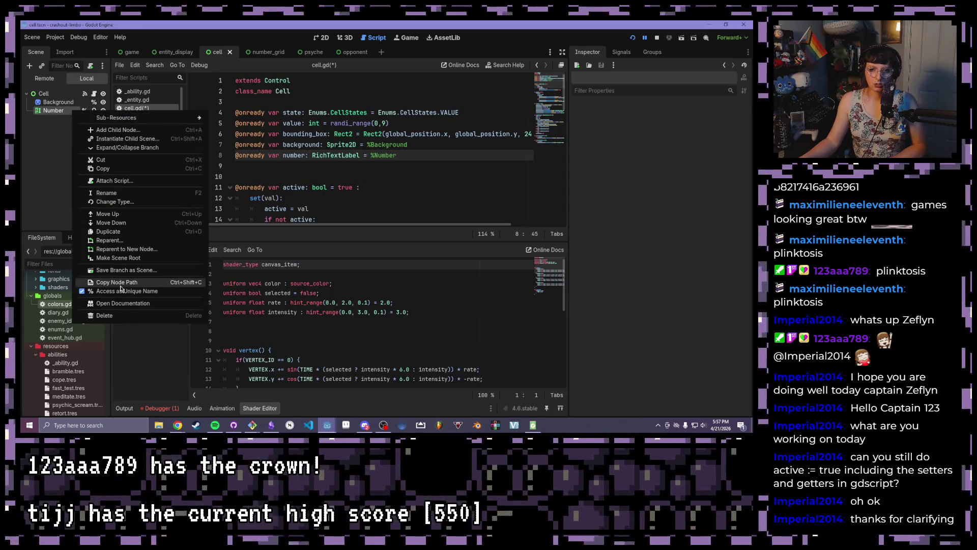
pyautogui.click(41, 170)
pyautogui.moveTo(398, 155)
pyautogui.mouseDown()
pyautogui.moveTo(370, 155)
pyautogui.moveTo(368, 144)
pyautogui.mouseUp()
pyautogui.click(370, 145)
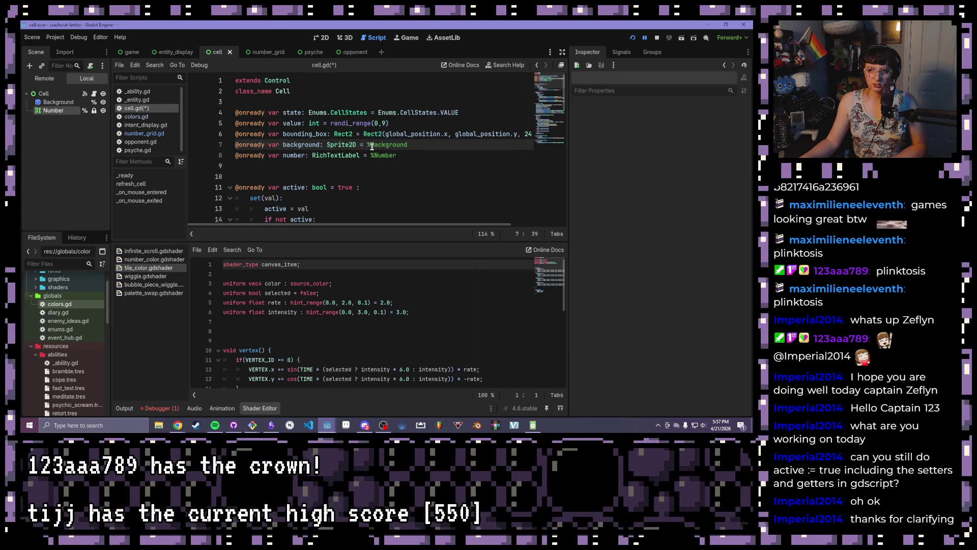
pyautogui.click(402, 162)
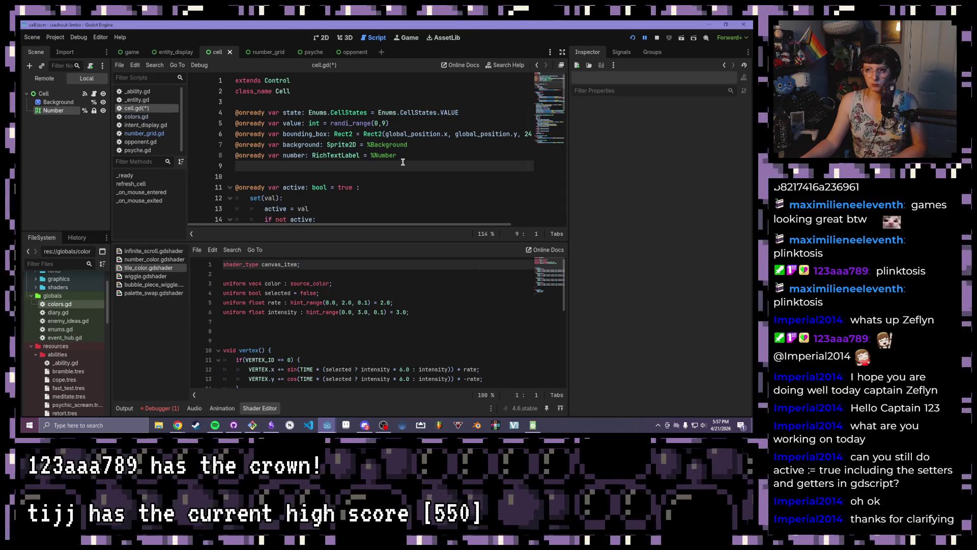
pyautogui.scroll(-2, 402, 162)
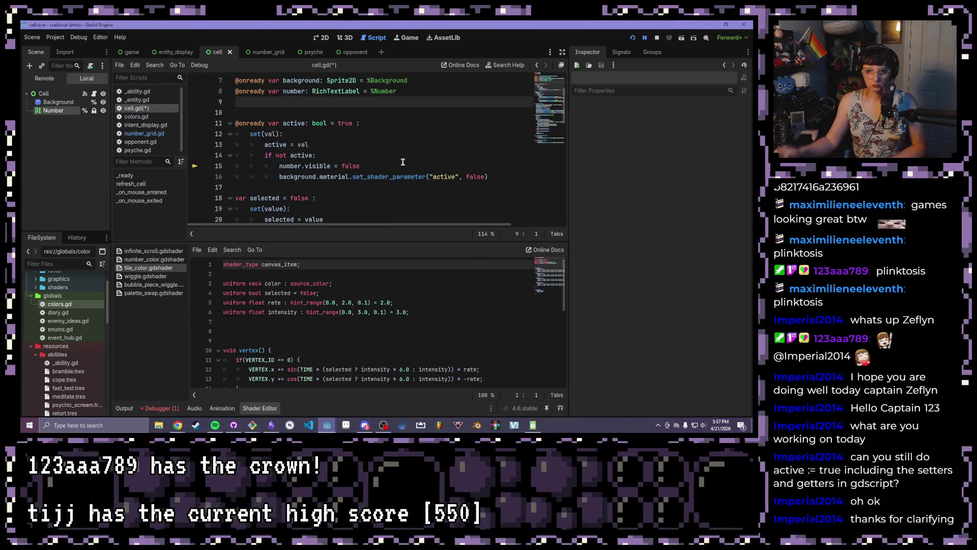
pyautogui.click(324, 135)
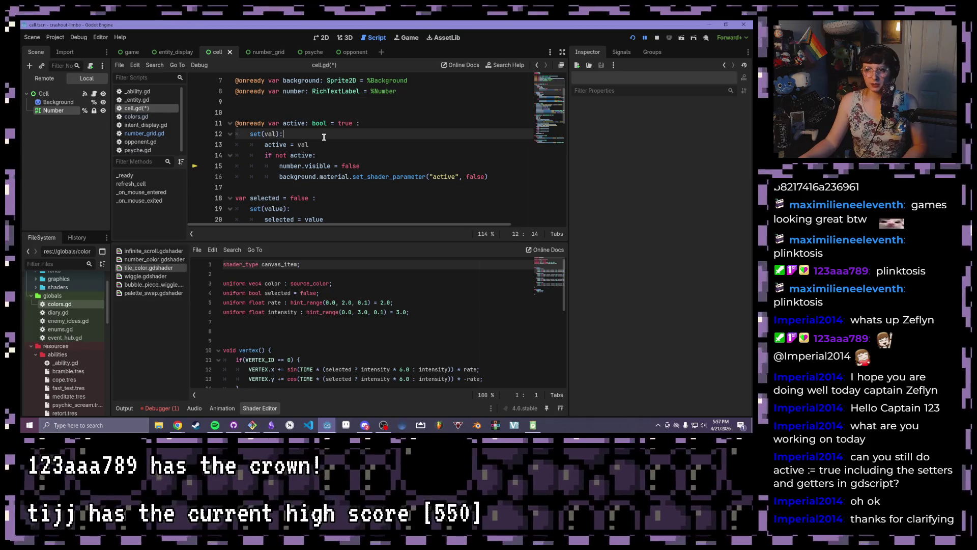
pyautogui.moveTo(498, 177); pyautogui.dragTo(259, 165)
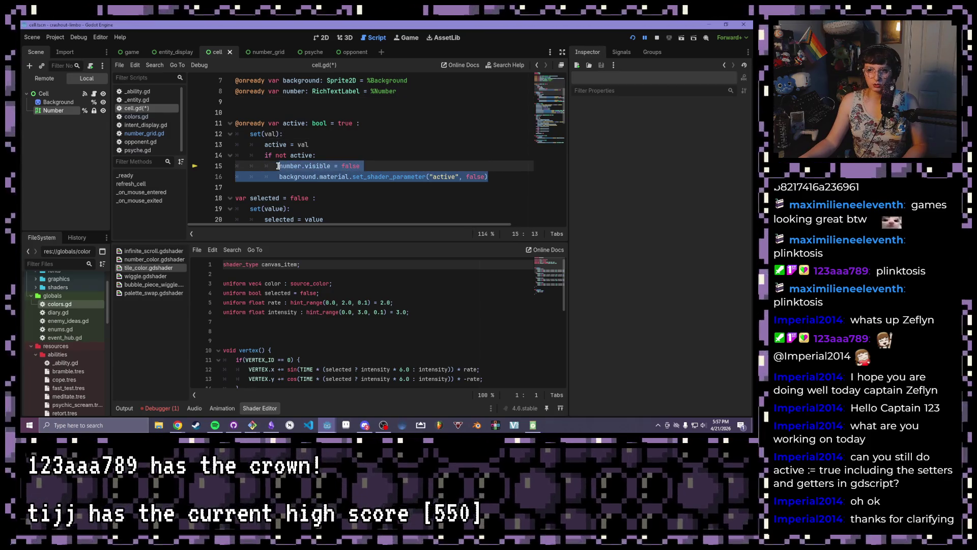
pyautogui.click(316, 144)
pyautogui.scroll(-1, 317, 140)
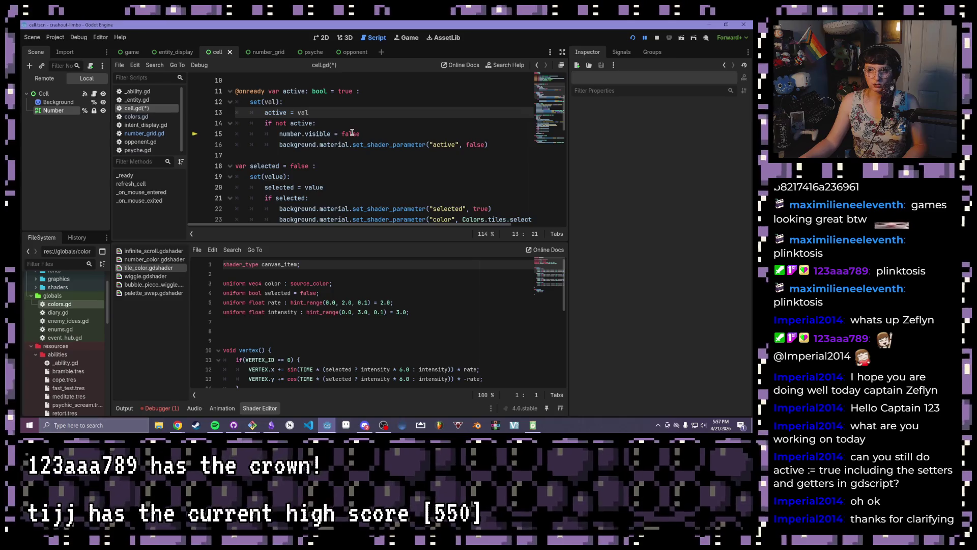
pyautogui.scroll(-3, 353, 132)
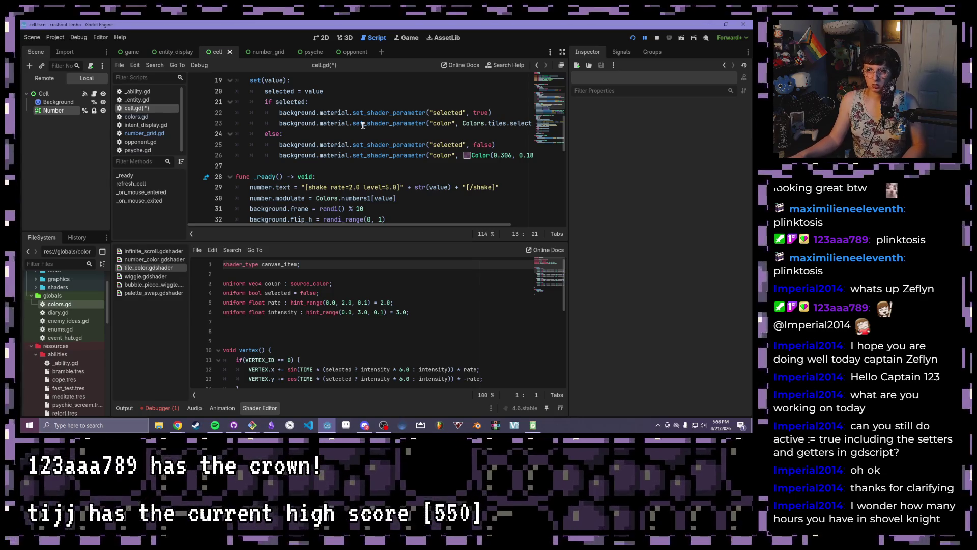
pyautogui.scroll(2, 358, 119)
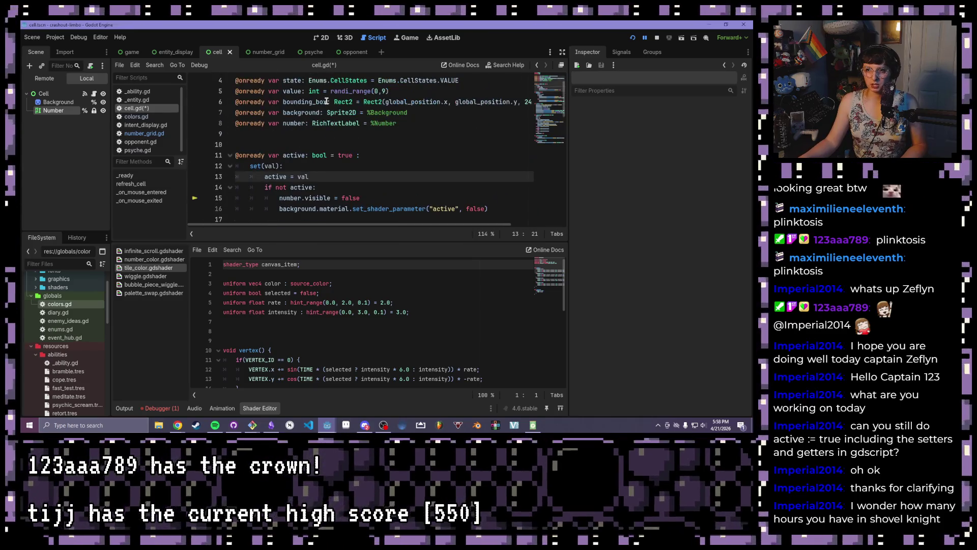
pyautogui.scroll(2, 330, 101)
pyautogui.scroll(-6, 326, 101)
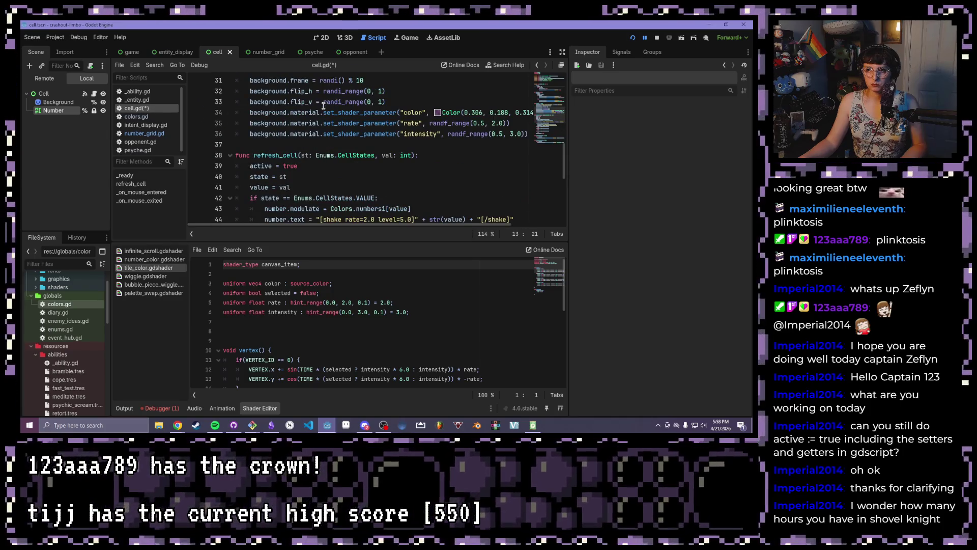
# - Write func update_active(status: bool) -> void: with body 'active = status' above refresh_cell
pyautogui.click(267, 143)
pyautogui.press('Return')
pyautogui.press('Return')
pyautogui.press('Up')
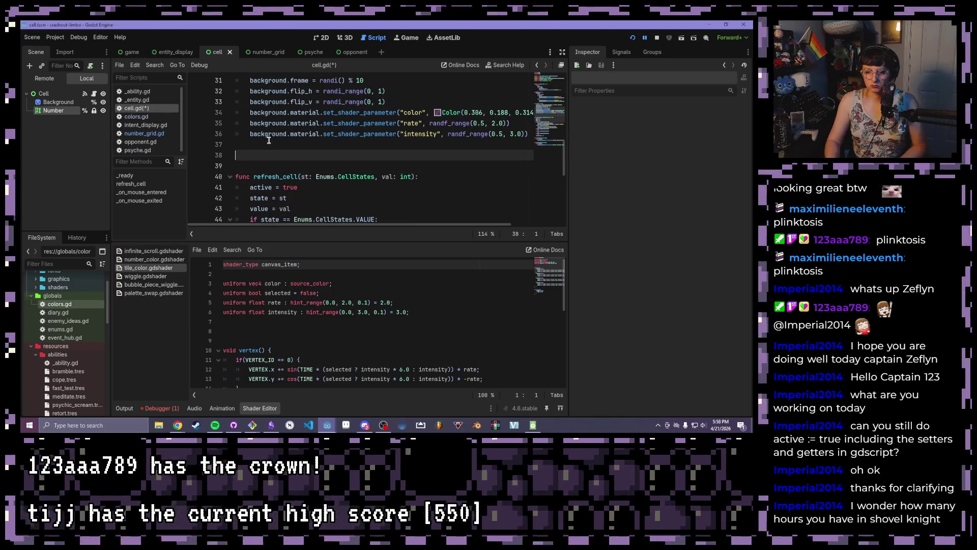
pyautogui.write('unc set_acti')
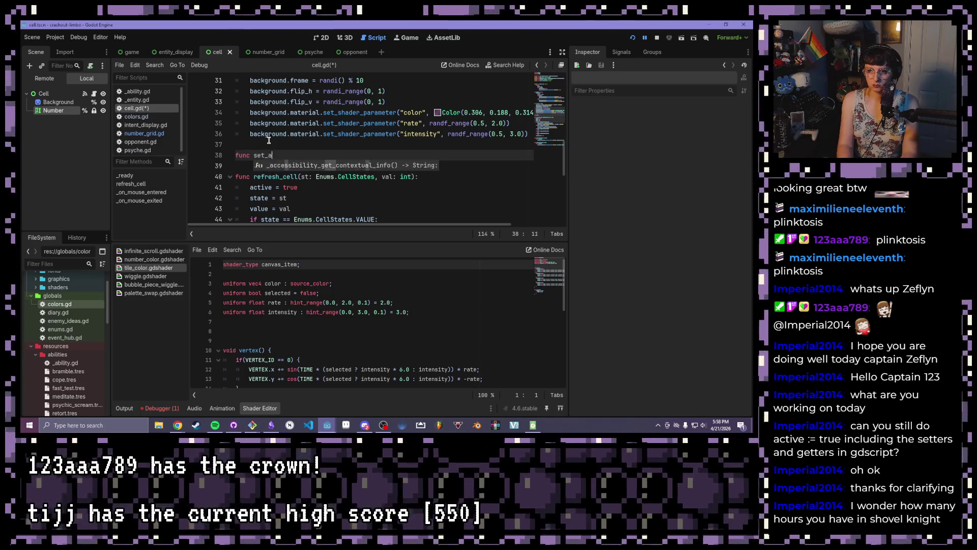
pyautogui.write('ve(')
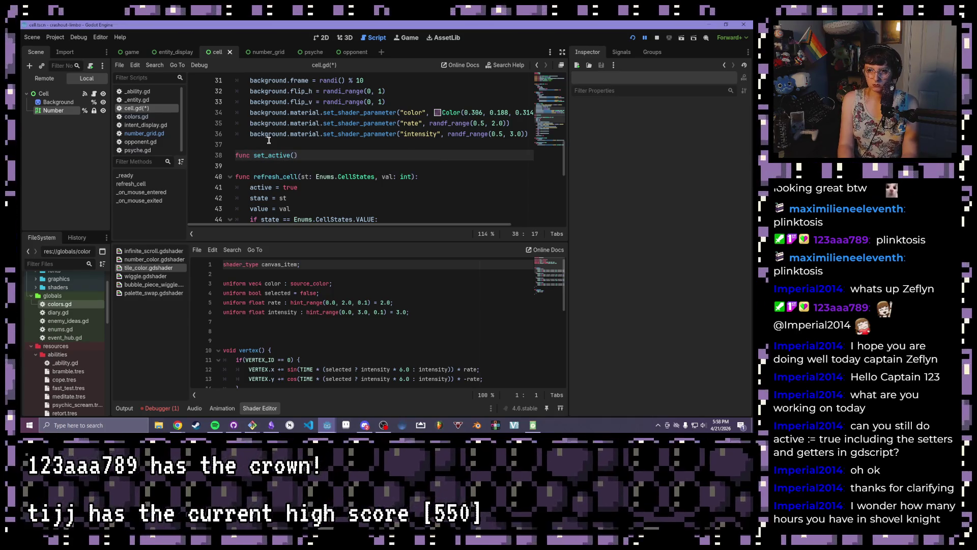
pyautogui.press('Left')
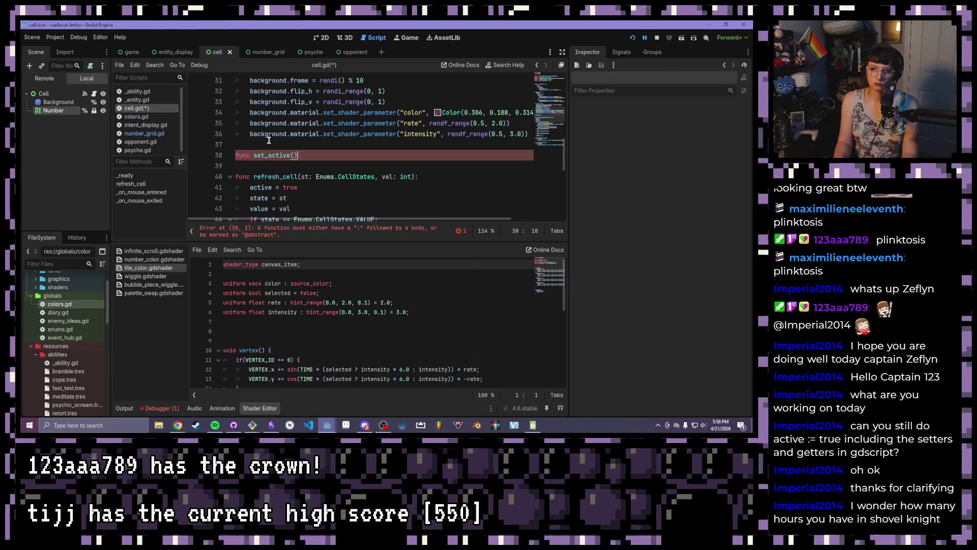
pyautogui.press('BackSpace')
pyautogui.press('BackSpace')
pyautogui.press('BackSpace')
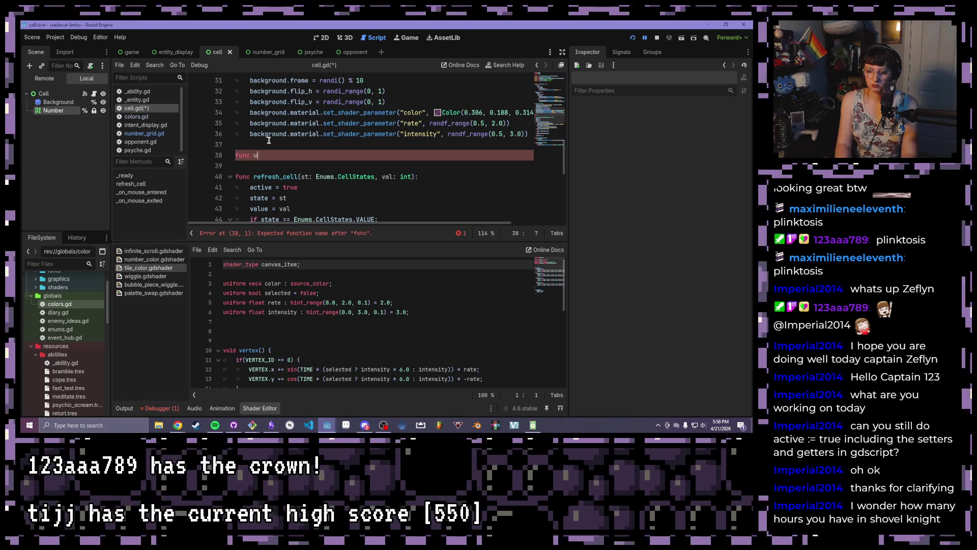
pyautogui.write('u')
pyautogui.write('pdate_')
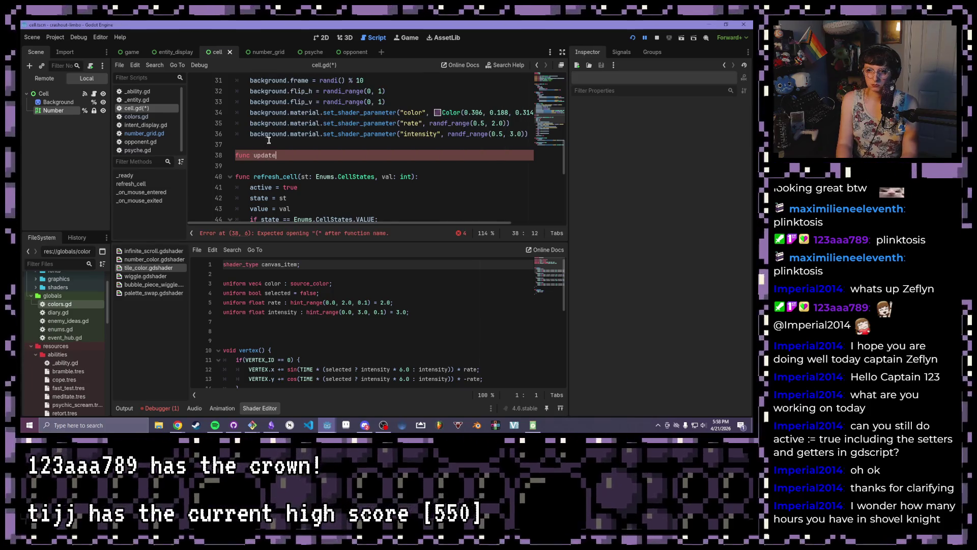
pyautogui.write('active(s')
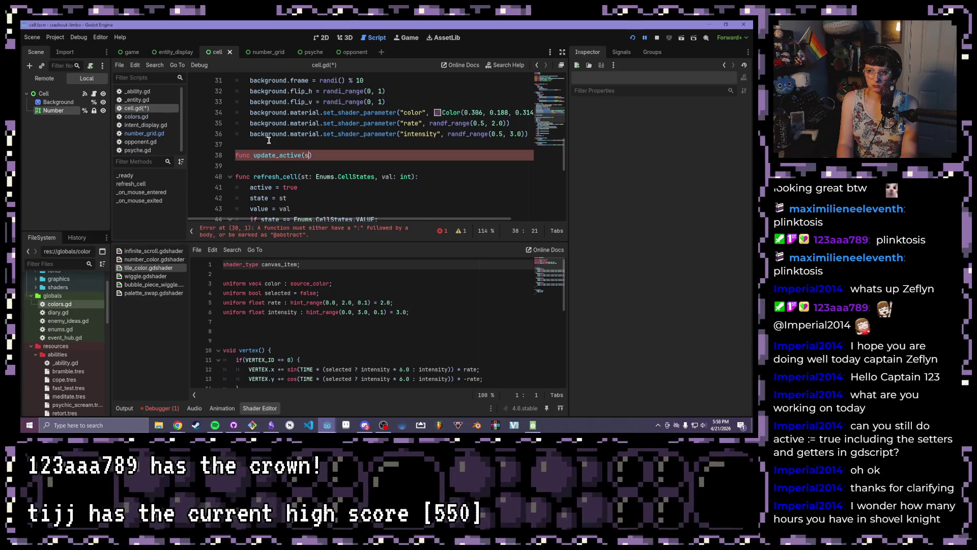
pyautogui.write('bool')
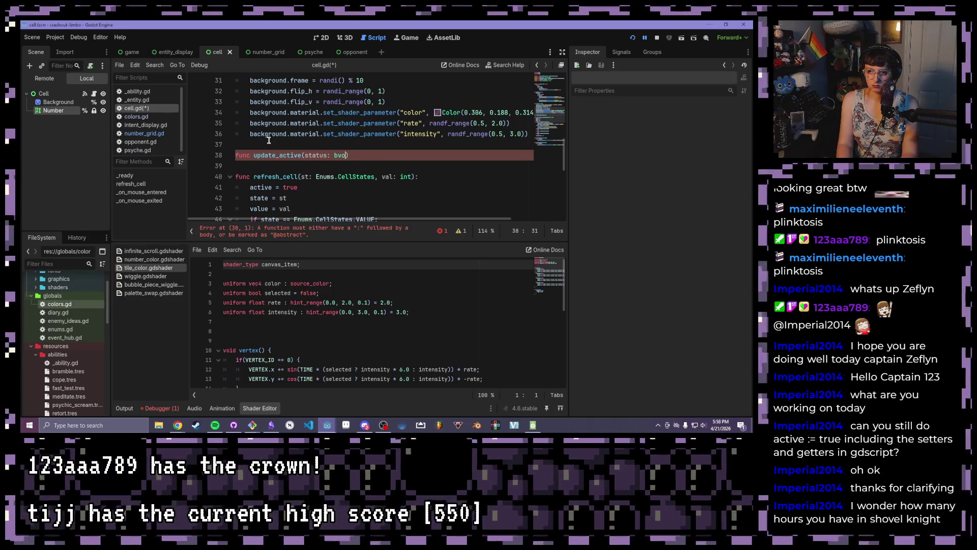
pyautogui.write(') -> ')
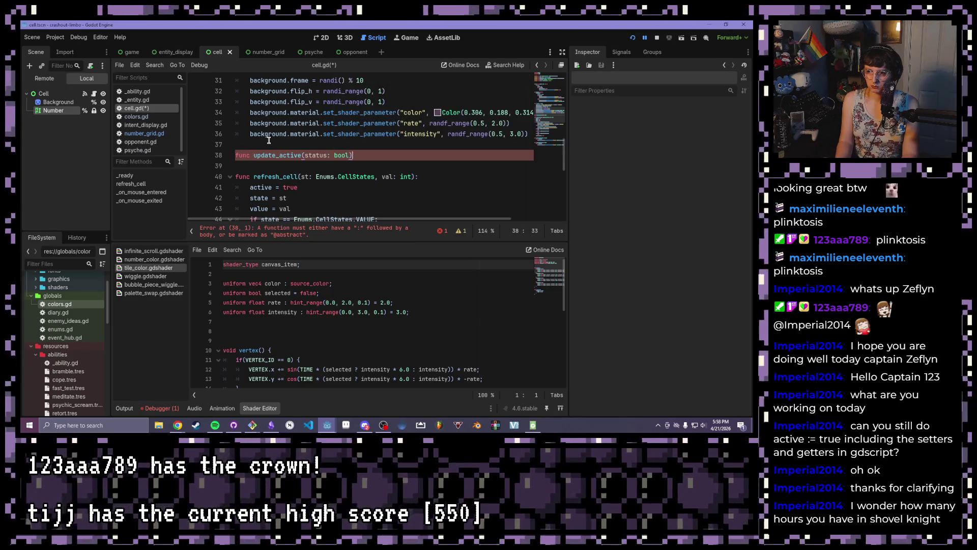
pyautogui.write('void:')
pyautogui.press('Return')
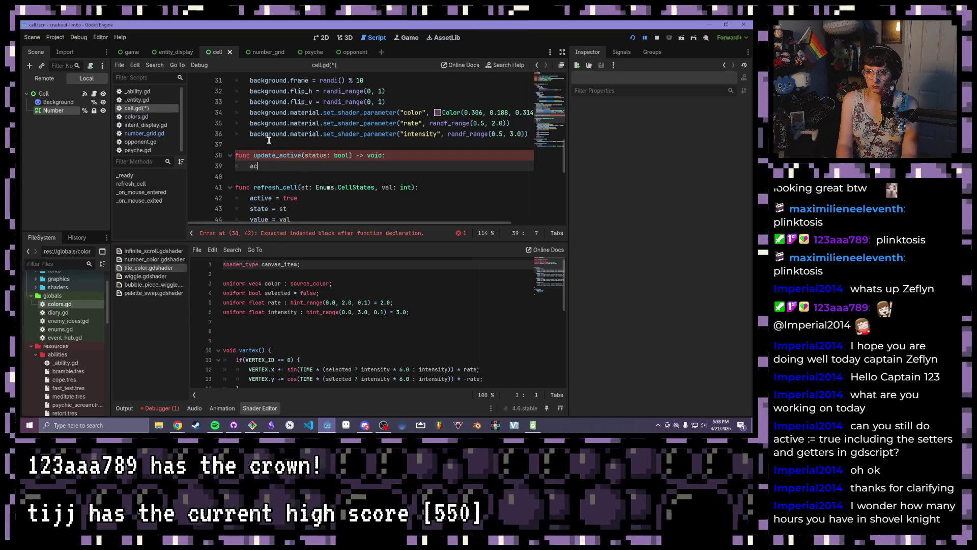
pyautogui.write('tive = st')
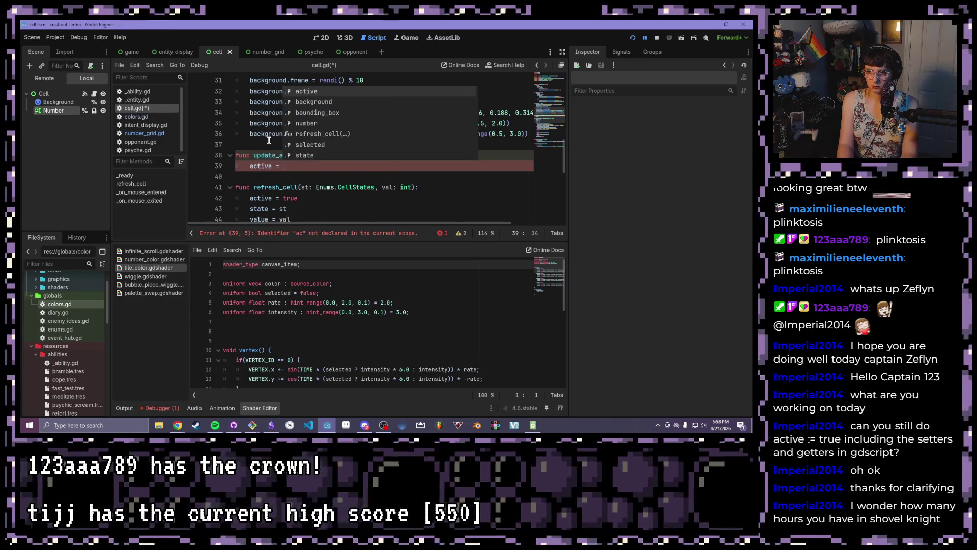
pyautogui.write('atus')
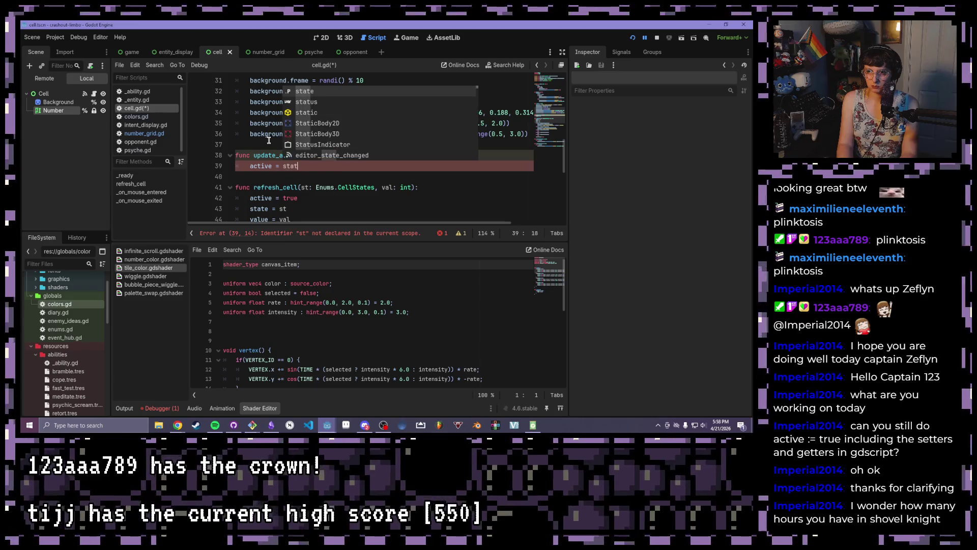
pyautogui.click(307, 169)
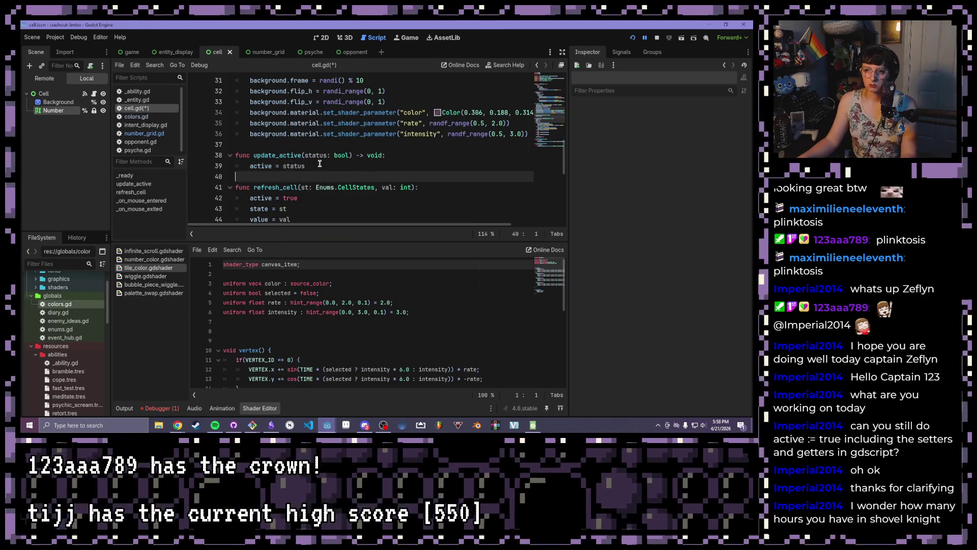
pyautogui.press('Return')
pyautogui.scroll(5, 326, 148)
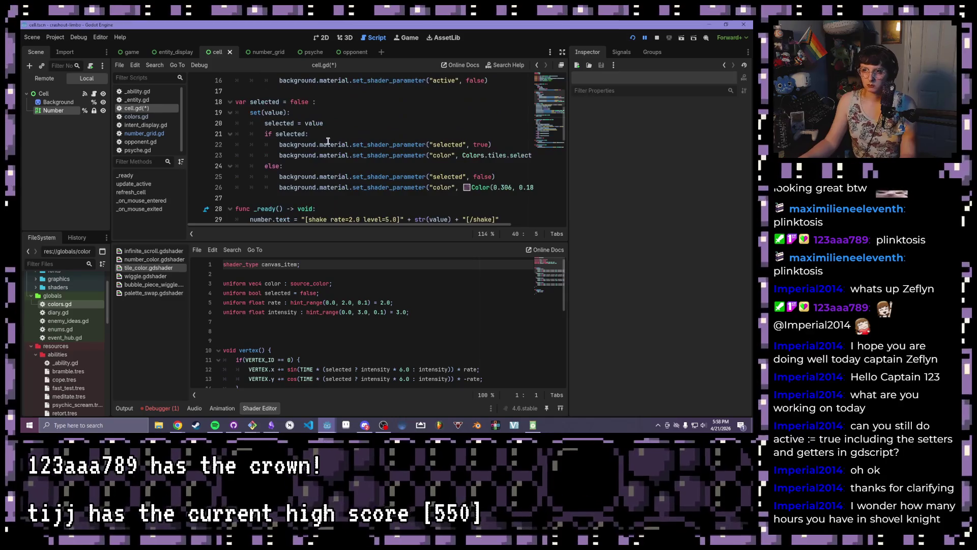
pyautogui.scroll(2, 328, 141)
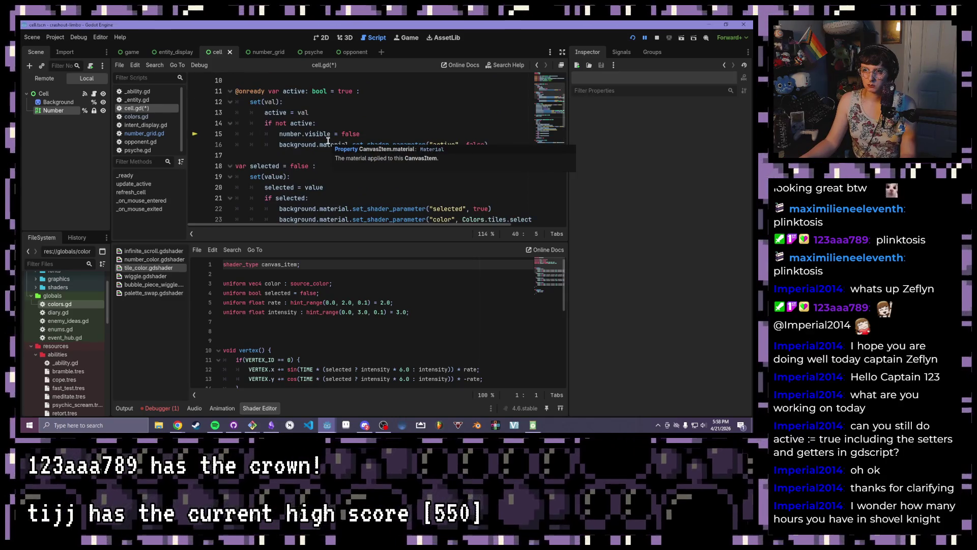
pyautogui.moveTo(264, 121)
pyautogui.mouseDown()
pyautogui.moveTo(508, 131)
pyautogui.moveTo(511, 148)
pyautogui.mouseUp()
pyautogui.hotkey('ctrl', 'c')
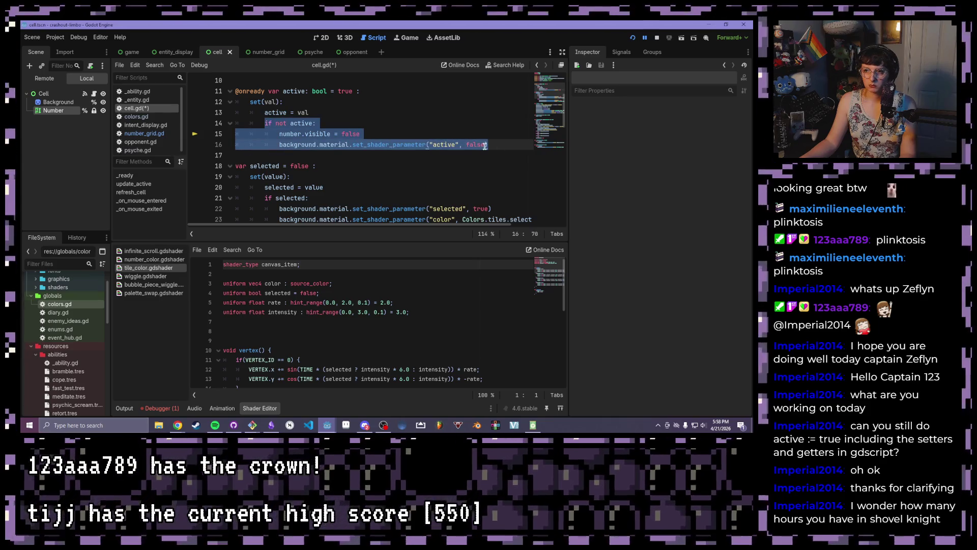
pyautogui.scroll(-8, 326, 127)
pyautogui.click(294, 145)
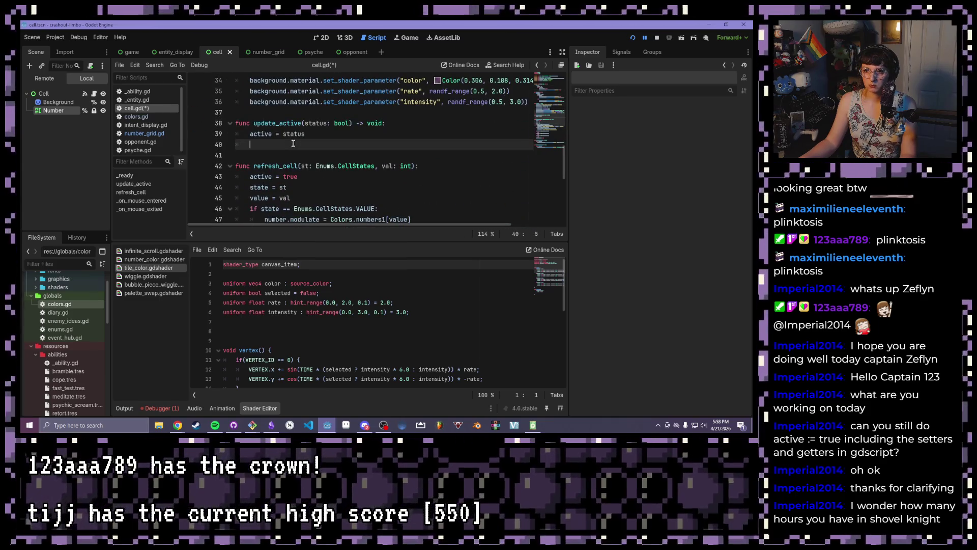
pyautogui.hotkey('ctrl', 'v')
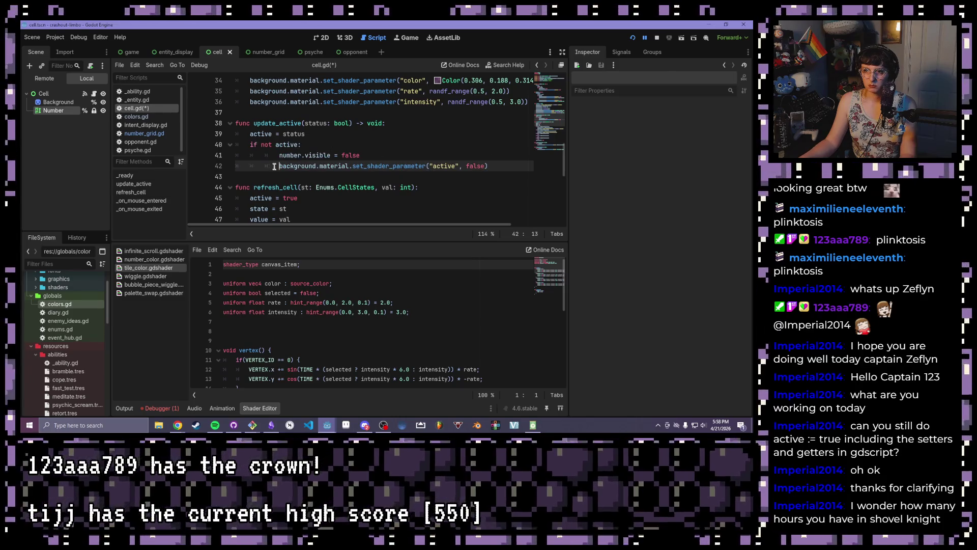
pyautogui.moveTo(489, 167)
pyautogui.mouseDown()
pyautogui.moveTo(306, 145)
pyautogui.moveTo(274, 151)
pyautogui.mouseUp()
pyautogui.hotkey('shift', 'Tab')
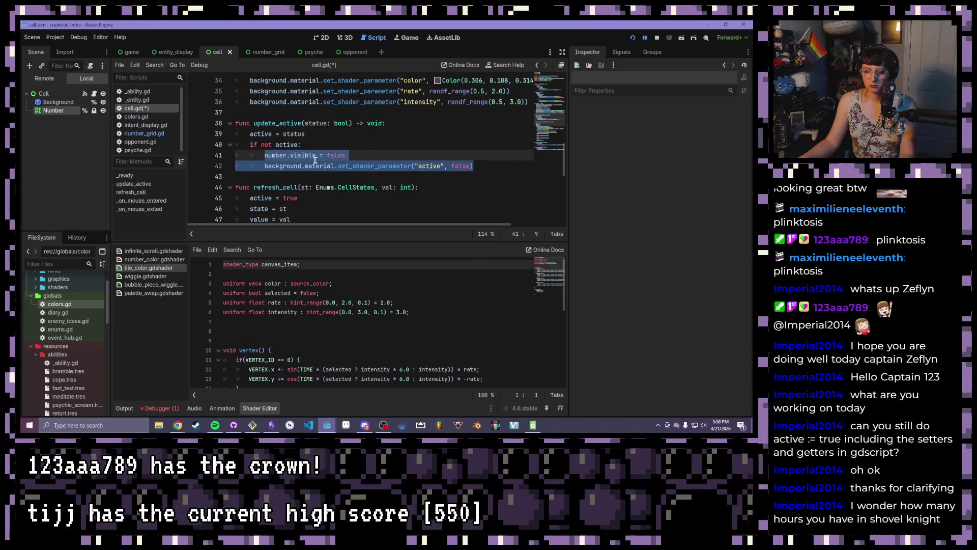
pyautogui.click(419, 140)
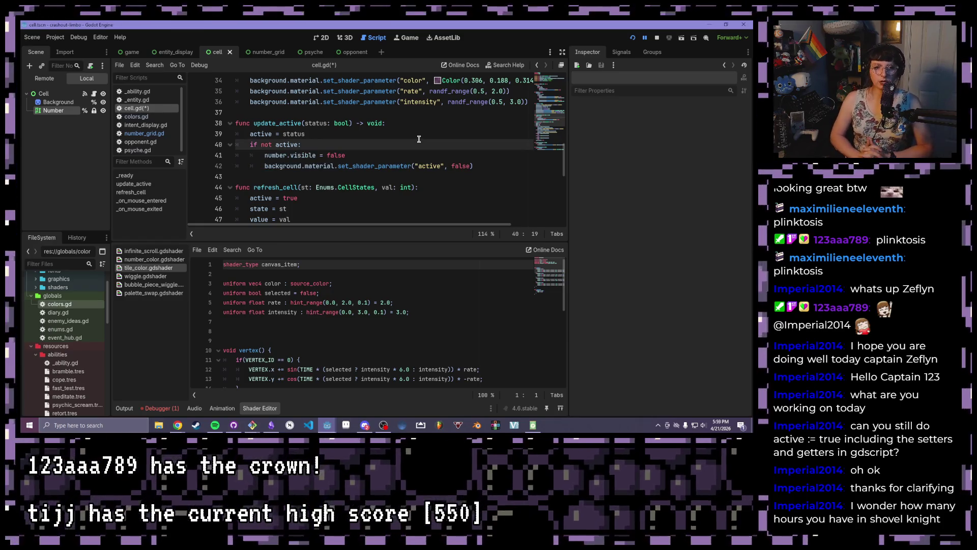
pyautogui.click(419, 136)
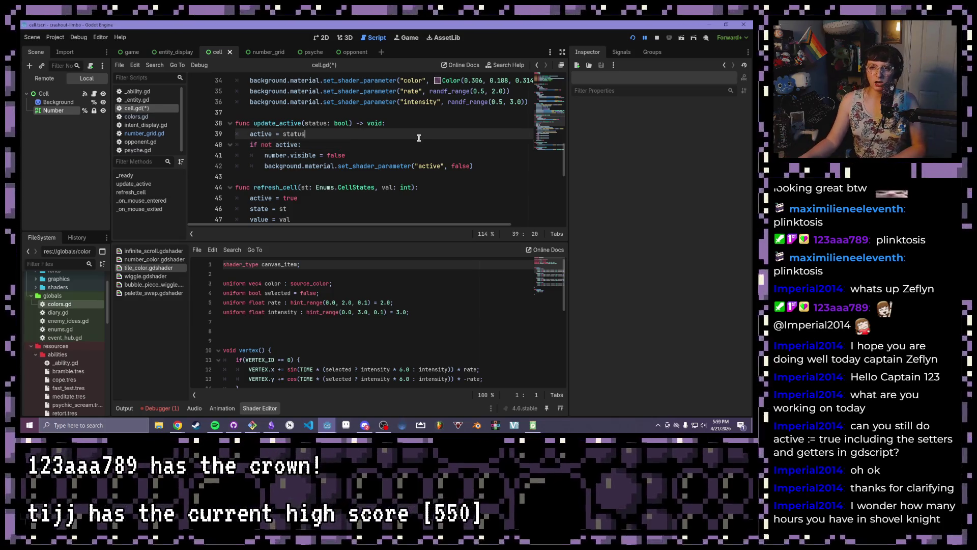
pyautogui.scroll(6, 407, 132)
pyautogui.scroll(3, 404, 129)
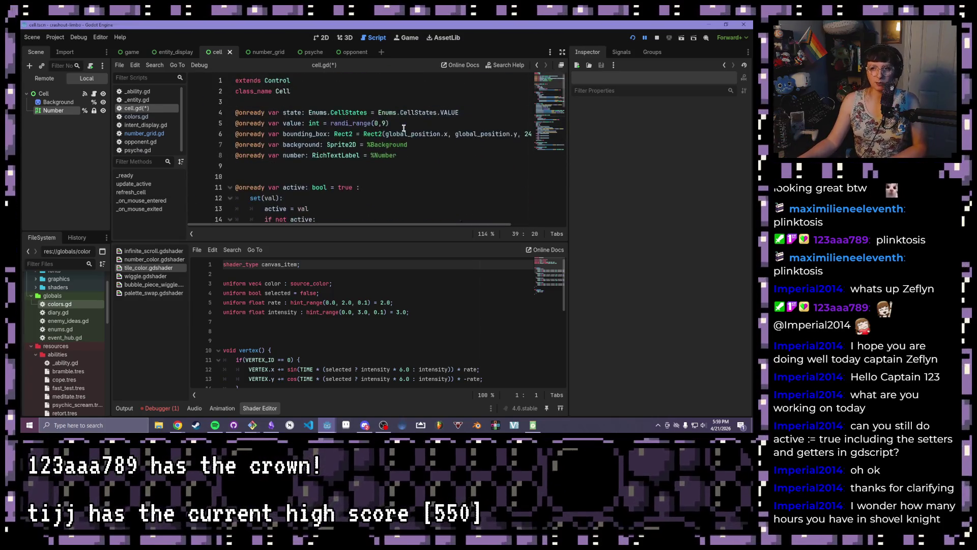
pyautogui.moveTo(499, 176)
pyautogui.mouseDown()
pyautogui.moveTo(105, 145)
pyautogui.moveTo(105, 127)
pyautogui.moveTo(355, 125)
pyautogui.mouseUp()
pyautogui.press('BackSpace')
pyautogui.press('BackSpace')
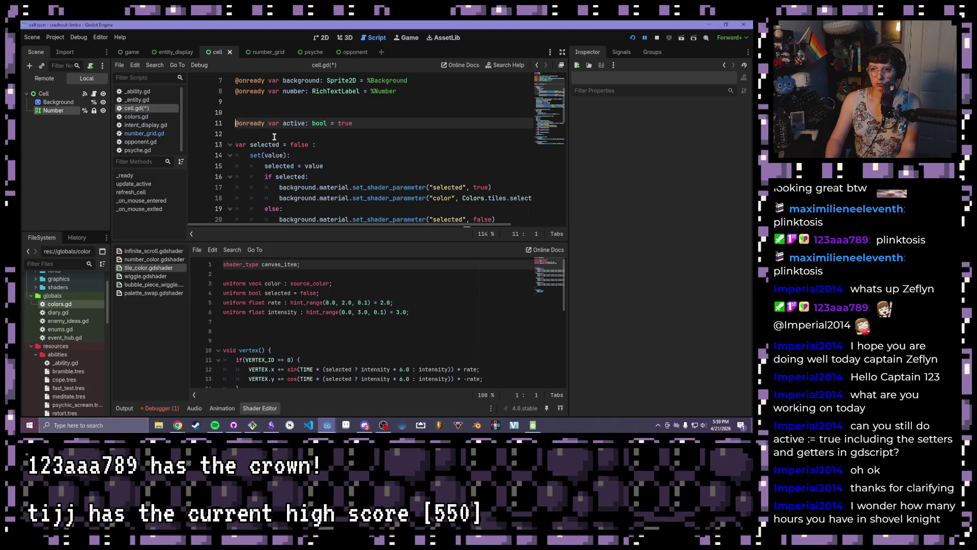
pyautogui.press('BackSpace')
pyautogui.press('BackSpace')
pyautogui.hotkey('ctrl', 's')
pyautogui.scroll(2, 282, 118)
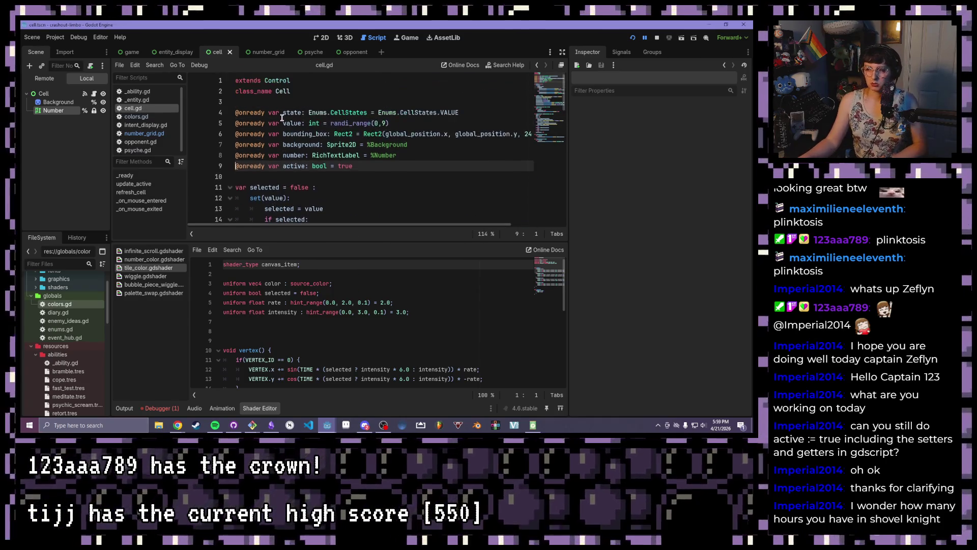
pyautogui.moveTo(371, 170); pyautogui.dragTo(236, 170)
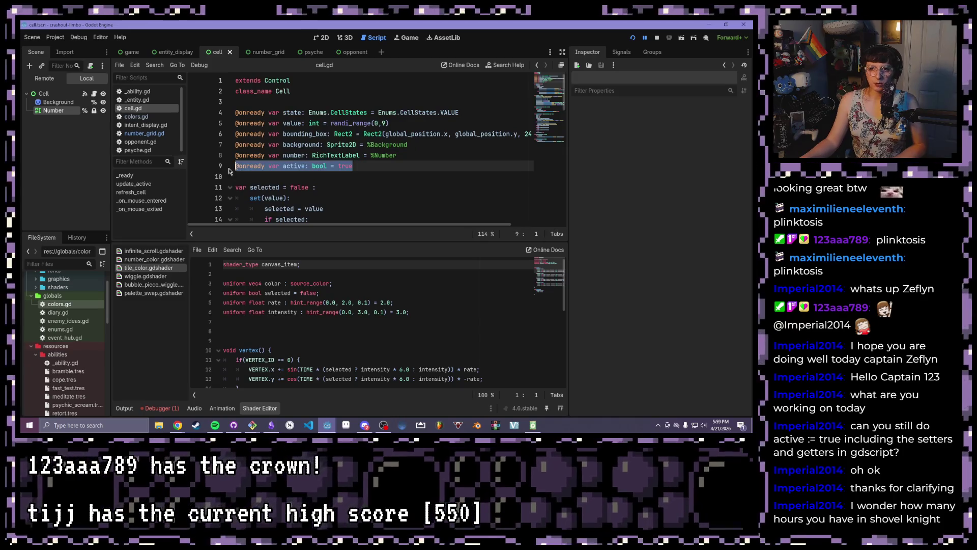
pyautogui.scroll(-1, 331, 140)
pyautogui.scroll(-5, 313, 136)
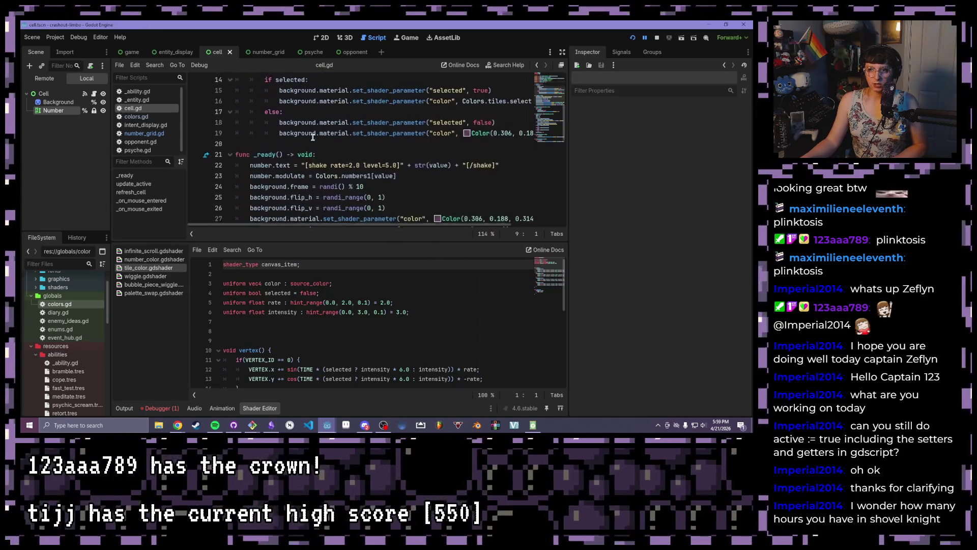
pyautogui.scroll(-2, 310, 147)
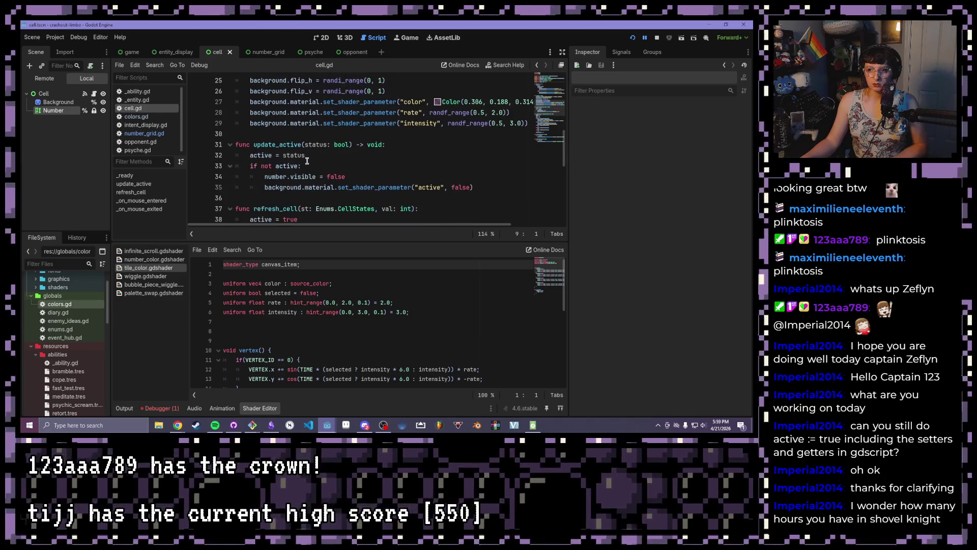
pyautogui.click(300, 145)
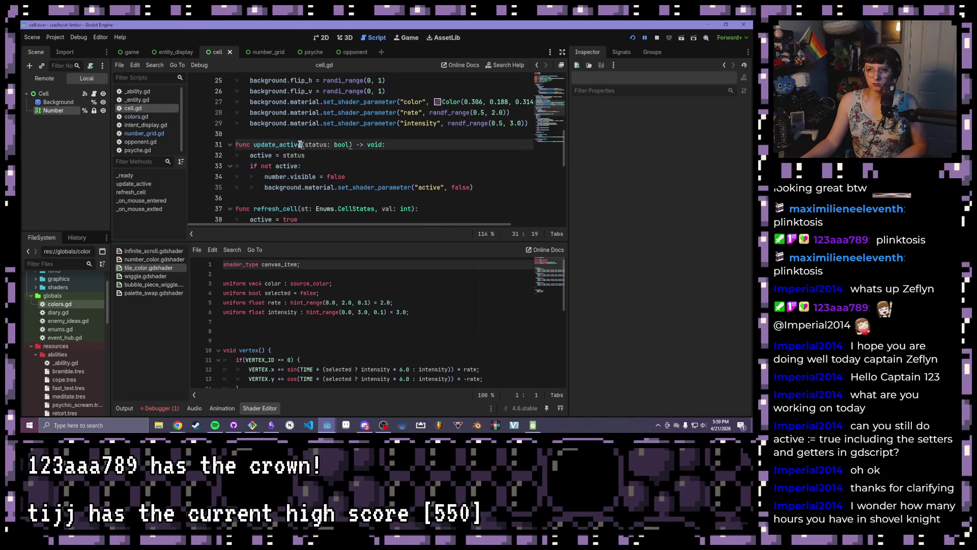
pyautogui.scroll(1, 320, 163)
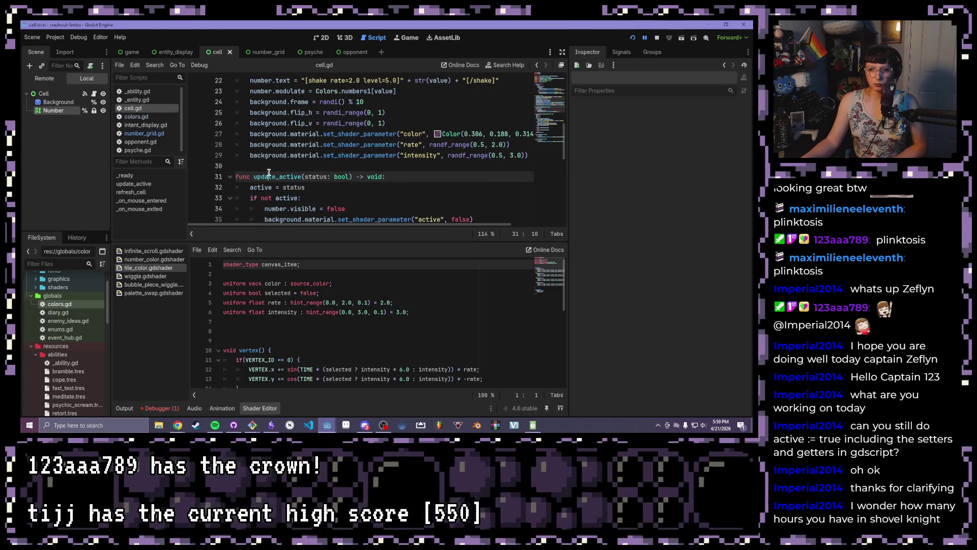
pyautogui.scroll(2, 269, 173)
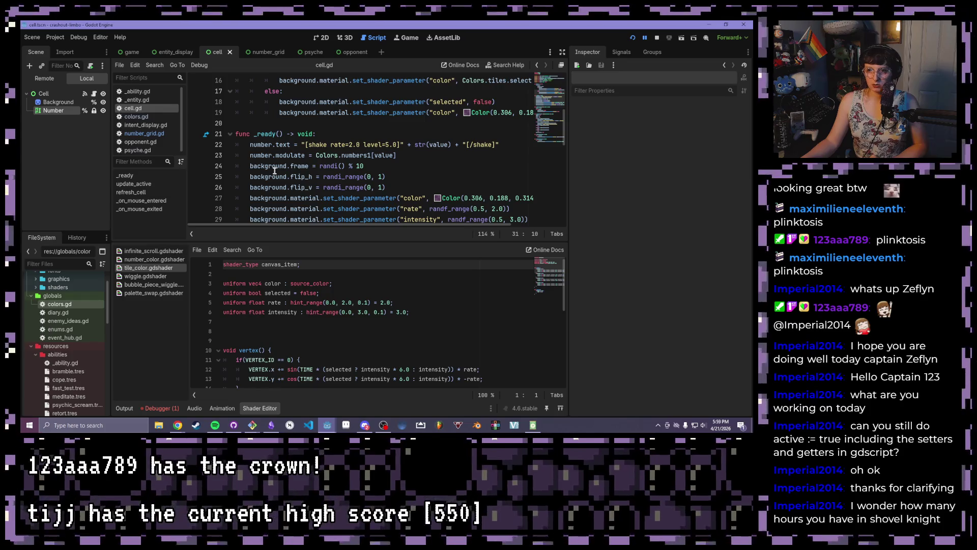
pyautogui.hscroll(3, 558, 230)
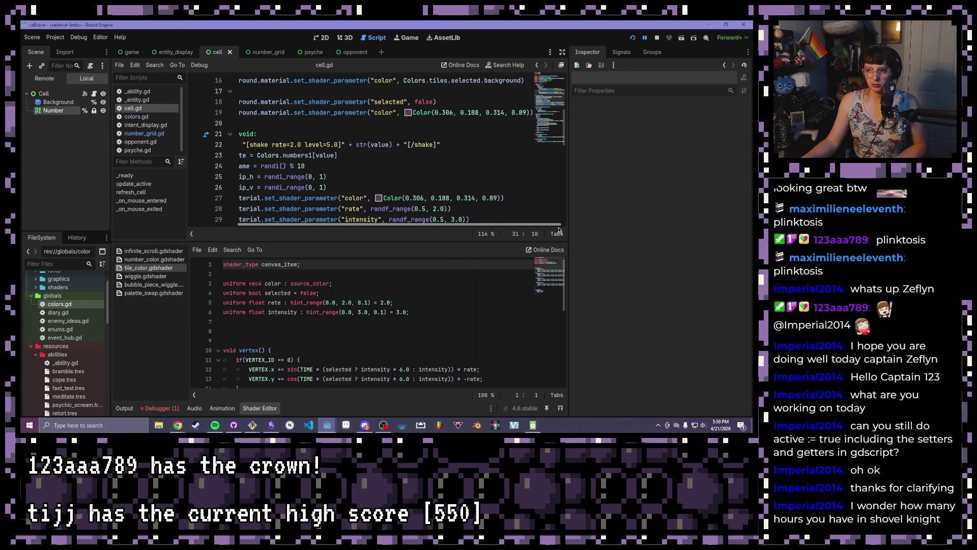
pyautogui.scroll(-2, 490, 161)
pyautogui.click(489, 162)
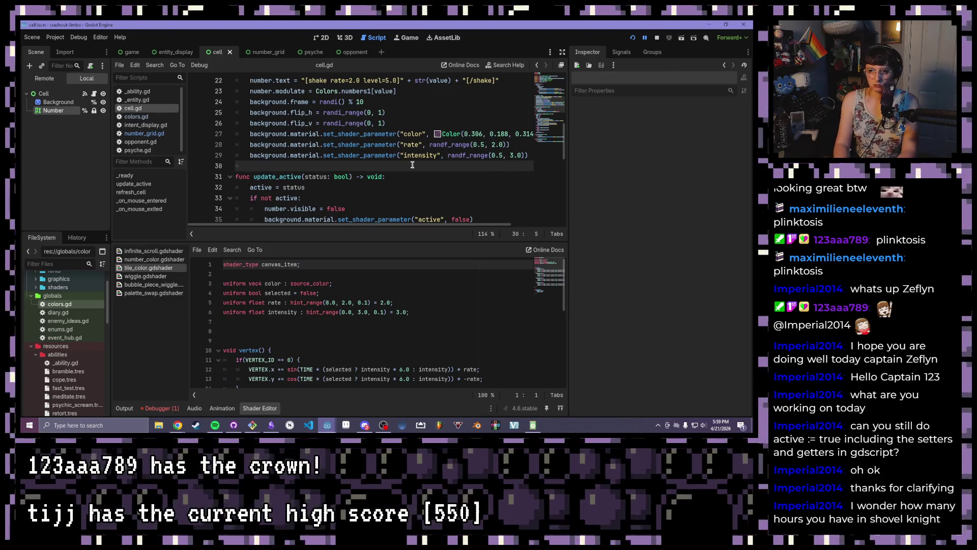
# - Call update_active(active) at the end of _ready
pyautogui.write('e_activbe')
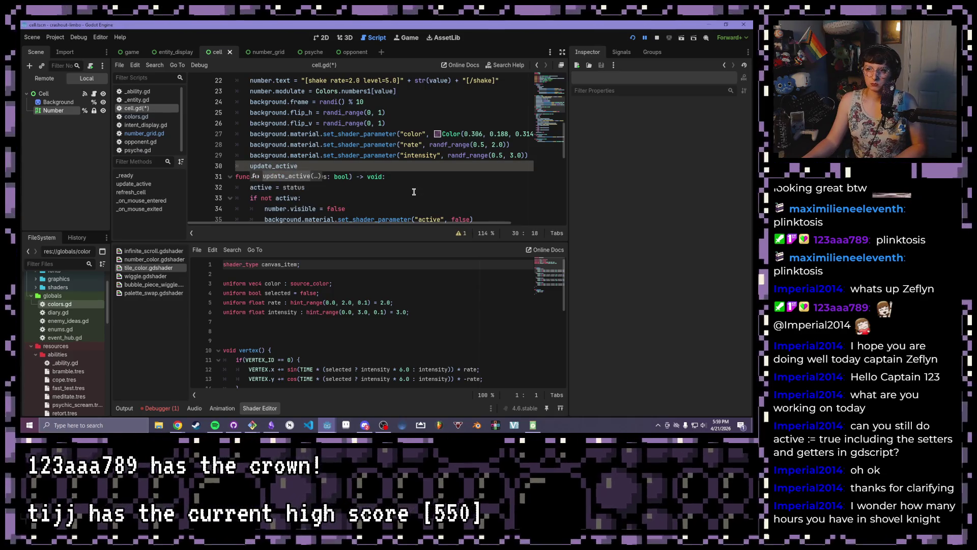
pyautogui.press('Return')
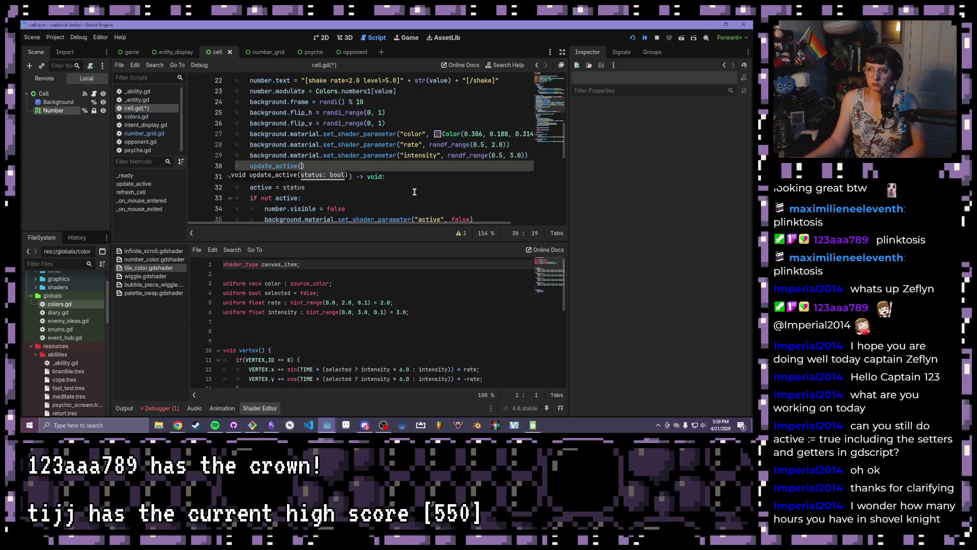
pyautogui.click(413, 192)
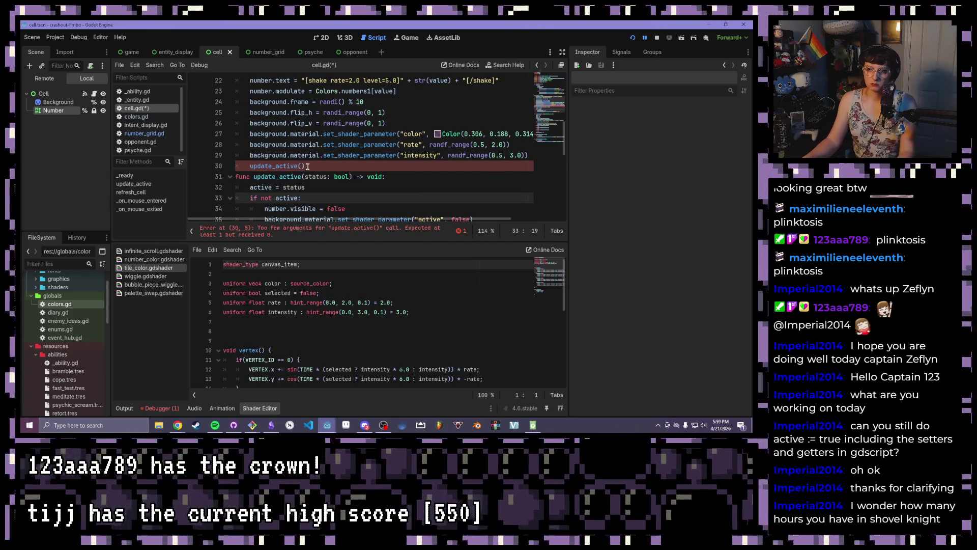
pyautogui.click(407, 166)
pyautogui.press('Return')
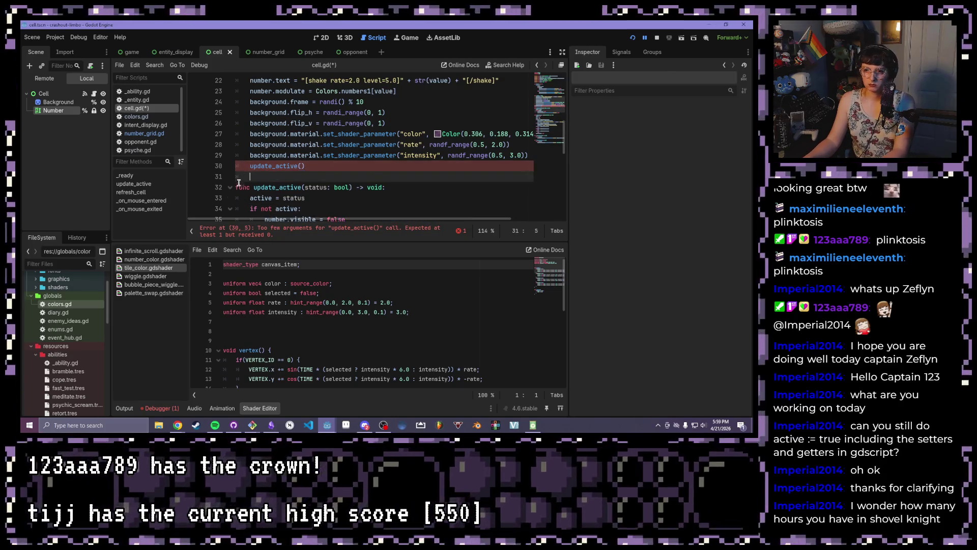
pyautogui.click(301, 166)
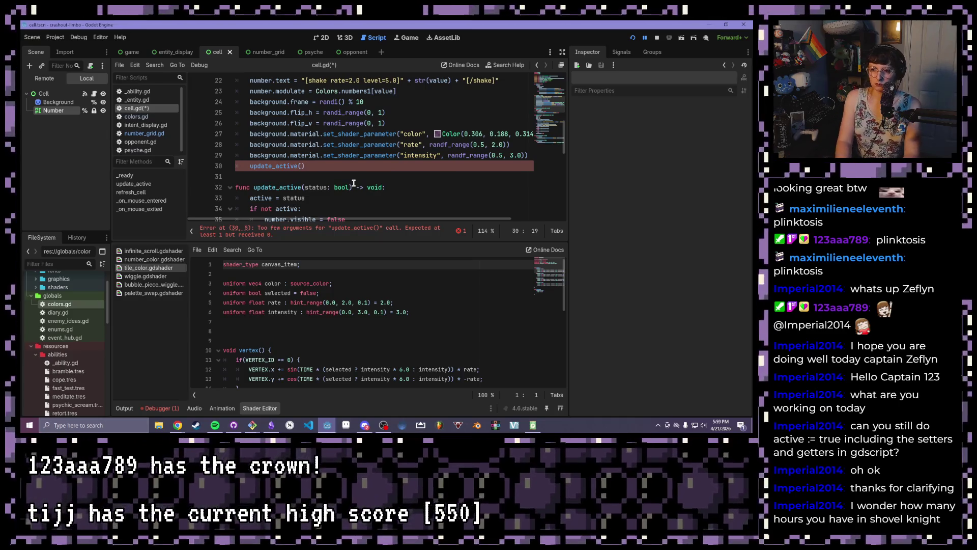
pyautogui.write('tive')
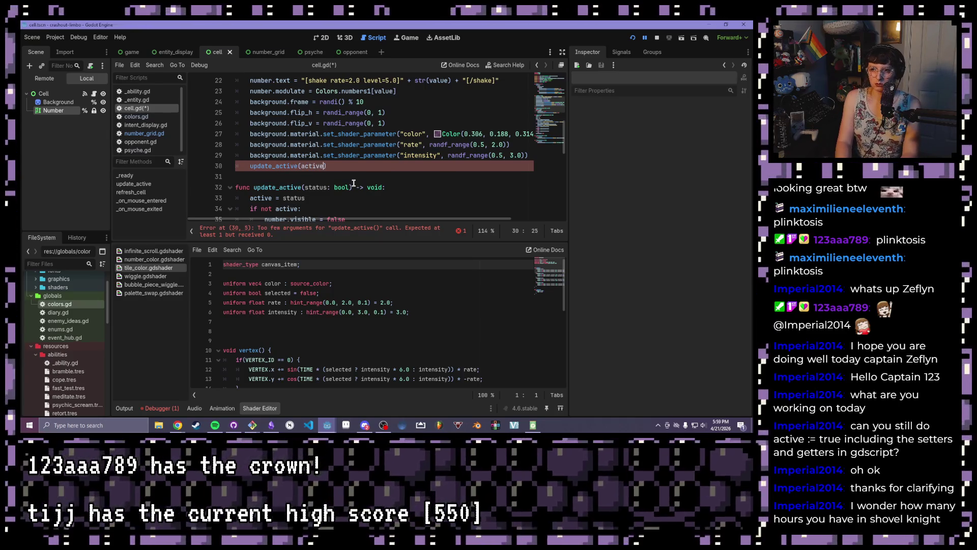
pyautogui.moveTo(357, 170); pyautogui.dragTo(182, 162)
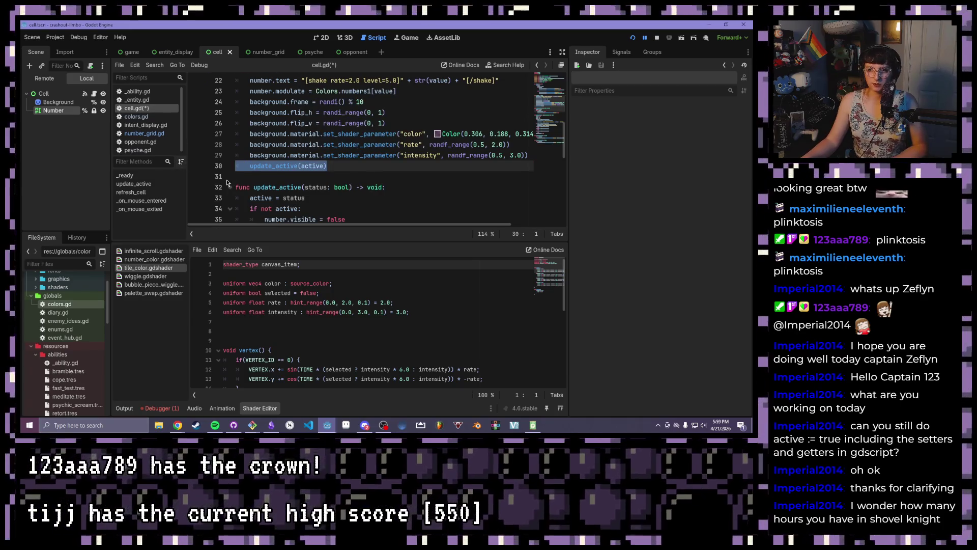
# - Check the active declaration on line 9 and save cell.gd
pyautogui.scroll(7, 290, 184)
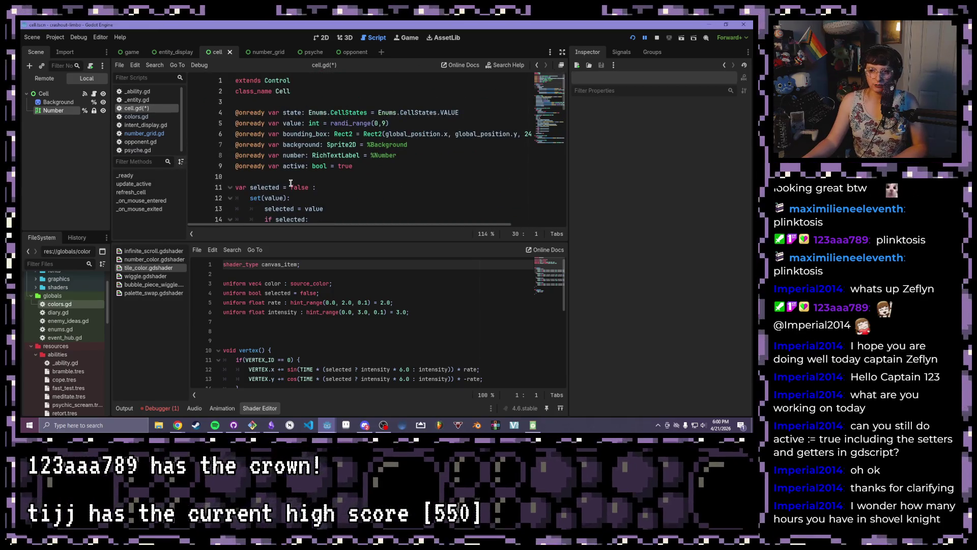
pyautogui.moveTo(395, 161); pyautogui.dragTo(217, 165)
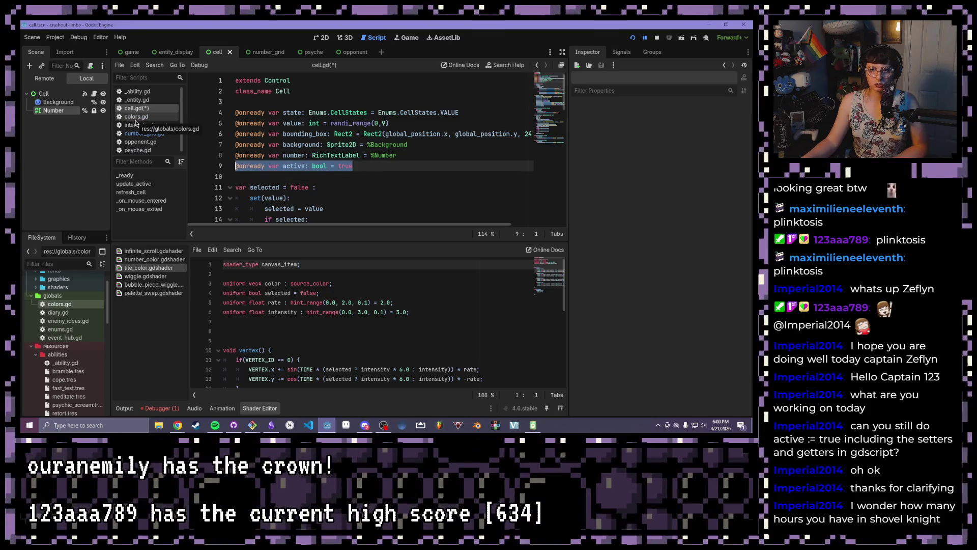
pyautogui.scroll(-1, 344, 167)
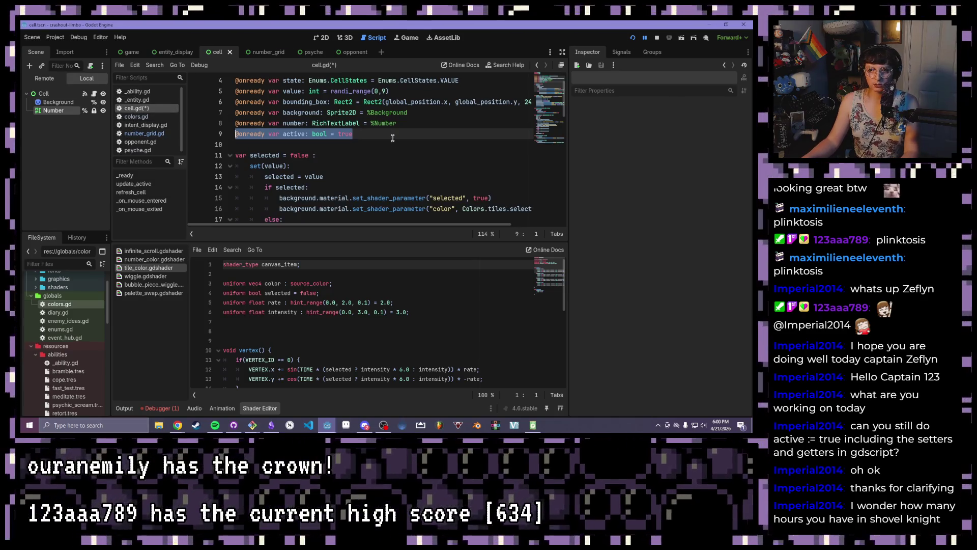
pyautogui.click(384, 132)
pyautogui.hotkey('ctrl', 's')
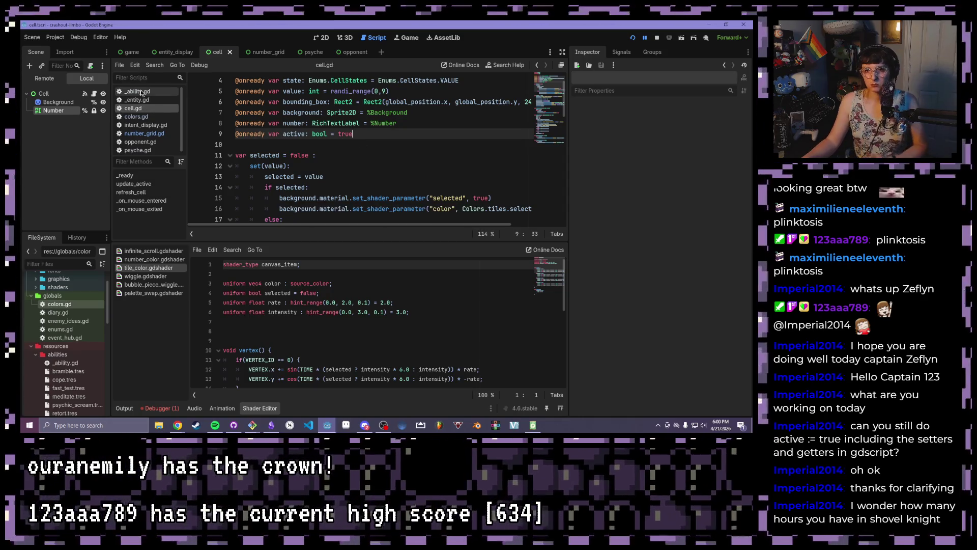
# - Open number_grid.gd and scroll down to its populate_cells function
pyautogui.click(137, 134)
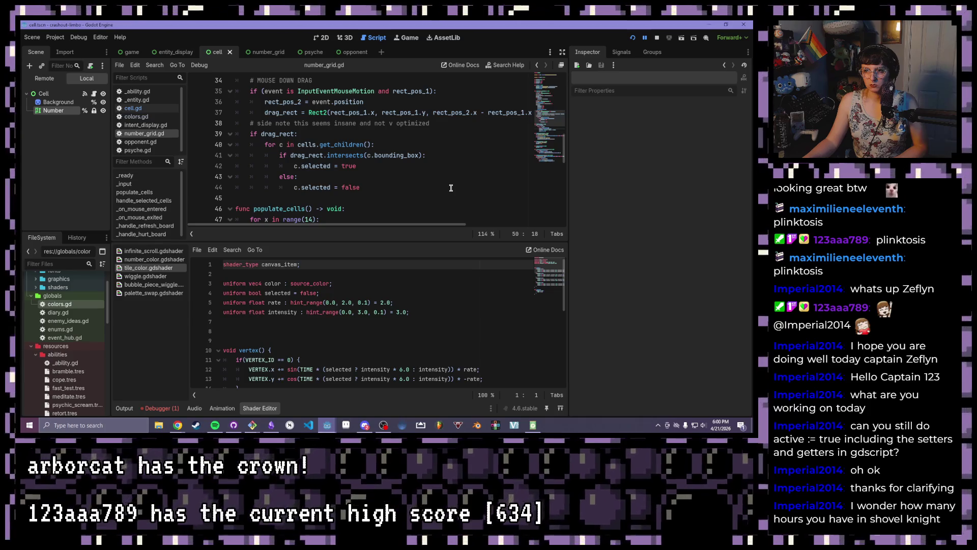
pyautogui.scroll(1, 450, 188)
pyautogui.scroll(-3, 447, 186)
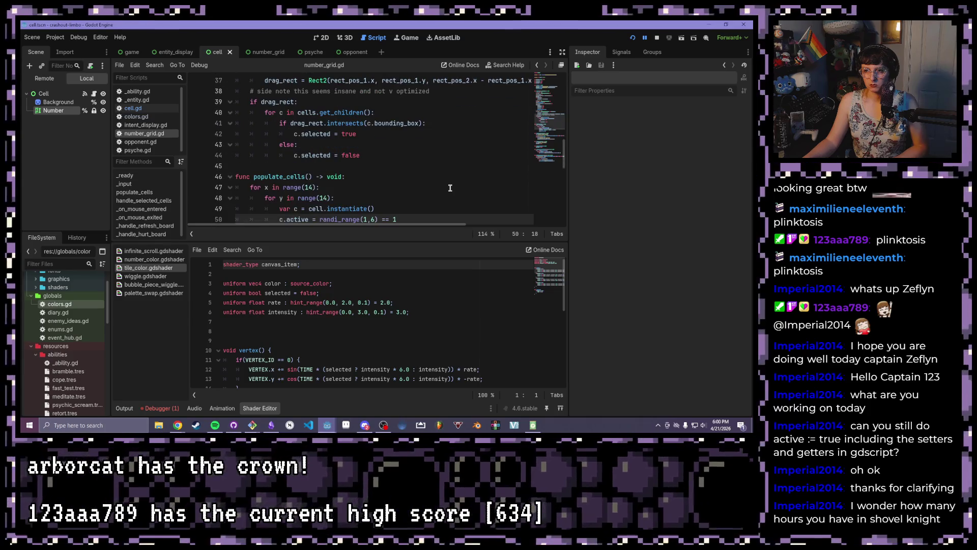
pyautogui.scroll(-1, 442, 184)
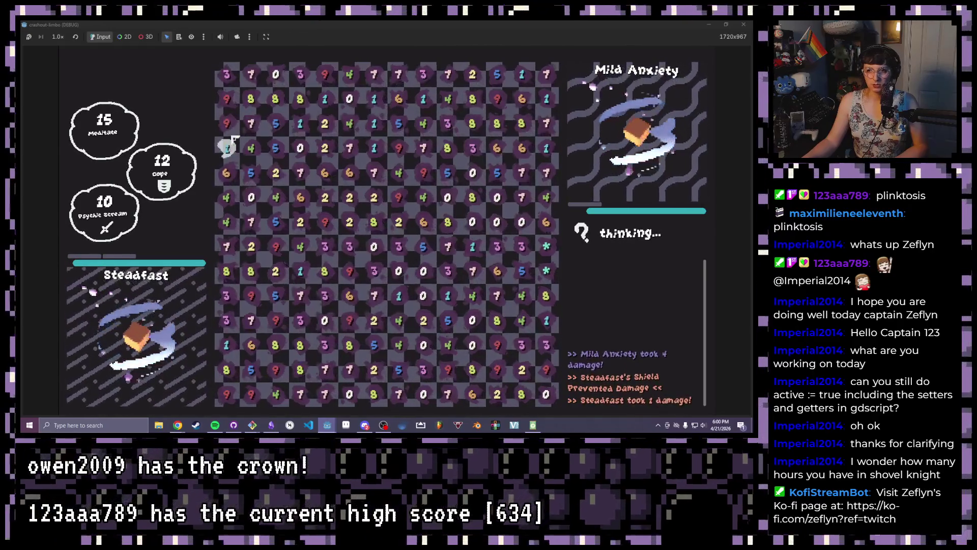
# - Click a cell on the running game board, then bring cell.gd back into view
pyautogui.click(227, 98)
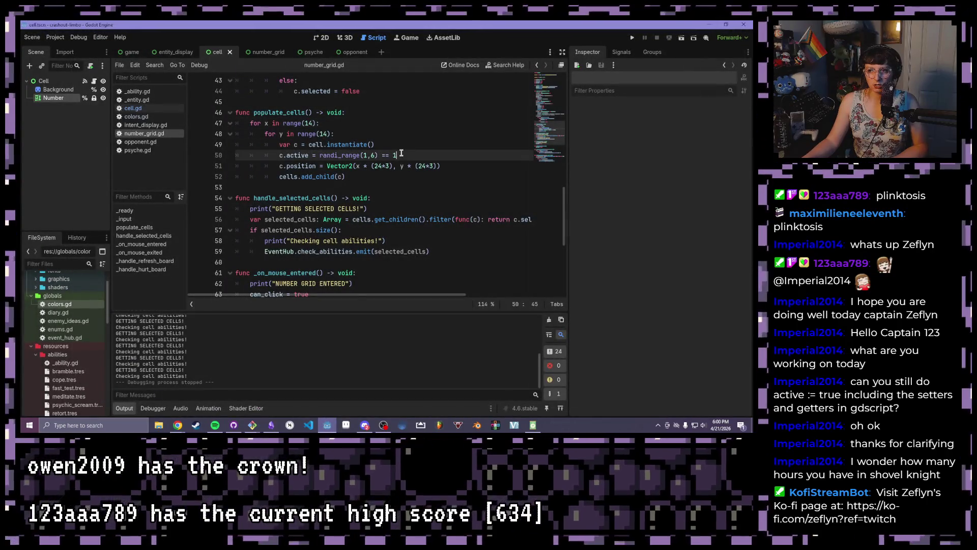
pyautogui.scroll(6, 362, 175)
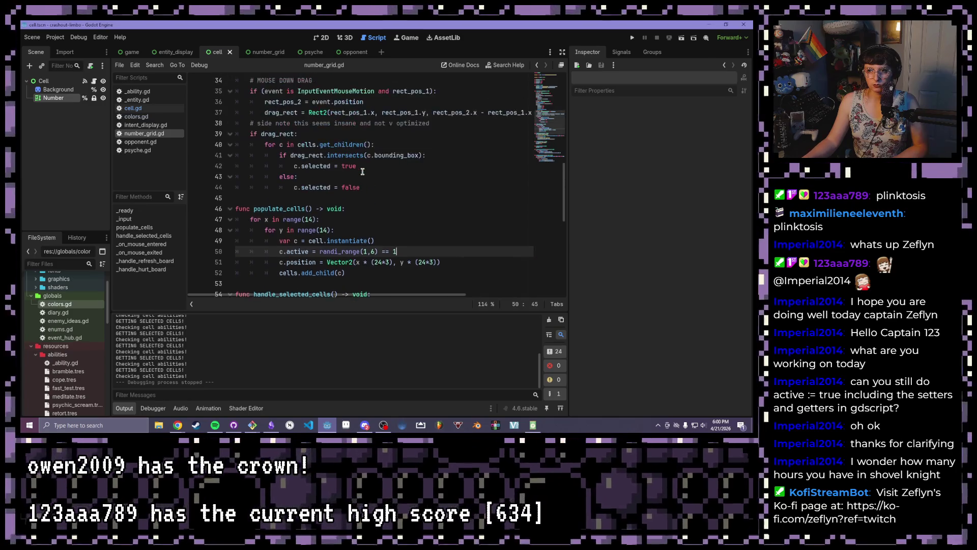
pyautogui.scroll(5, 362, 171)
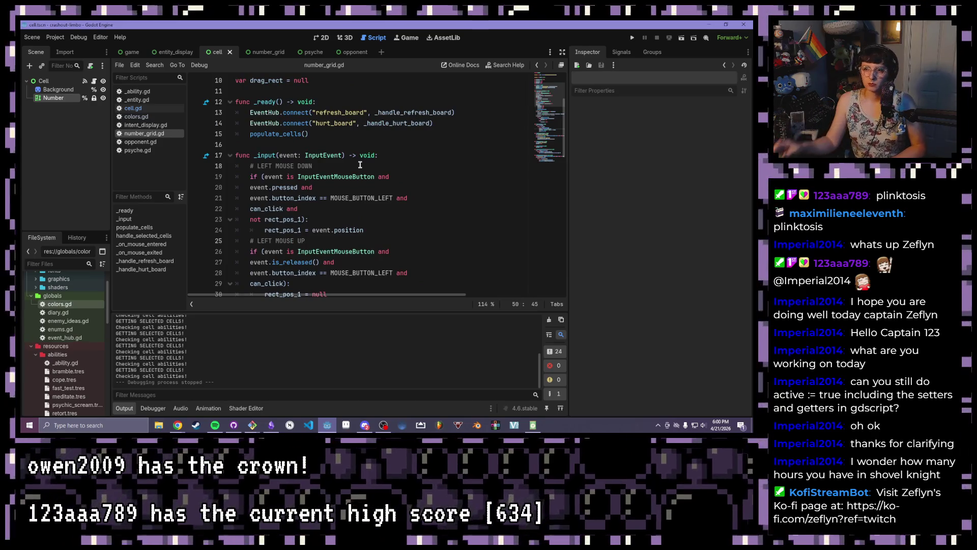
pyautogui.scroll(3, 360, 165)
pyautogui.click(132, 108)
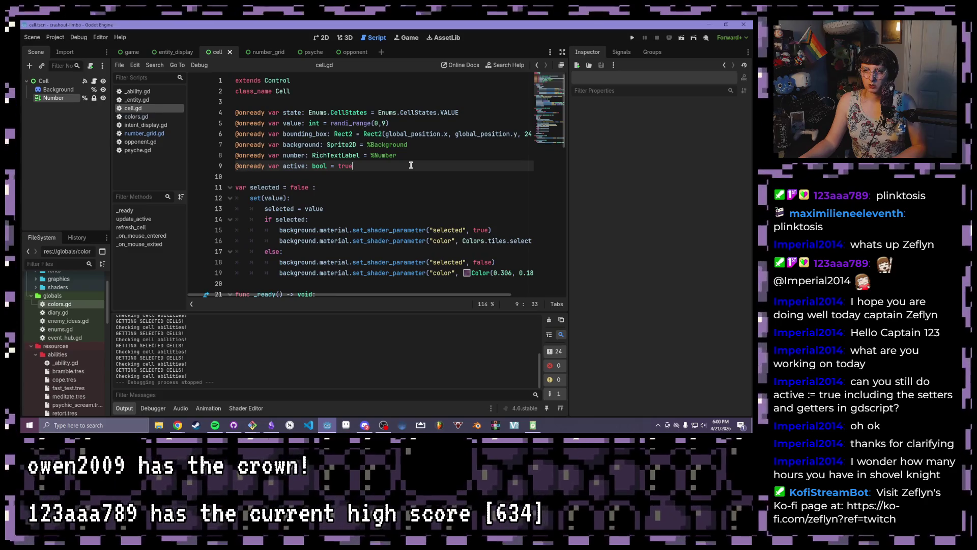
# - Try removing active's '= true' default and save, then restore '= true'
pyautogui.tripleClick(349, 166)
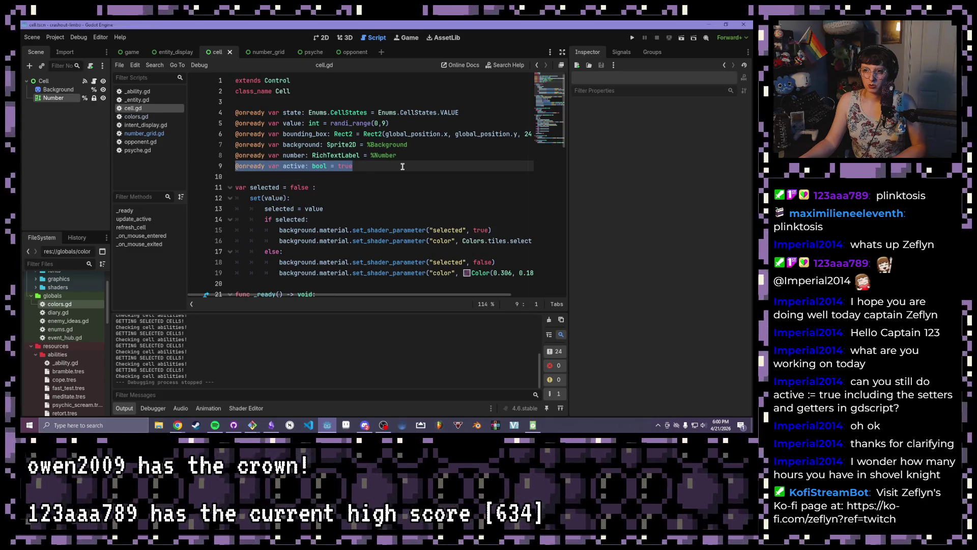
pyautogui.moveTo(364, 166); pyautogui.dragTo(327, 166)
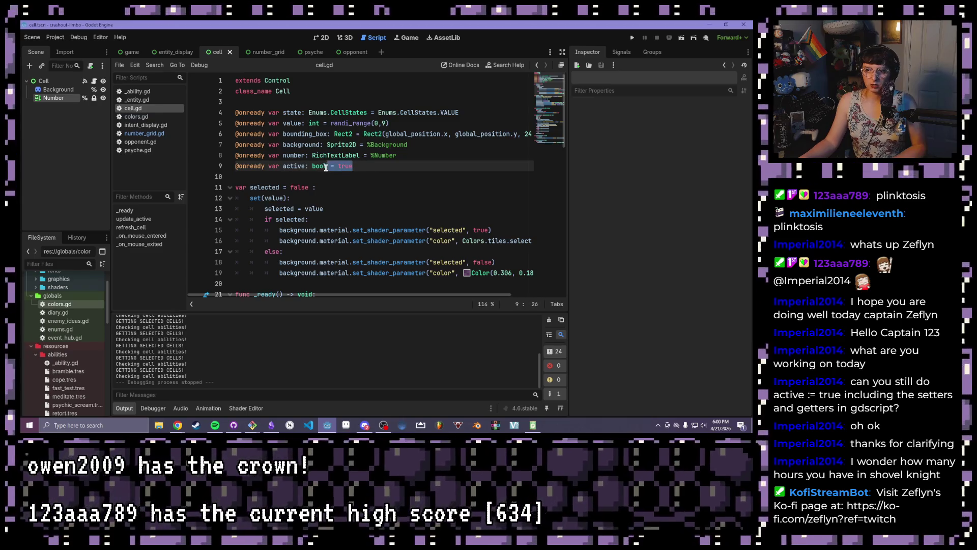
pyautogui.press('BackSpace')
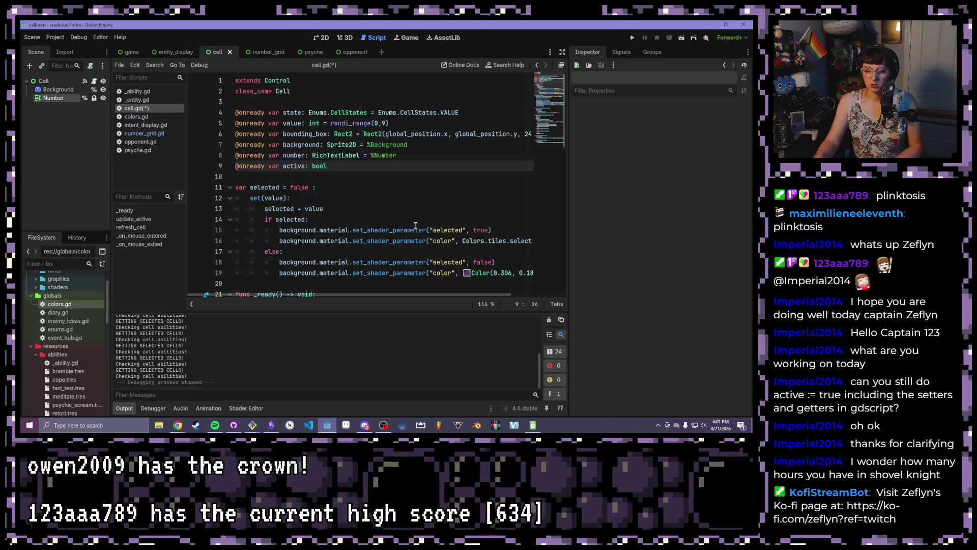
pyautogui.hotkey('ctrl', 's')
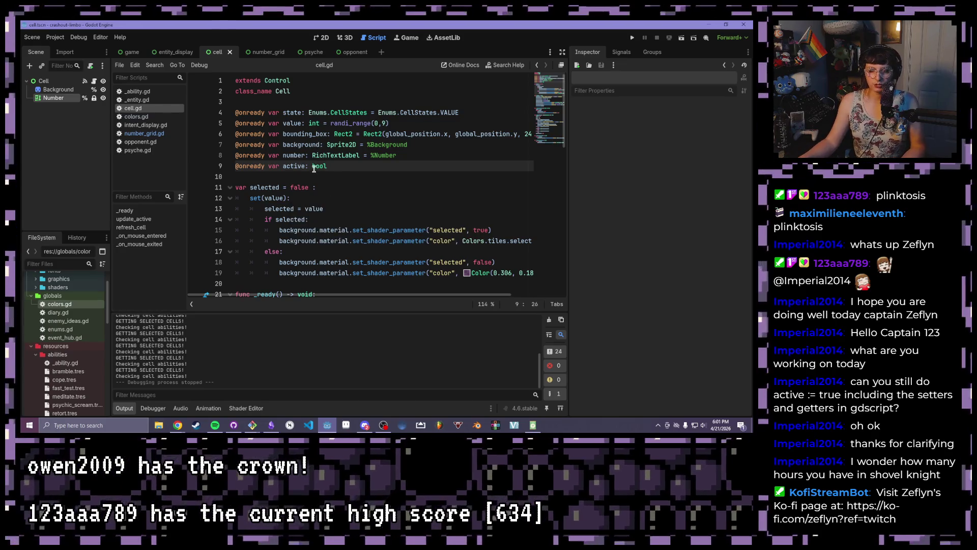
pyautogui.scroll(-3, 313, 169)
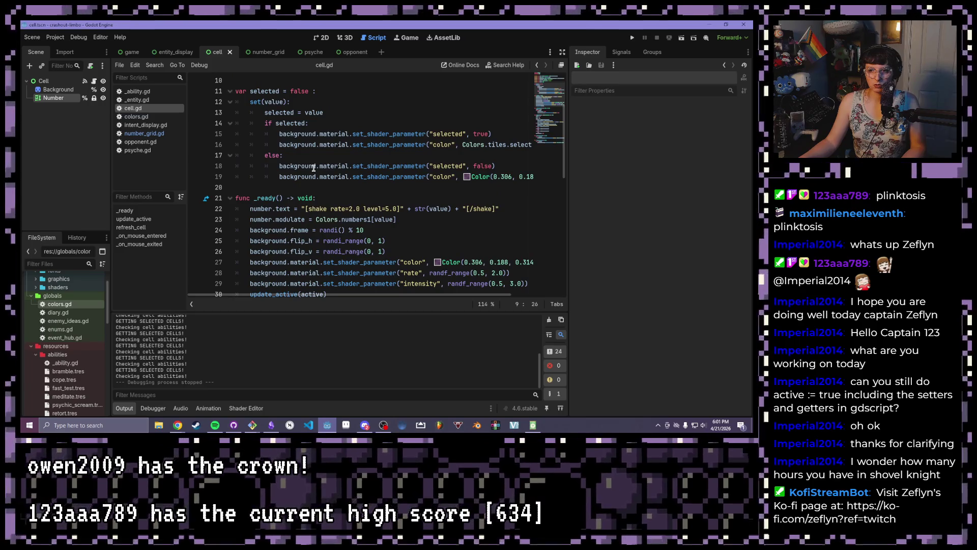
pyautogui.scroll(1, 313, 168)
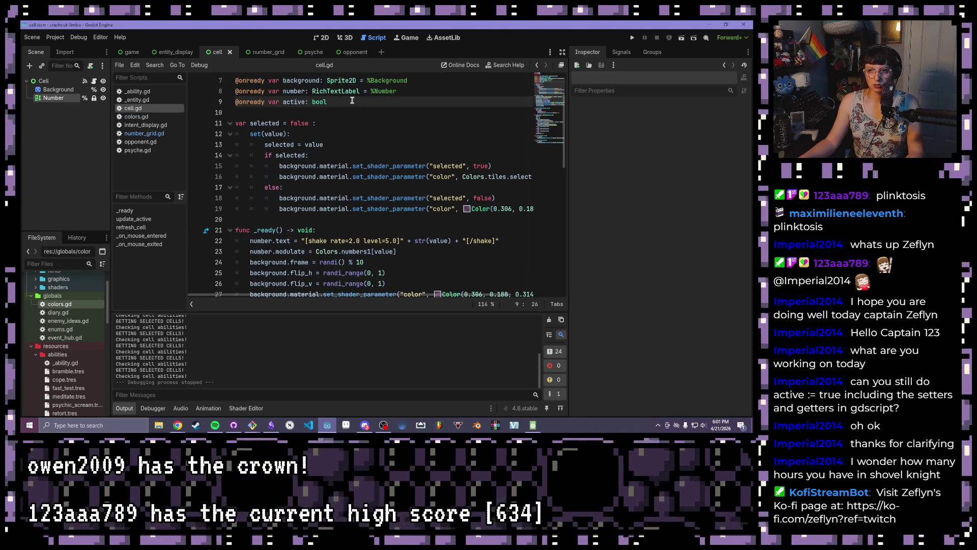
pyautogui.write('= true')
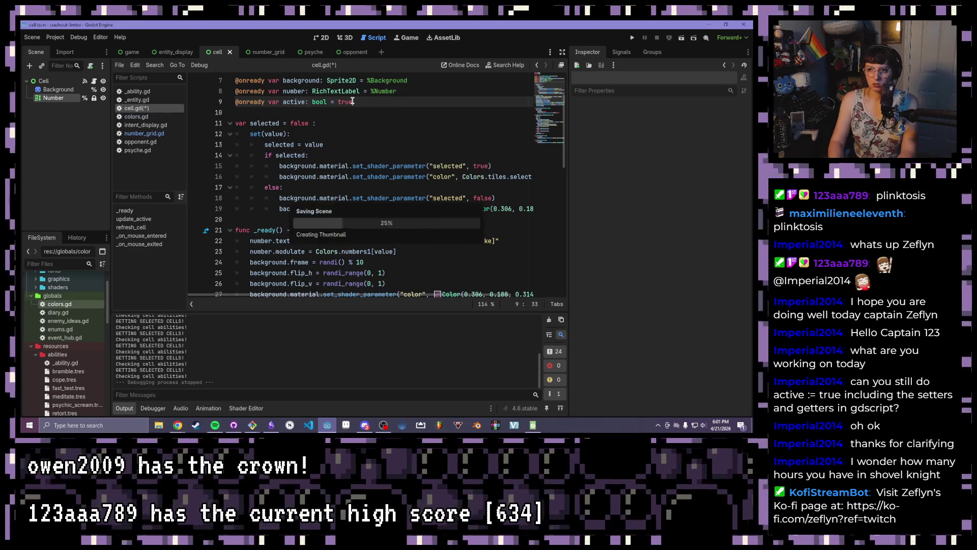
pyautogui.click(355, 109)
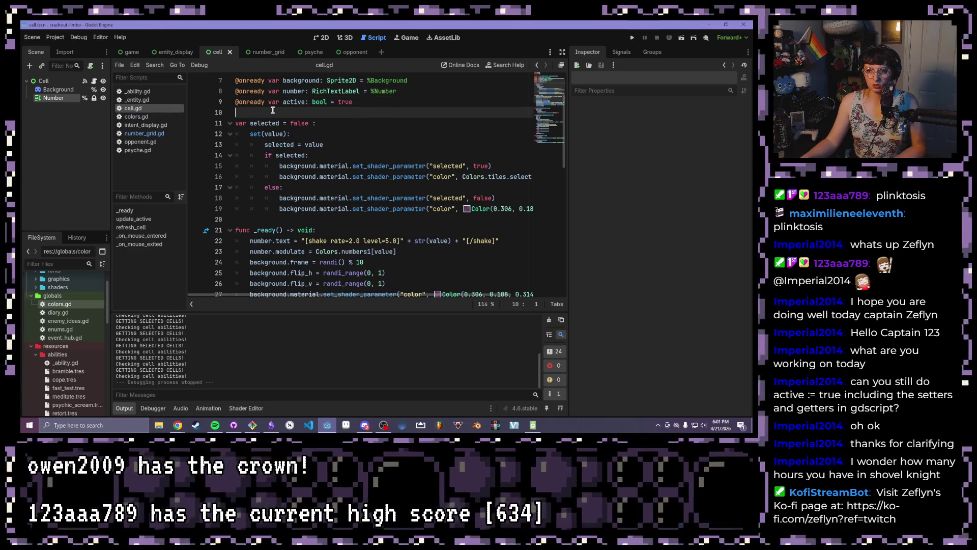
# - Add print("STATUS INACTIVE") under 'if not active:' in update_active
pyautogui.scroll(1, 273, 111)
pyautogui.scroll(1, 278, 131)
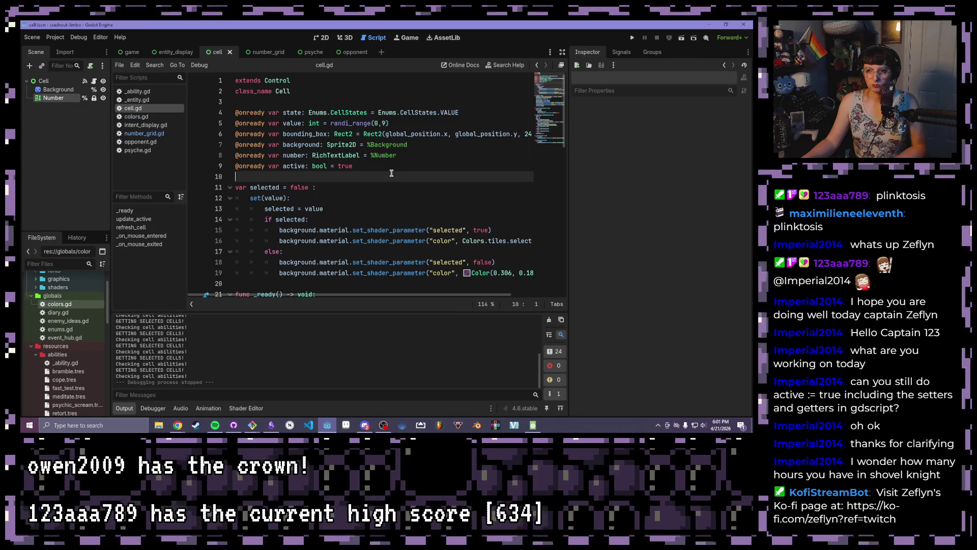
pyautogui.scroll(-3, 386, 166)
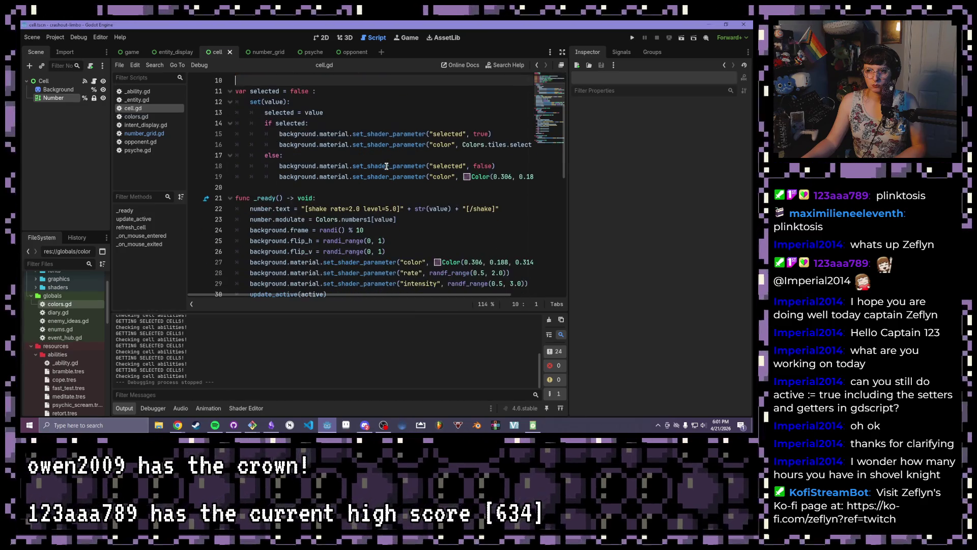
pyautogui.scroll(-4, 386, 166)
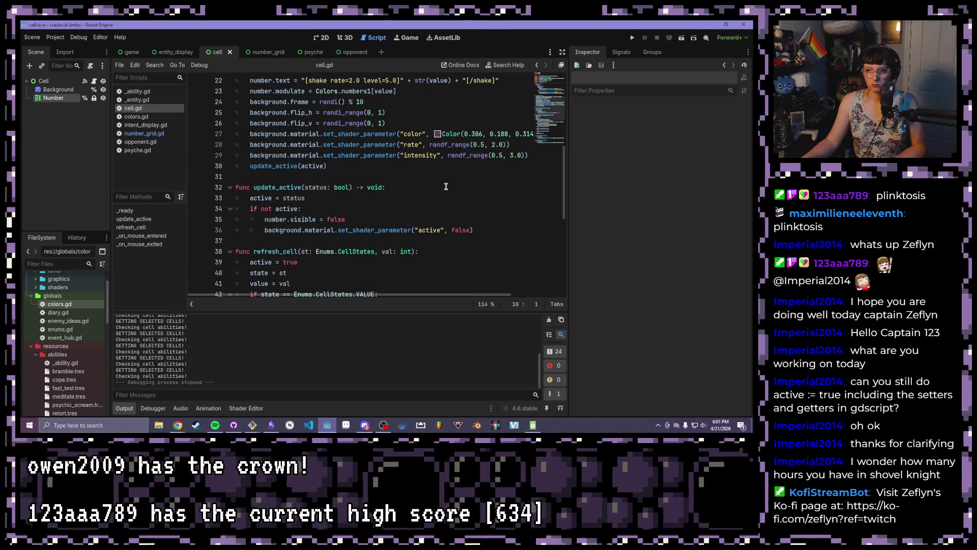
pyautogui.click(401, 207)
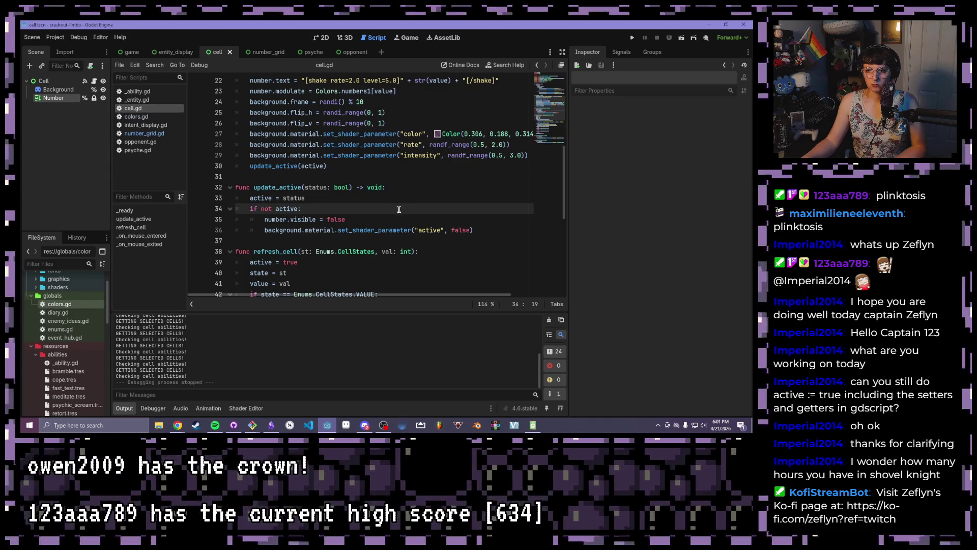
pyautogui.press('Return')
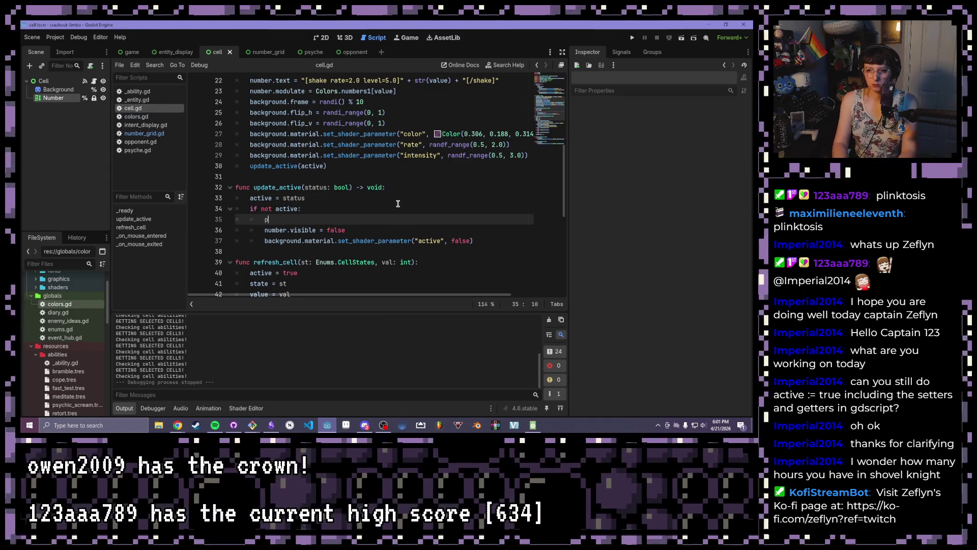
pyautogui.write('rint("STATUS ')
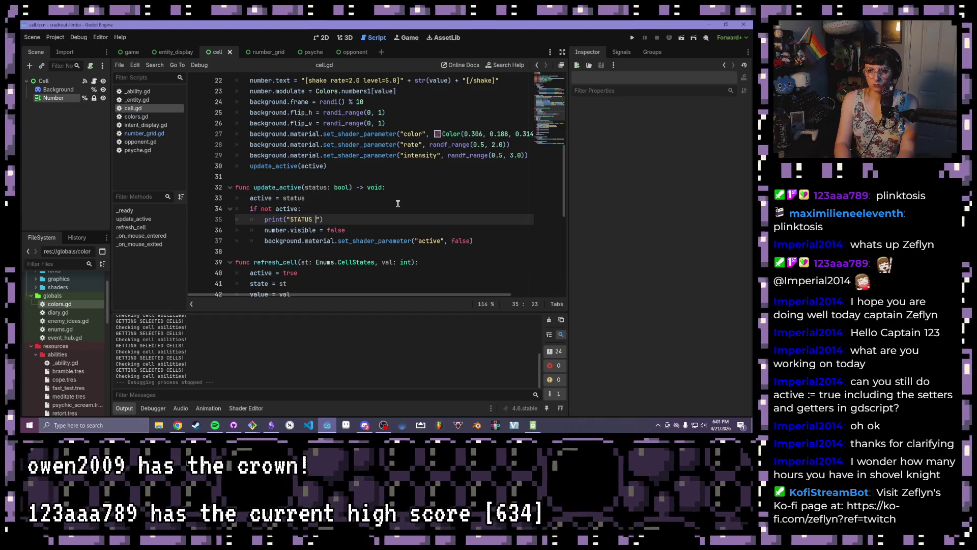
pyautogui.write('INACTIVE')
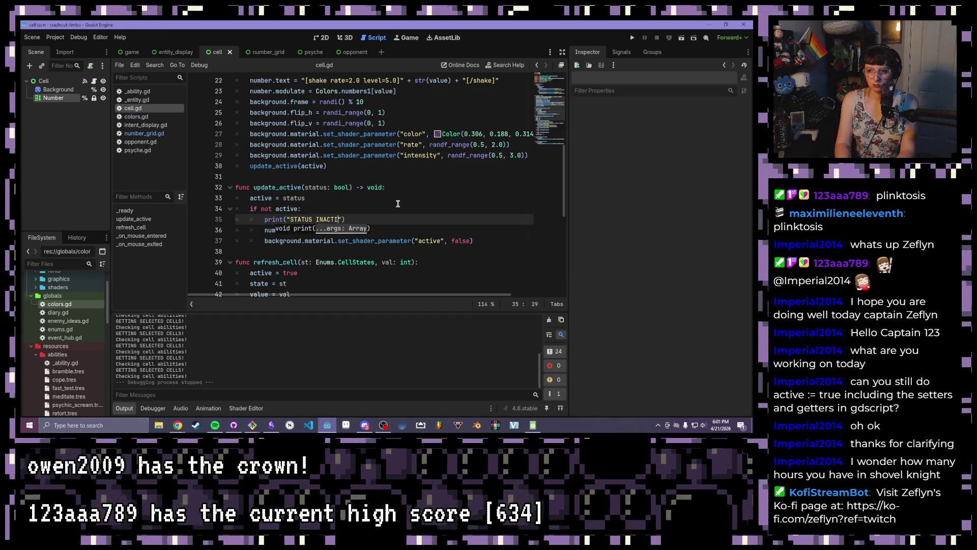
# - Test-run the game, stop it with F8, and switch to number_grid.gd
pyautogui.click(631, 37)
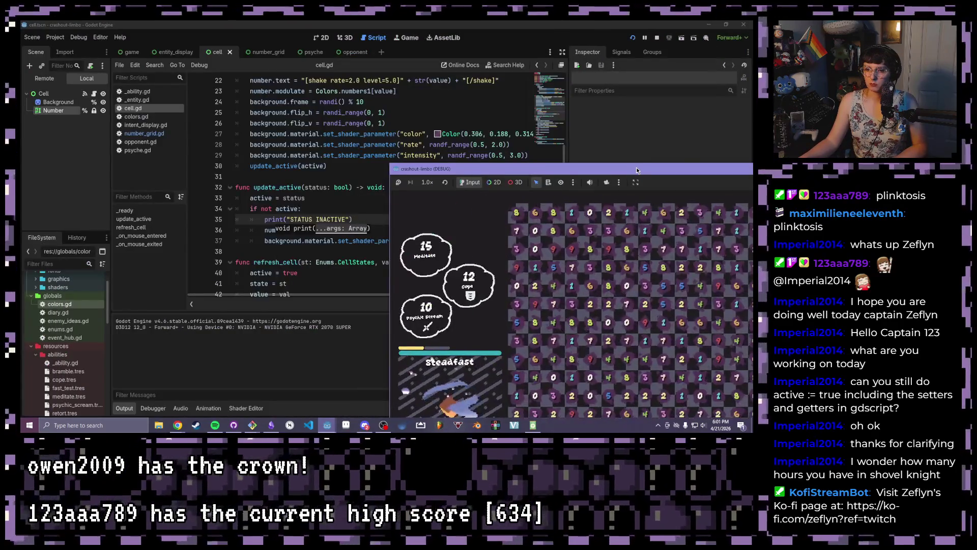
pyautogui.doubleClick(636, 170)
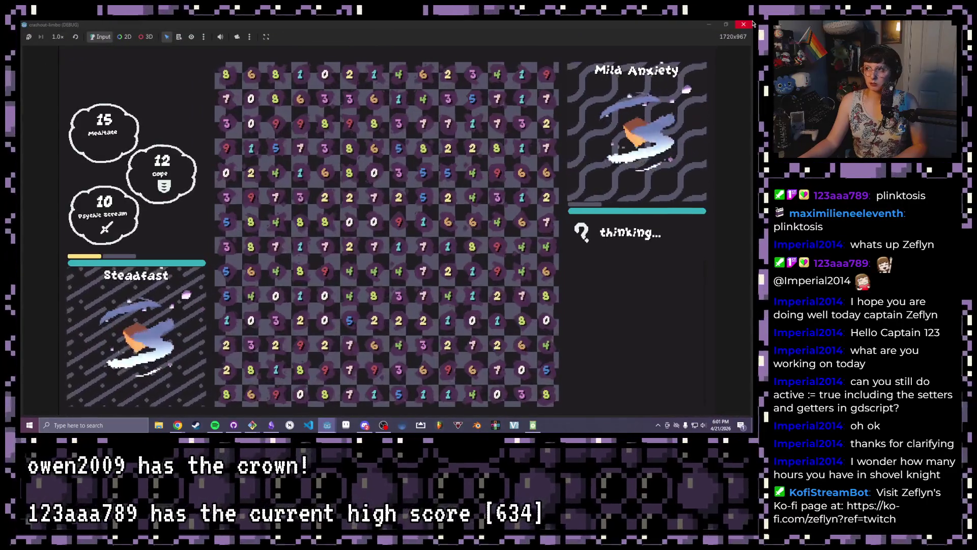
pyautogui.press('F8')
pyautogui.press('Down')
pyautogui.hotkey('alt', 'Left')
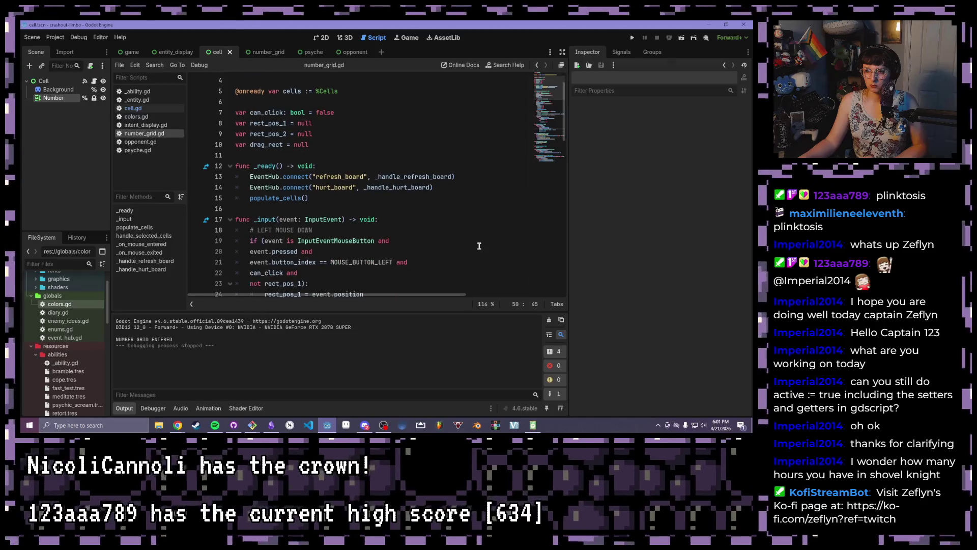
# - Inspect the random 'randi_range(1,6) == 1' active assignment on line 50 of populate_cells
pyautogui.scroll(-10, 478, 246)
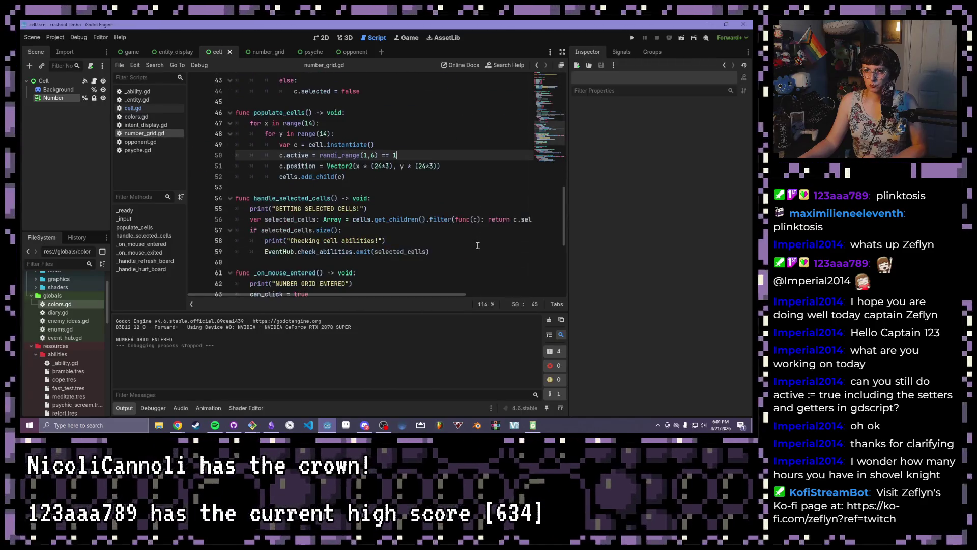
pyautogui.moveTo(375, 157); pyautogui.dragTo(319, 157)
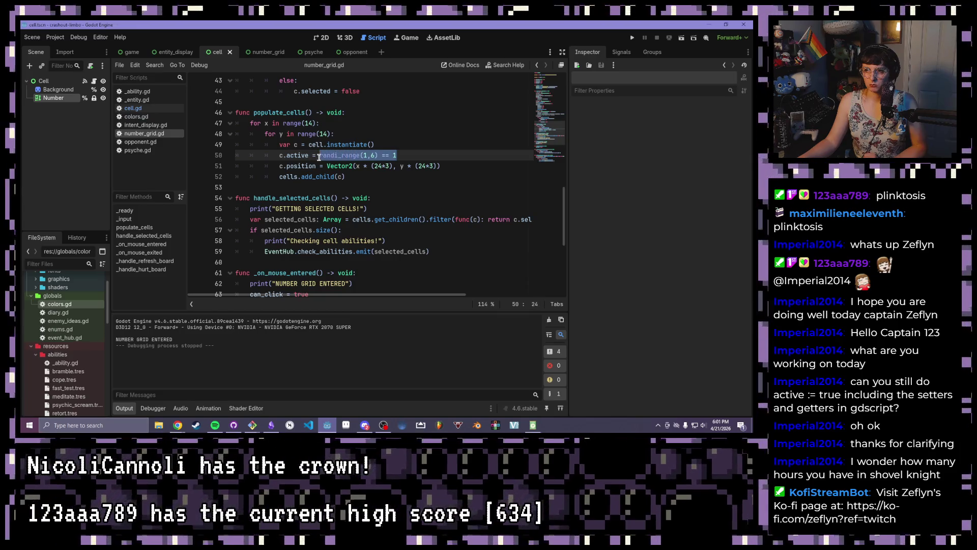
pyautogui.moveTo(319, 157)
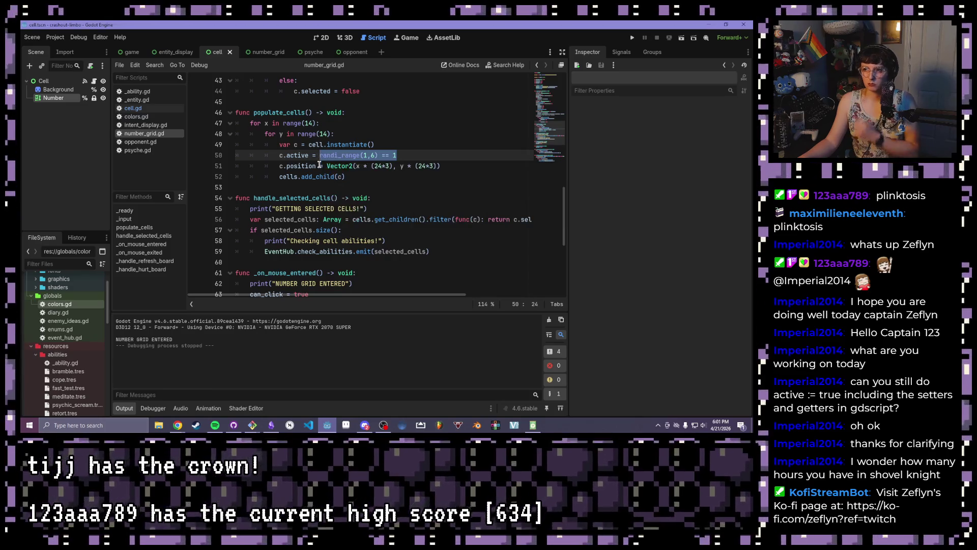
pyautogui.click(376, 163)
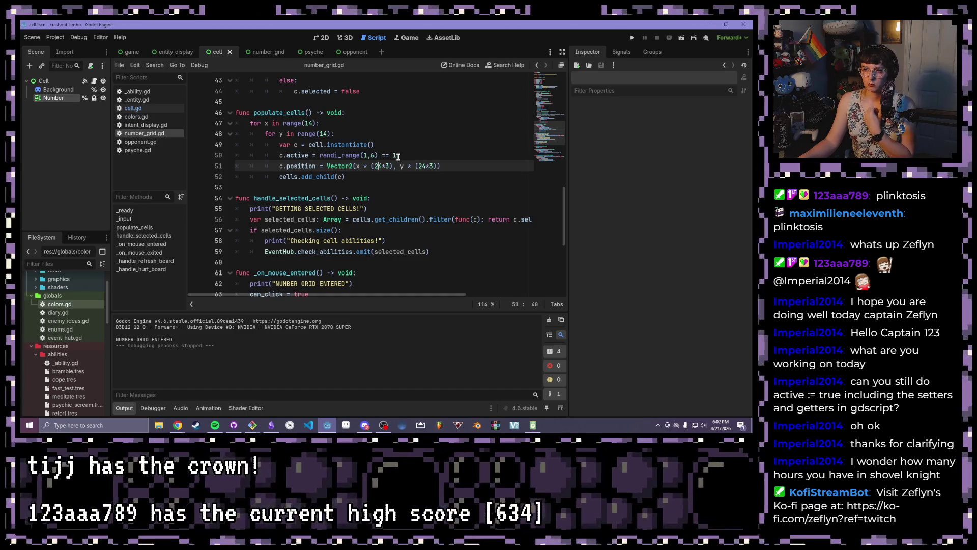
pyautogui.click(407, 156)
pyautogui.moveTo(396, 156); pyautogui.dragTo(320, 157)
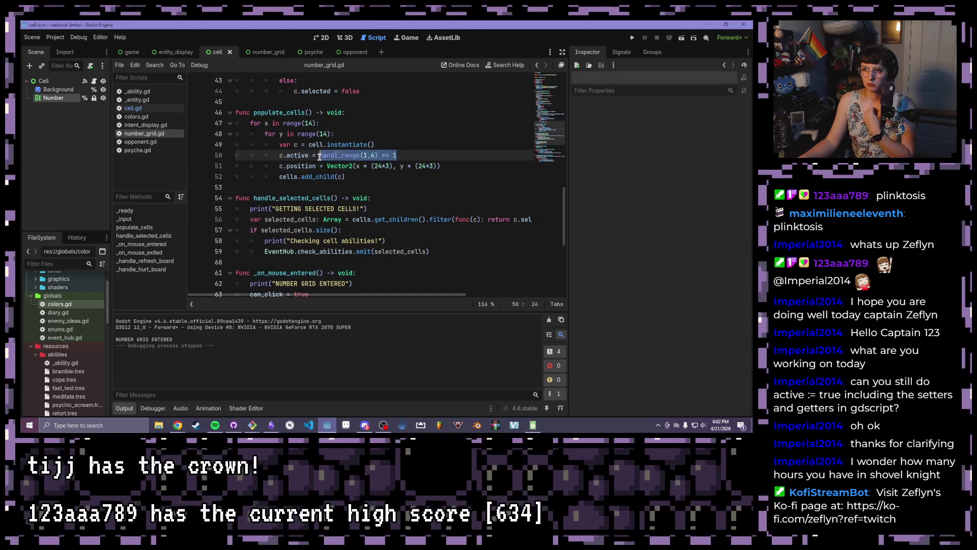
pyautogui.click(426, 157)
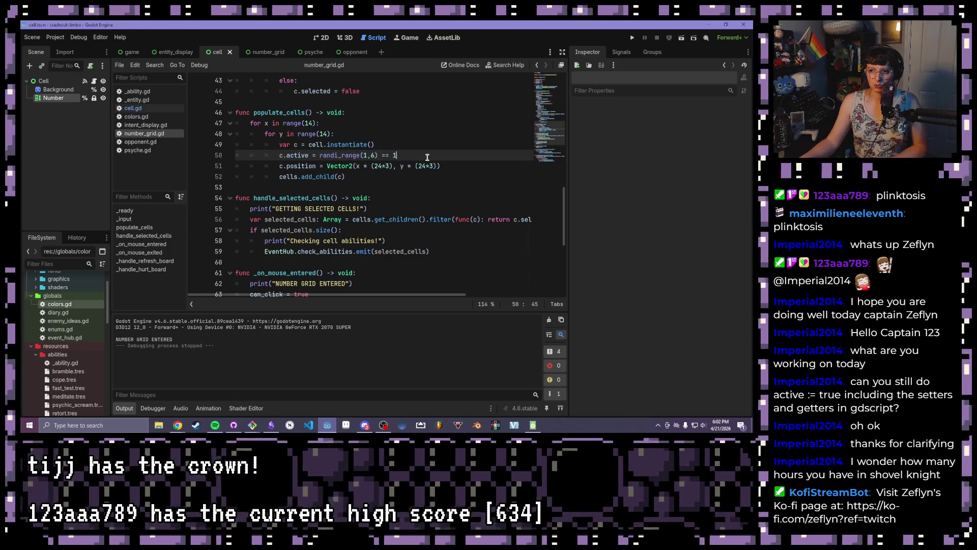
# - Add 'if c.active: print("I AM ACTIVE")' with an else branch printing "I AM INACTIVE"
pyautogui.press('Return')
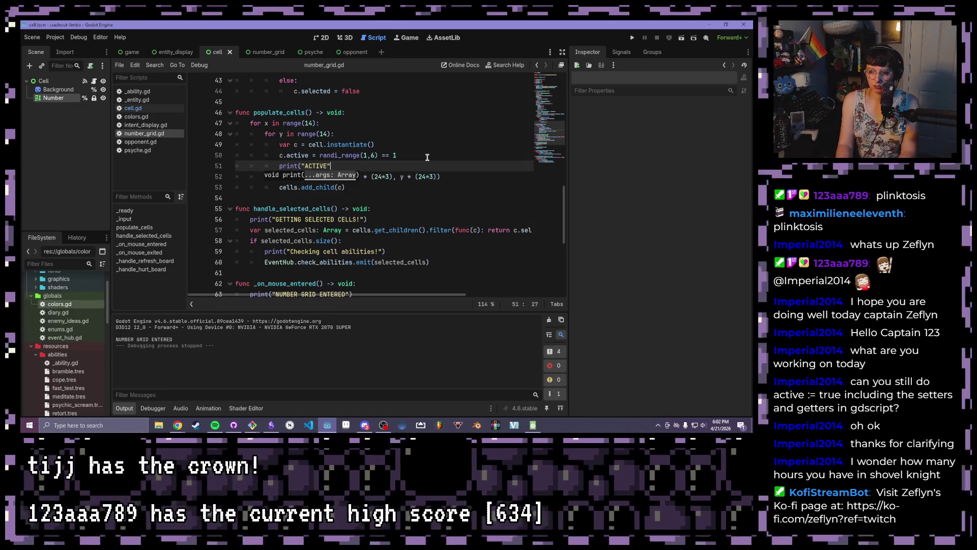
pyautogui.press('BackSpace')
pyautogui.press('BackSpace')
pyautogui.press('BackSpace')
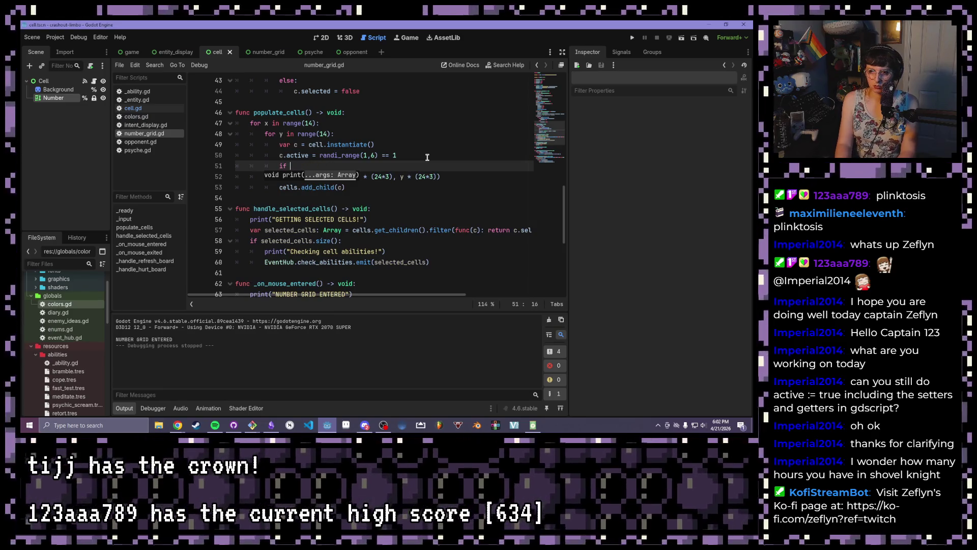
pyautogui.write('c.ac')
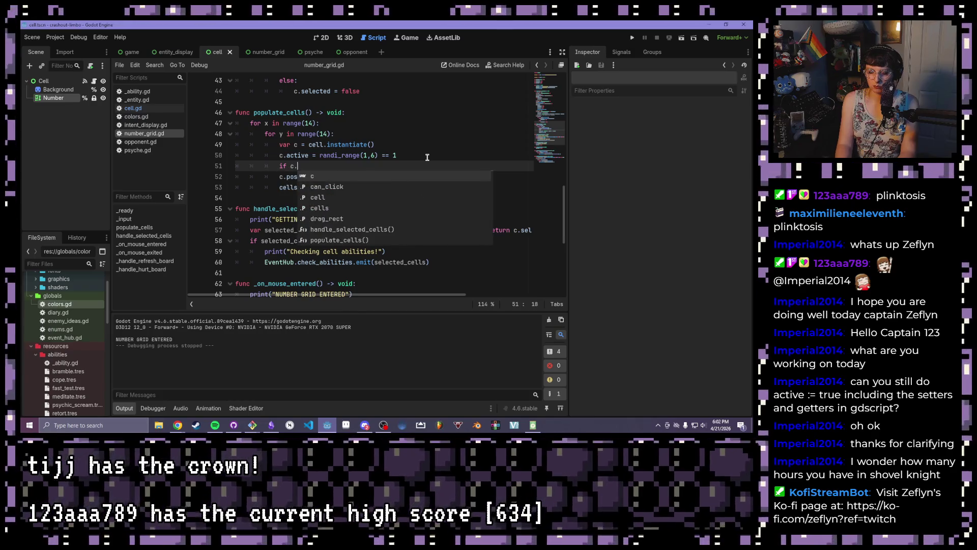
pyautogui.write('tive:')
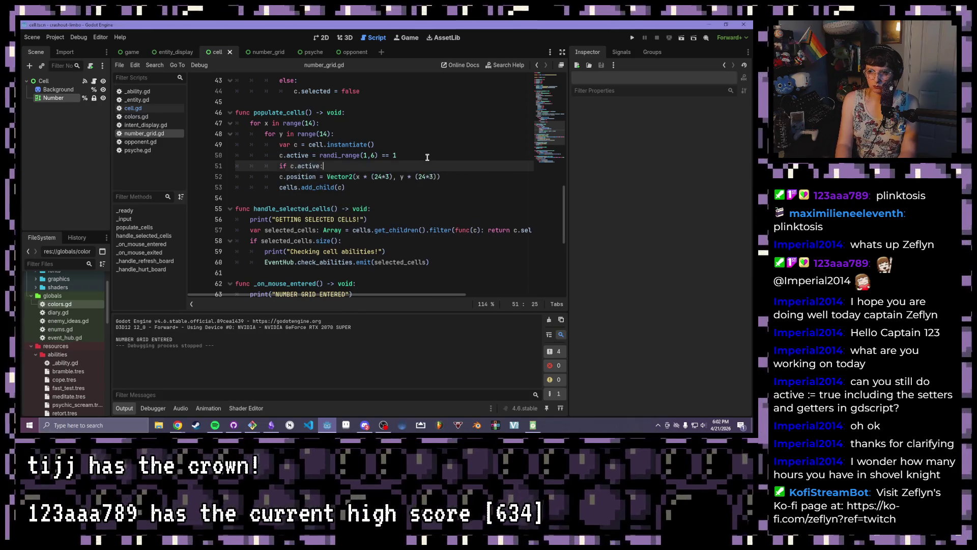
pyautogui.press('Return')
pyautogui.write('p')
pyautogui.write('I AM ACTIVE")')
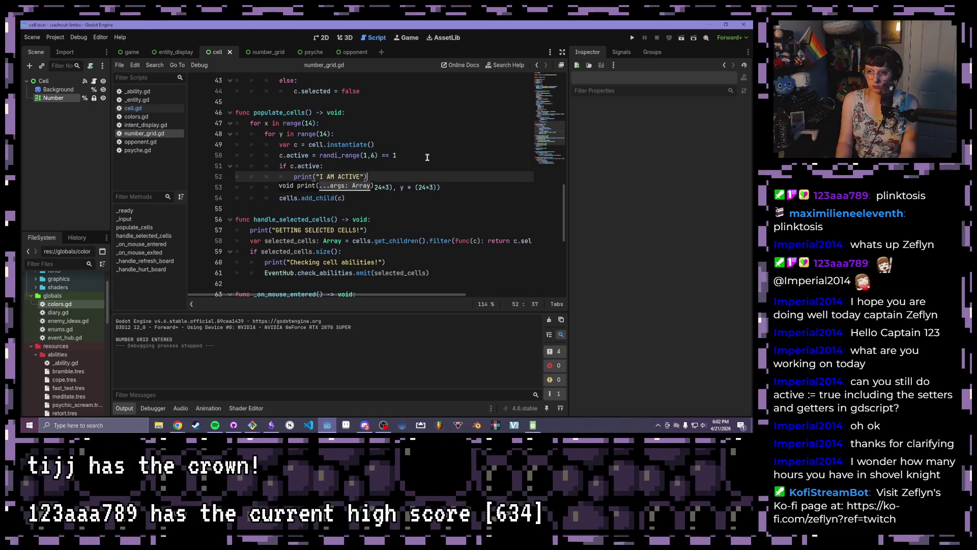
pyautogui.press('Return')
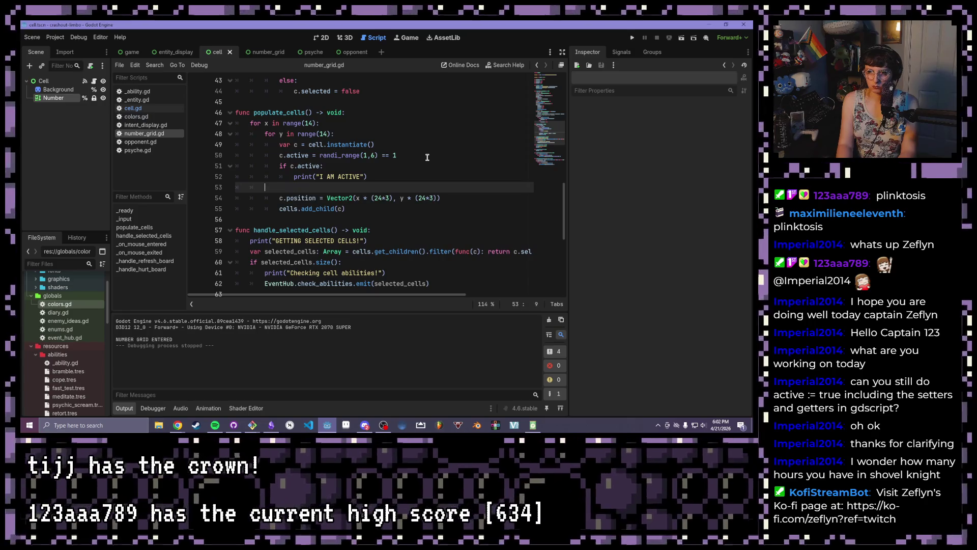
pyautogui.write(':')
pyautogui.press('Return')
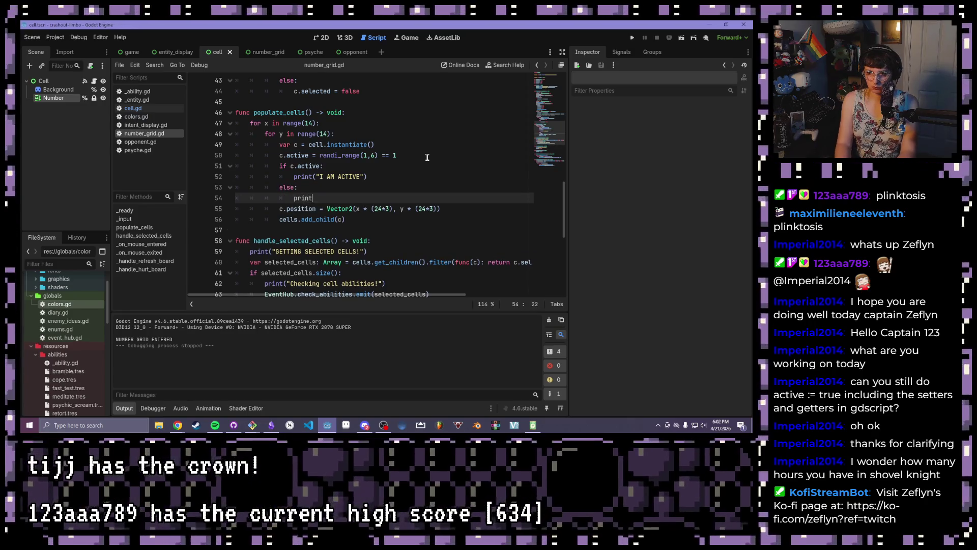
pyautogui.write('AM INA')
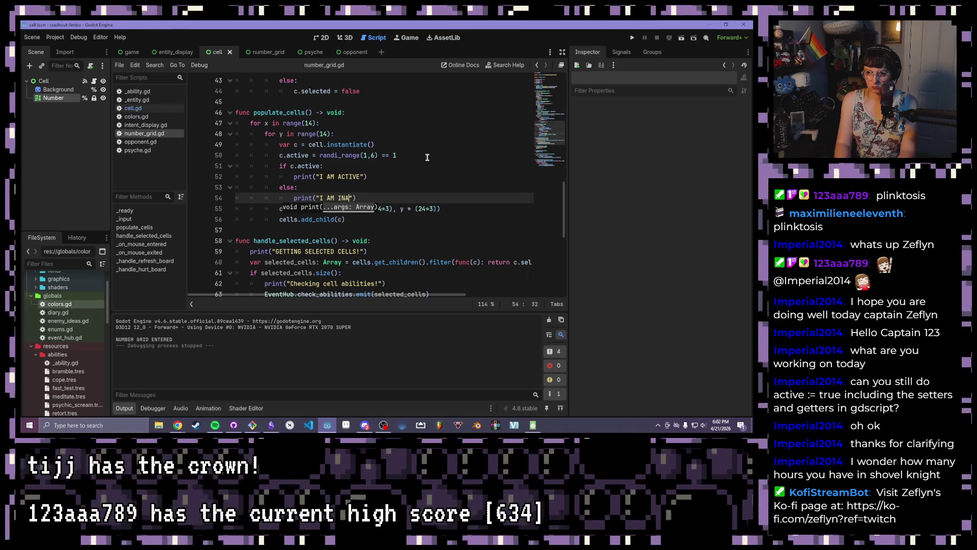
pyautogui.write('E')
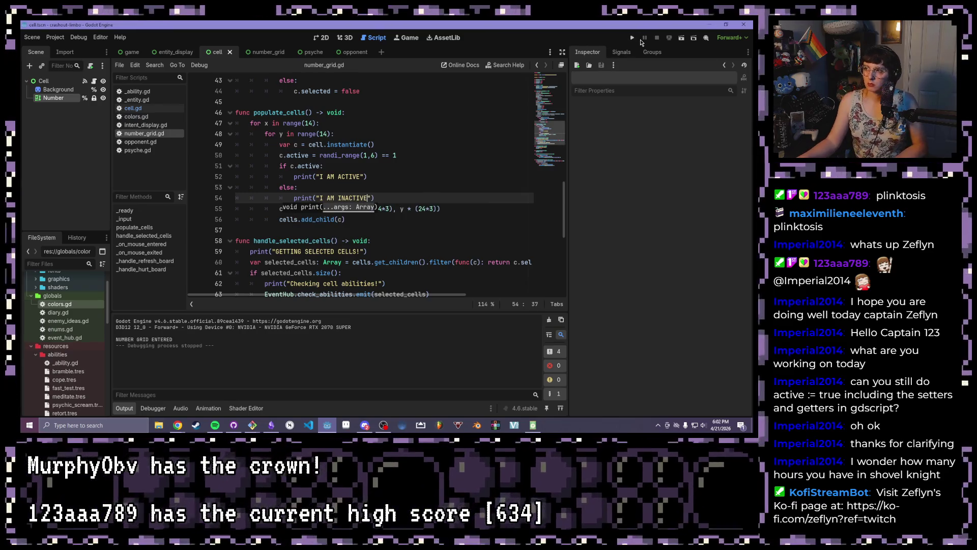
# - Test-run the game to check the per-cell active prints, then stop it
pyautogui.click(633, 39)
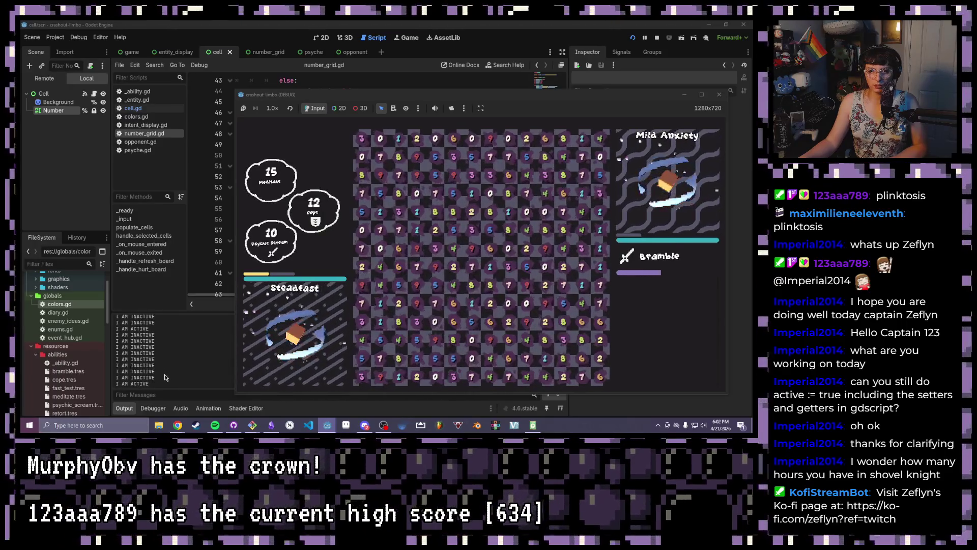
pyautogui.click(719, 95)
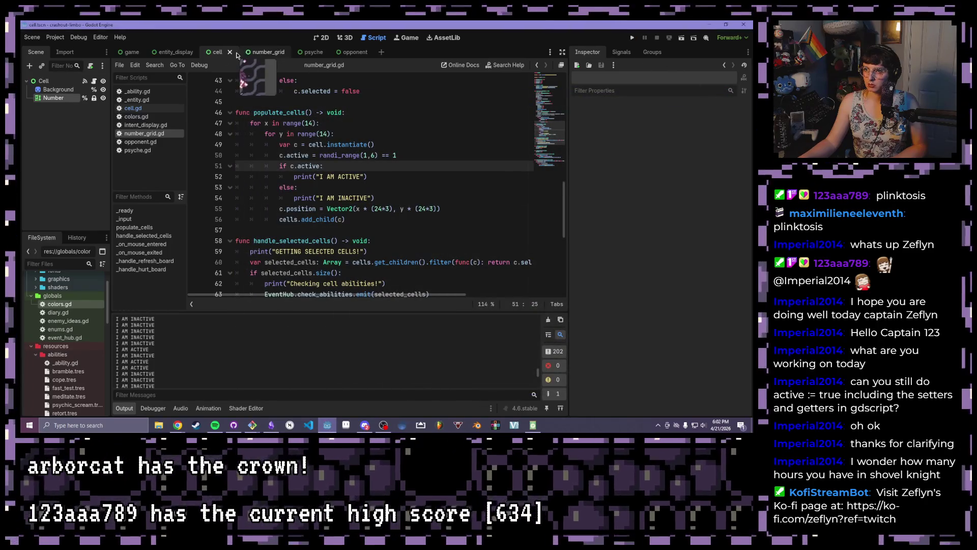
pyautogui.click(133, 108)
# - Remove the true default from active's declaration in cell.gd and run the project again
pyautogui.scroll(5, 395, 162)
pyautogui.scroll(2, 395, 161)
pyautogui.moveTo(353, 165); pyautogui.dragTo(333, 167)
pyautogui.press('BackSpace')
pyautogui.press('BackSpace')
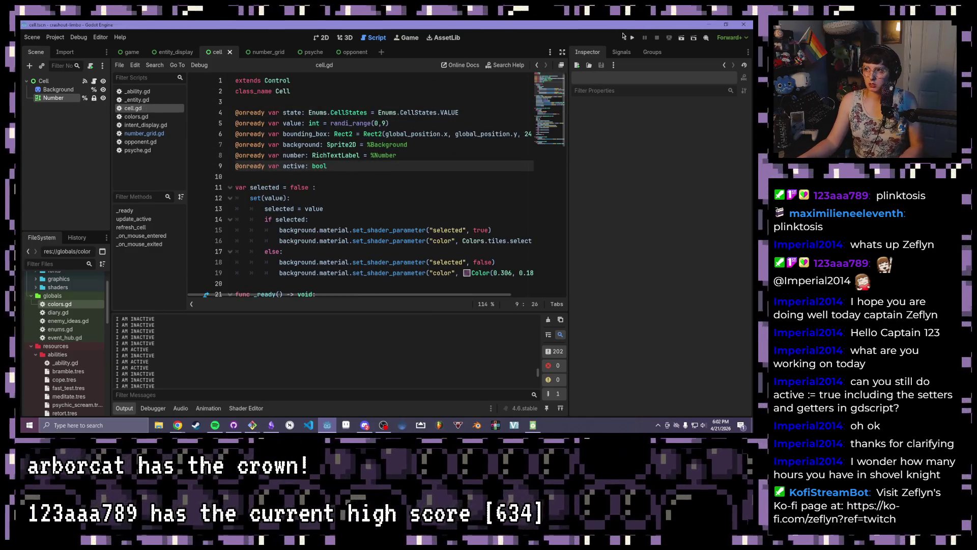
pyautogui.click(631, 37)
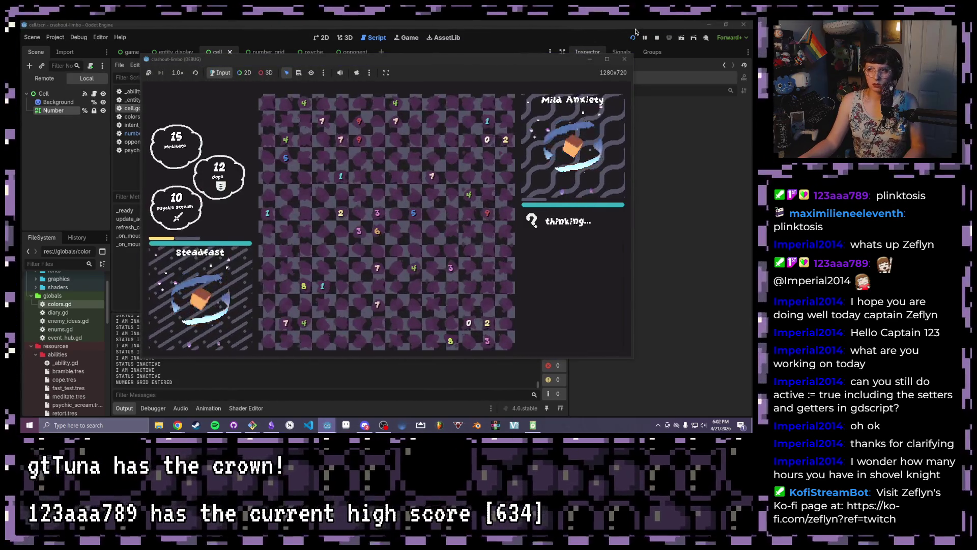
# - Maximize the running game, pick two grid cells including the 7, then stop the run with F8
pyautogui.click(607, 59)
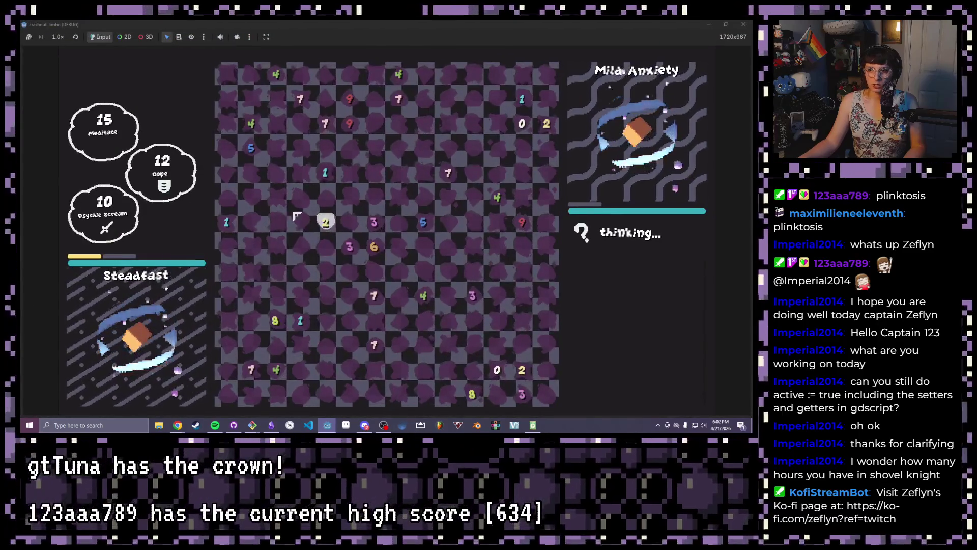
pyautogui.click(251, 148)
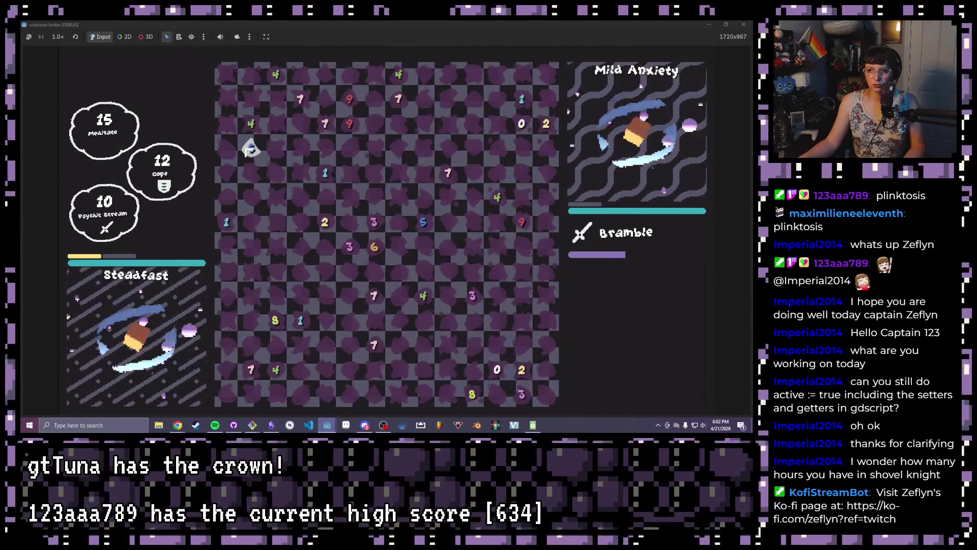
pyautogui.click(456, 173)
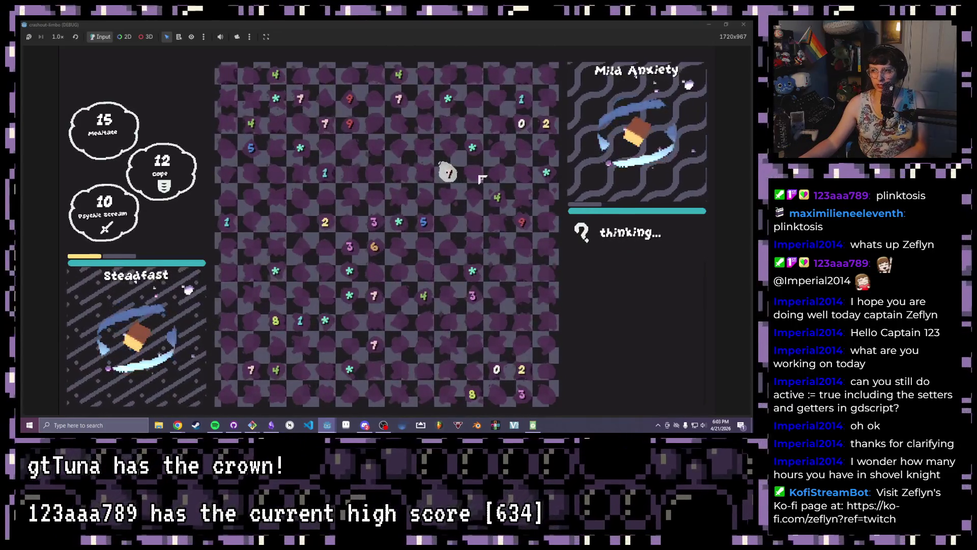
pyautogui.press('F8')
pyautogui.scroll(-3, 346, 209)
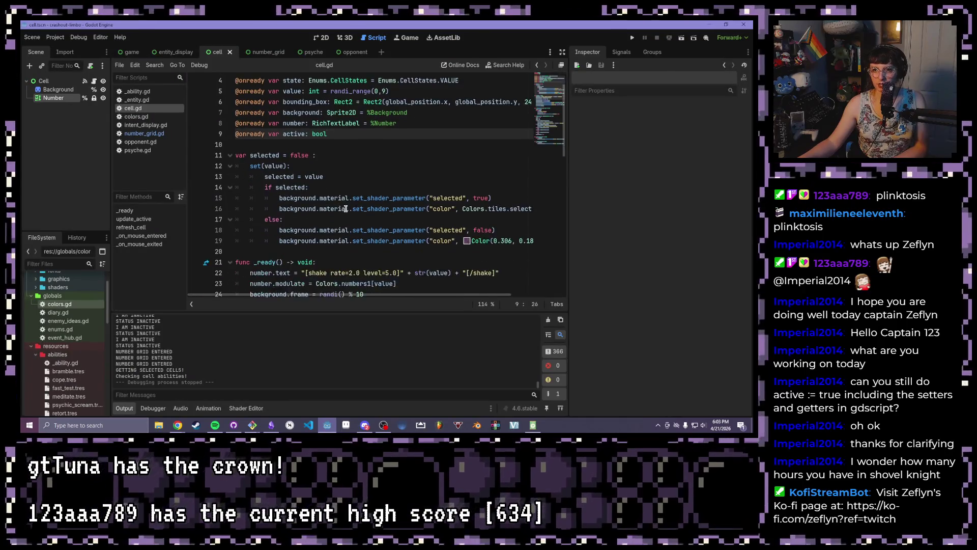
# - In number_grid.gd, change line 50's randi_range(1,6) to randi_range(1,2)
pyautogui.click(150, 133)
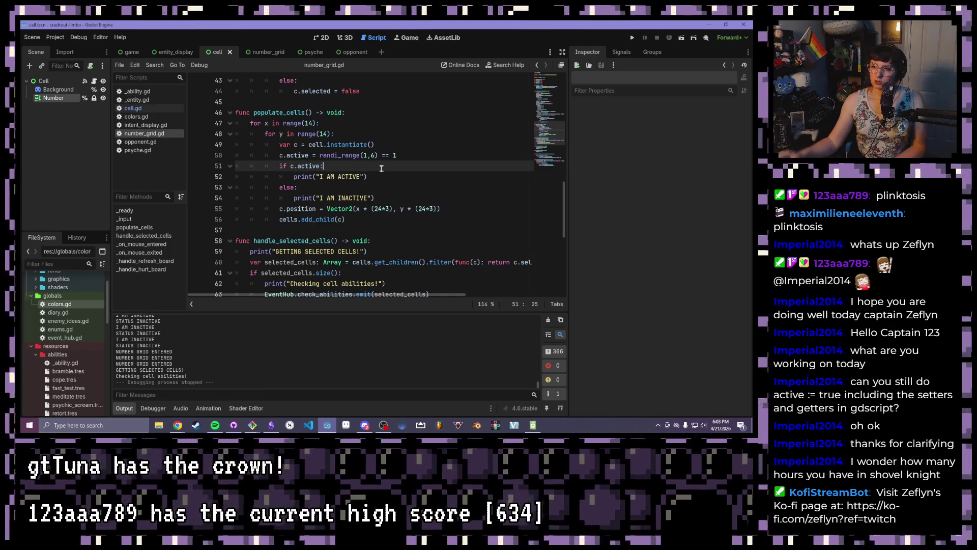
pyautogui.click(375, 155)
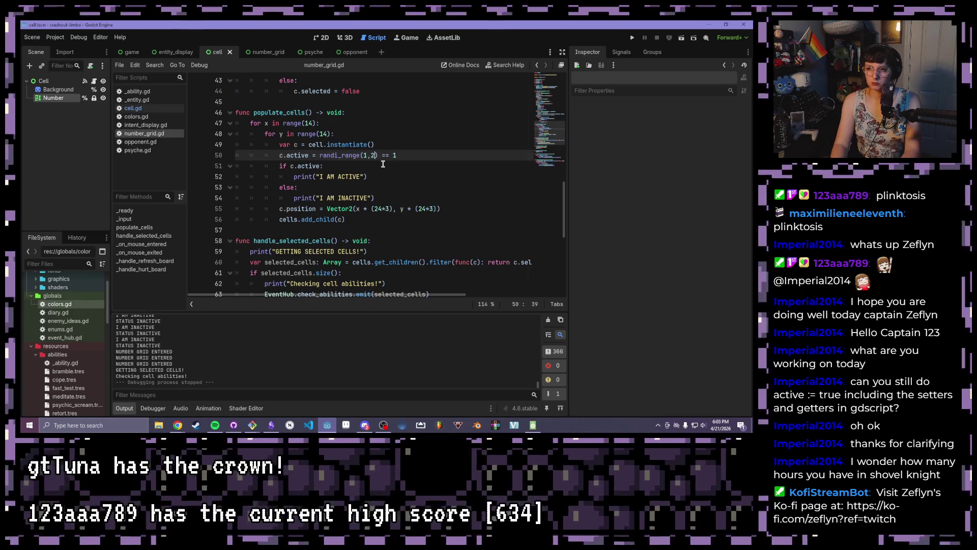
pyautogui.press('BackSpace')
pyautogui.write('2')
# - Run the project with the new odds, play a selected cell, then stop the game
pyautogui.press('F5')
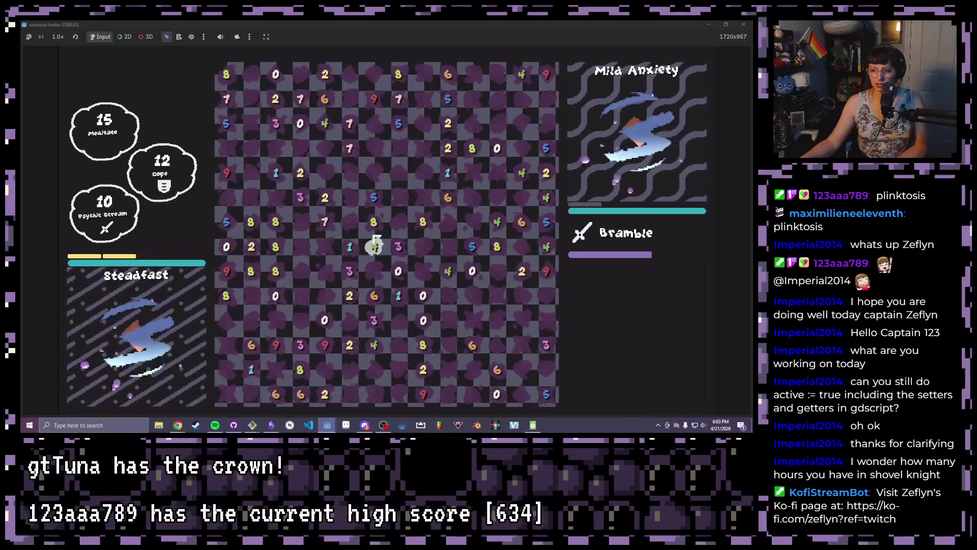
pyautogui.click(480, 153)
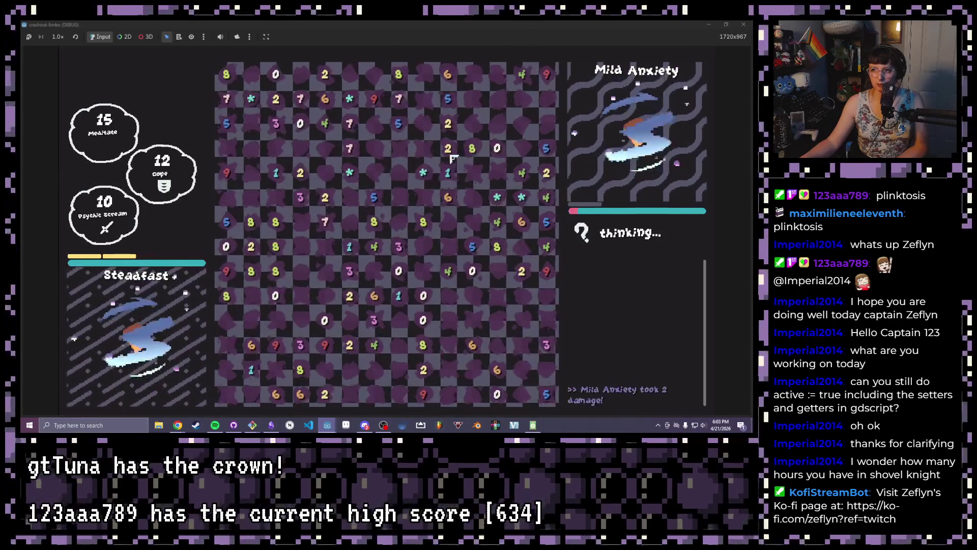
pyautogui.click(751, 23)
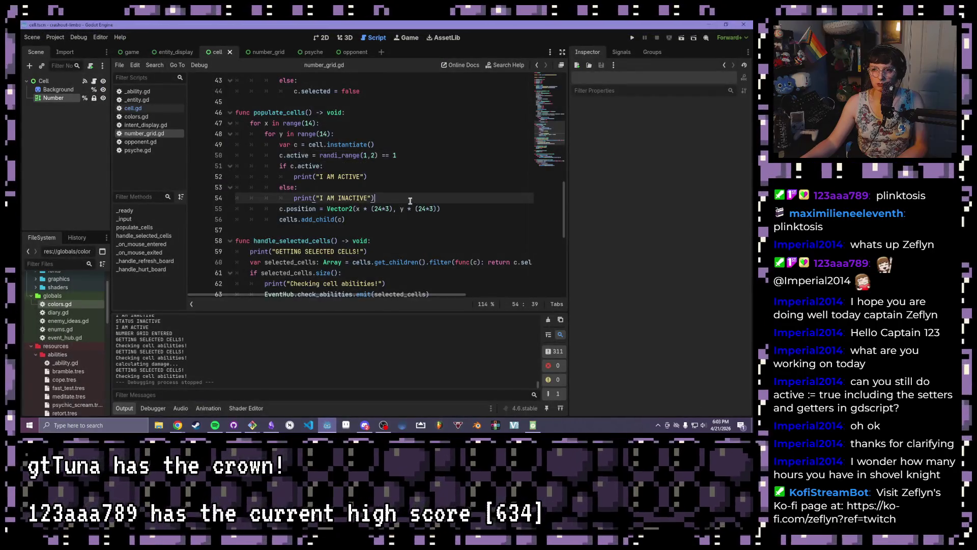
# - Scroll number_grid.gd back up to its top variable declarations and the Cells node line
pyautogui.scroll(-2, 388, 195)
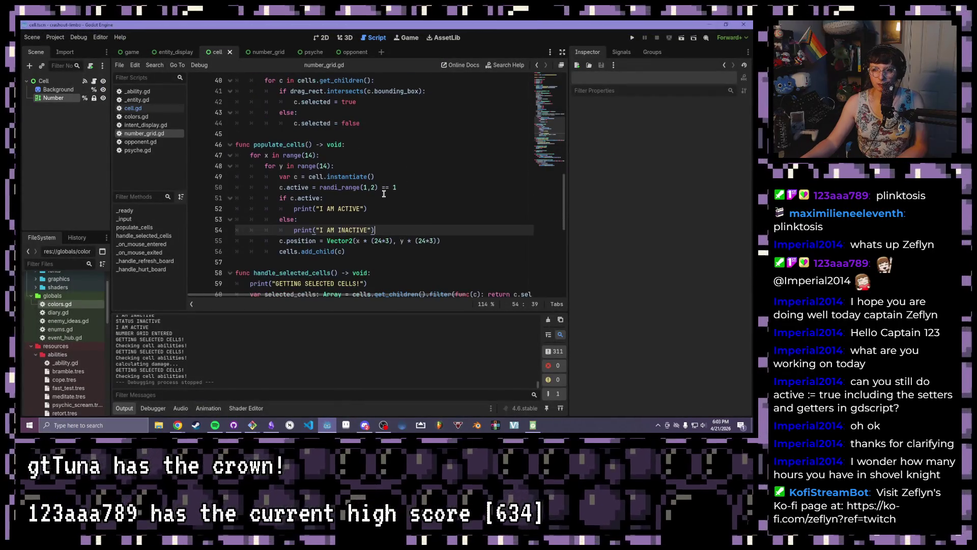
pyautogui.scroll(10, 384, 193)
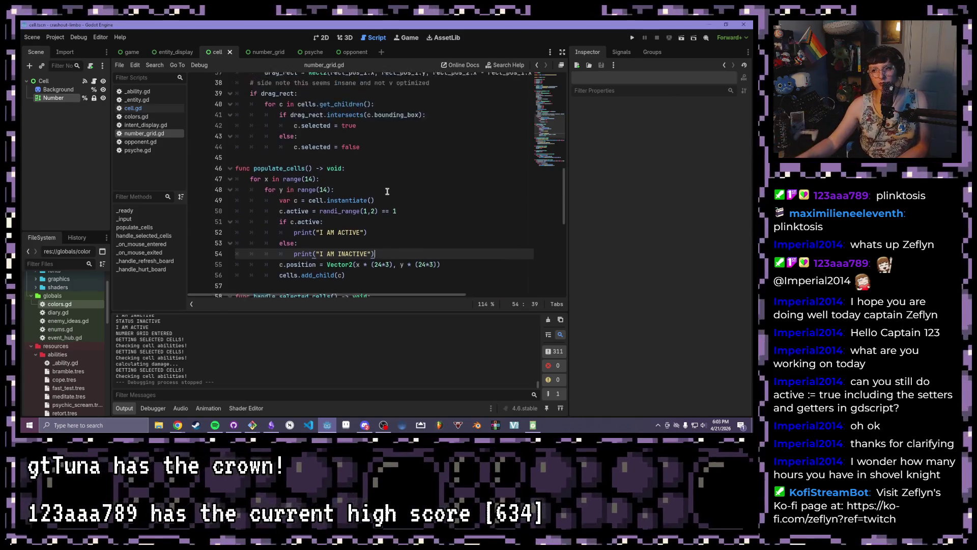
pyautogui.scroll(3, 379, 179)
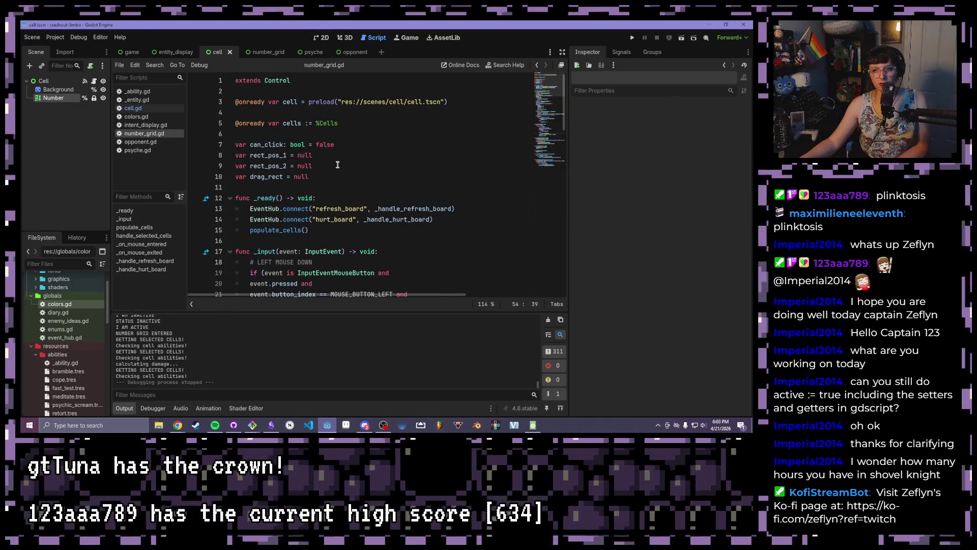
pyautogui.click(379, 178)
pyautogui.click(328, 128)
pyautogui.click(340, 124)
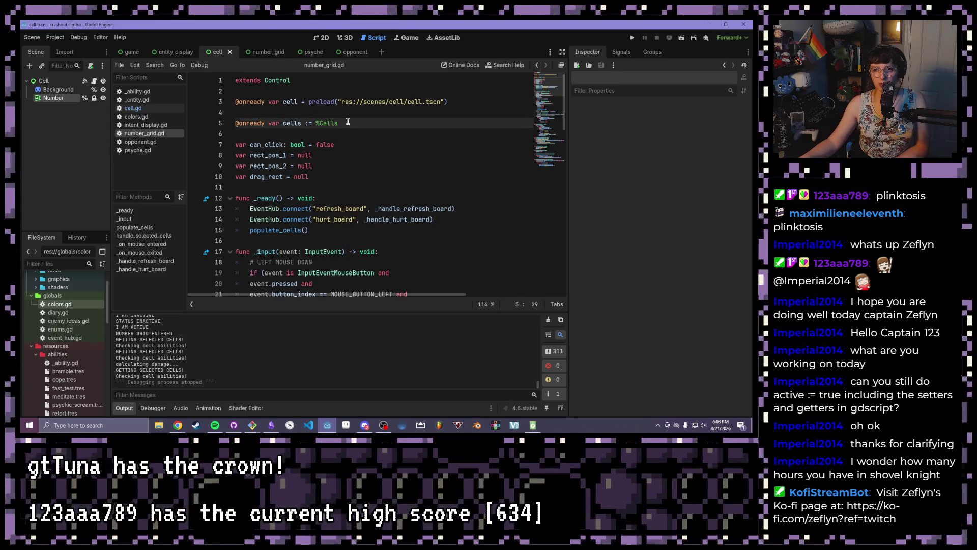
# - Review cell.gd's active variable declaration on line 9 and the code below it
pyautogui.click(146, 111)
pyautogui.click(334, 168)
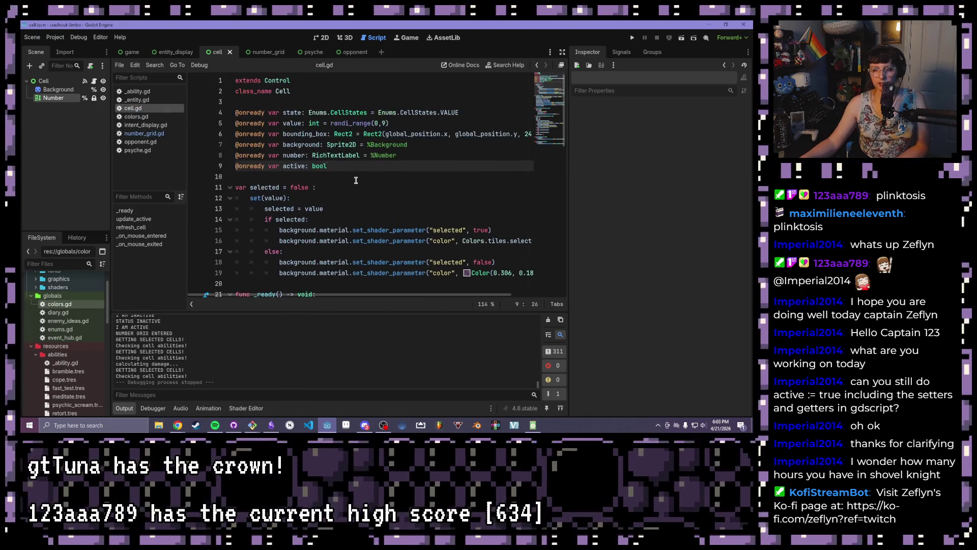
pyautogui.moveTo(330, 166)
pyautogui.mouseDown()
pyautogui.moveTo(262, 167)
pyautogui.moveTo(305, 216)
pyautogui.moveTo(356, 247)
pyautogui.moveTo(328, 165)
pyautogui.moveTo(166, 168)
pyautogui.mouseUp()
pyautogui.click(289, 188)
pyautogui.click(251, 177)
pyautogui.scroll(-2, 275, 178)
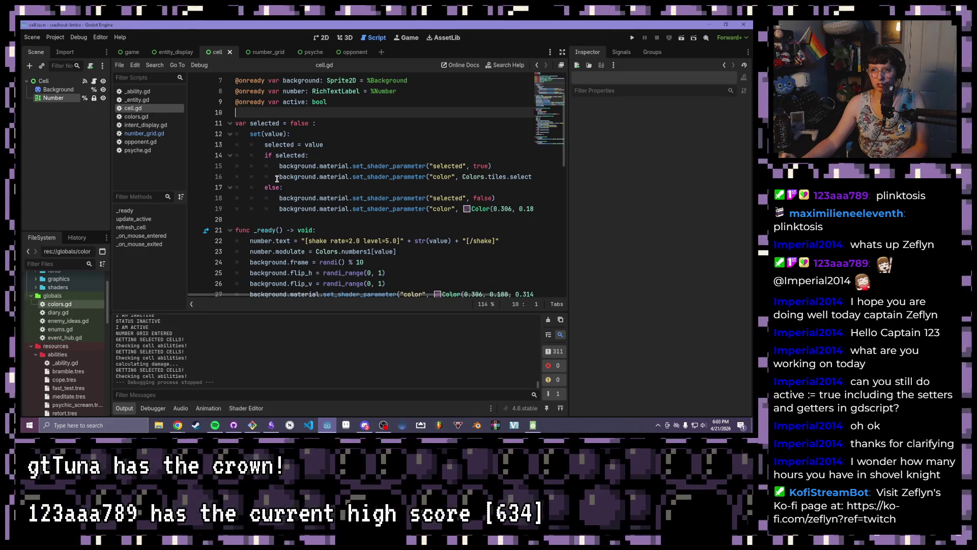
pyautogui.scroll(-1, 276, 179)
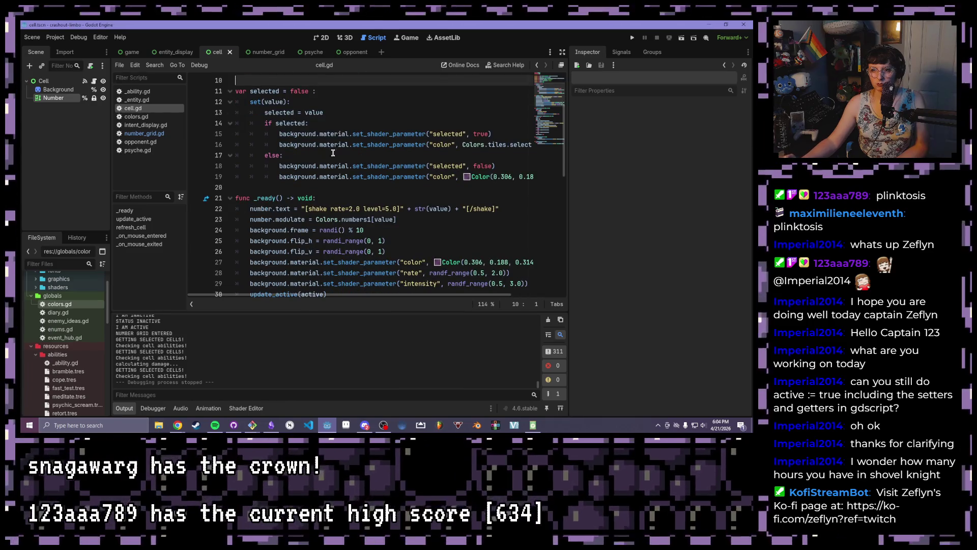
pyautogui.scroll(-3, 335, 146)
pyautogui.scroll(3, 335, 146)
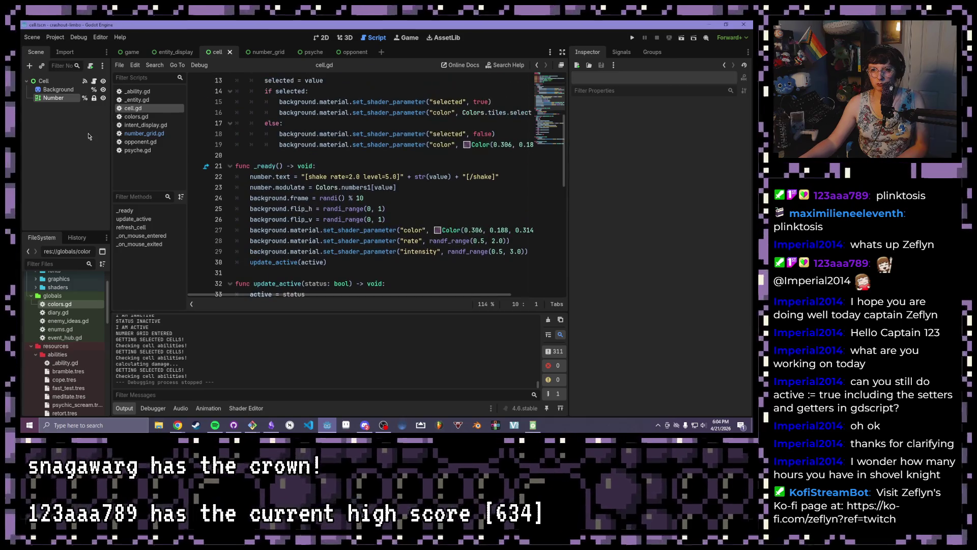
# - Scroll through number_grid.gd and then psyche.gd
pyautogui.click(127, 134)
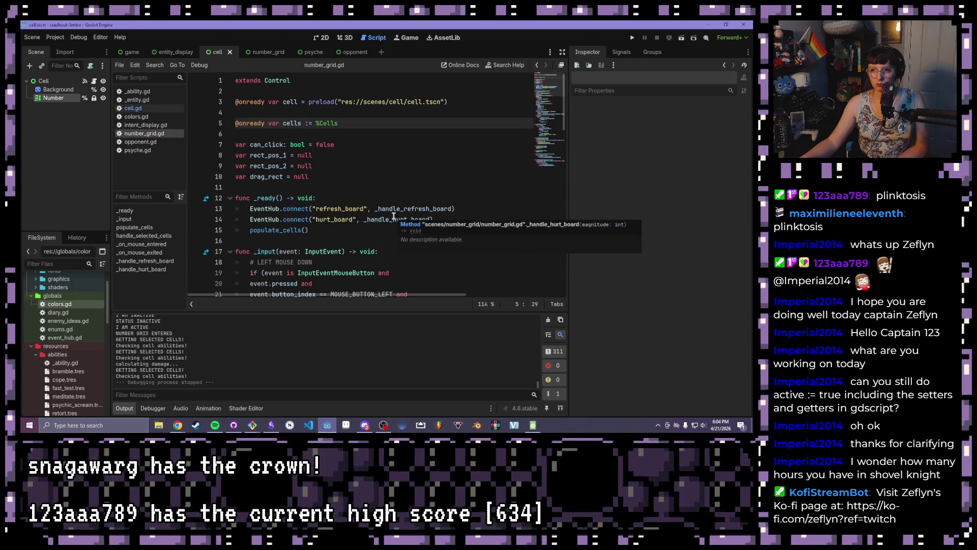
pyautogui.scroll(-4, 393, 217)
pyautogui.scroll(-11, 393, 216)
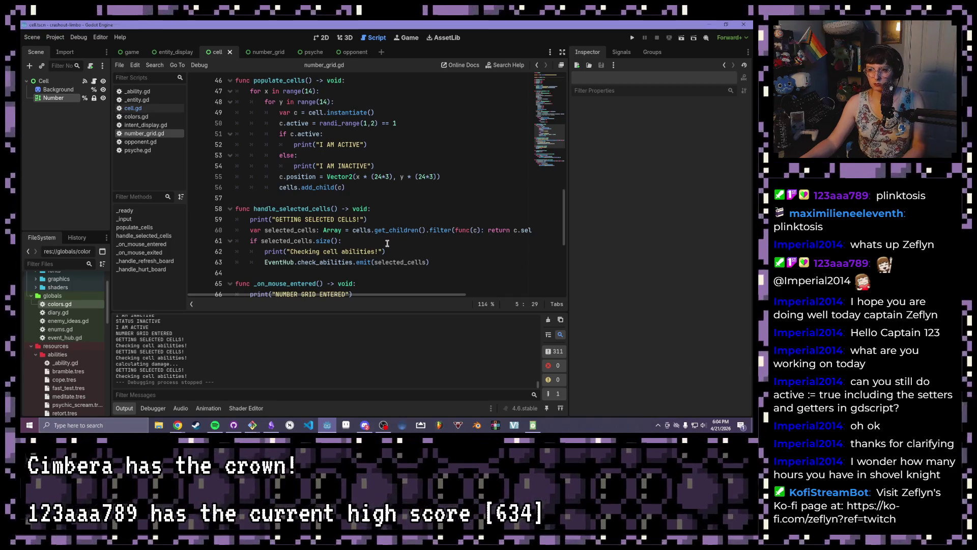
pyautogui.click(141, 150)
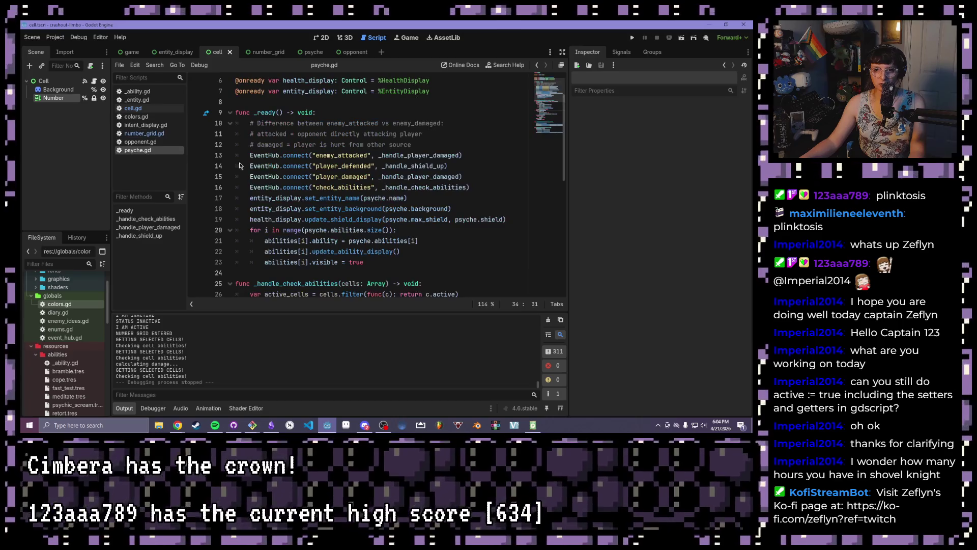
pyautogui.scroll(-2, 308, 180)
pyautogui.scroll(-3, 308, 181)
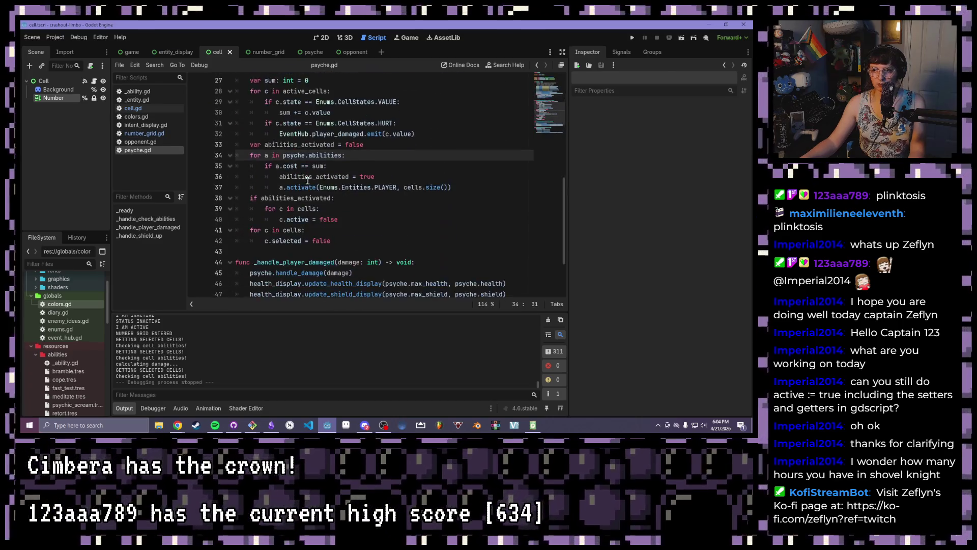
pyautogui.scroll(3, 307, 181)
pyautogui.scroll(-1, 308, 180)
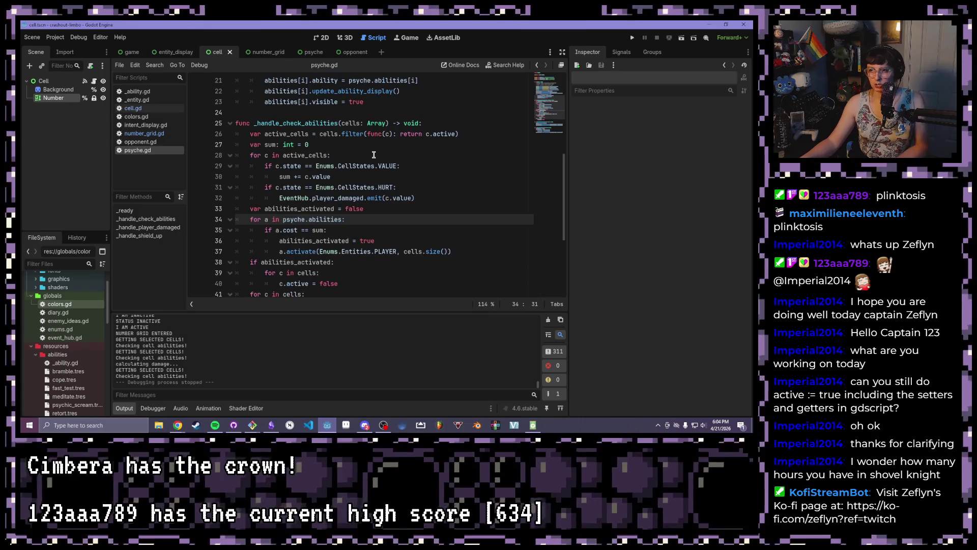
# - Highlight psyche.gd's _handle_check_abilities, then open _psyche.gd and select its check_abilities function
pyautogui.moveTo(254, 123); pyautogui.dragTo(339, 123)
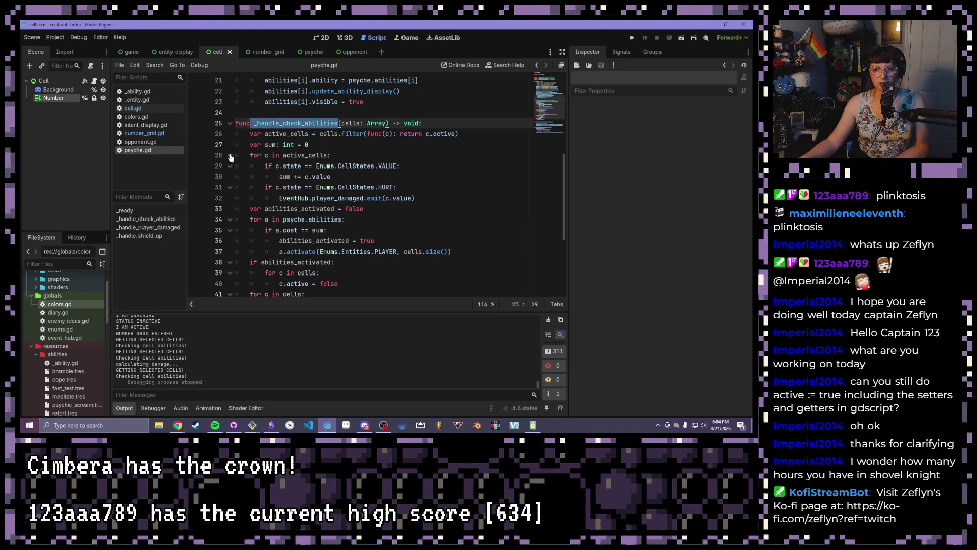
pyautogui.scroll(2, 35, 289)
pyautogui.scroll(-2, 35, 289)
pyautogui.click(338, 166)
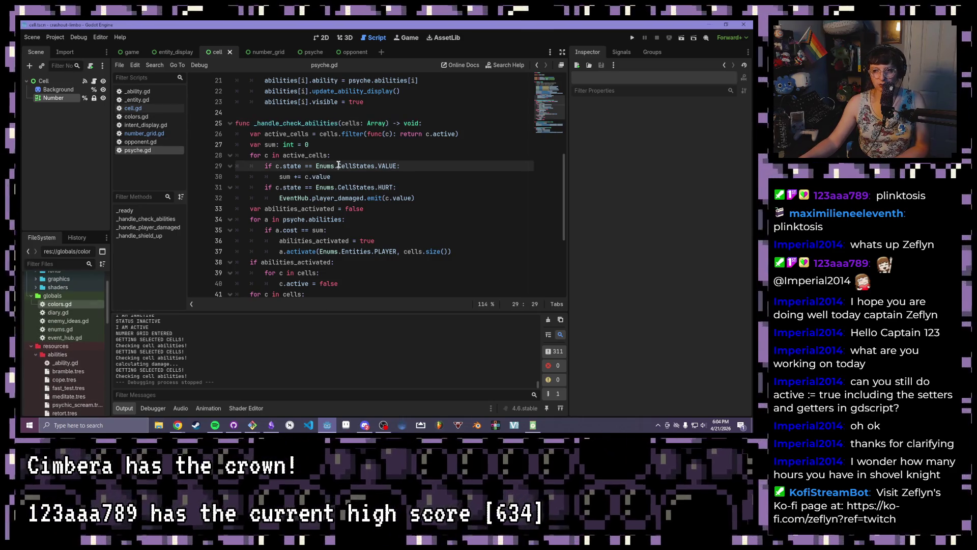
pyautogui.scroll(1, 338, 166)
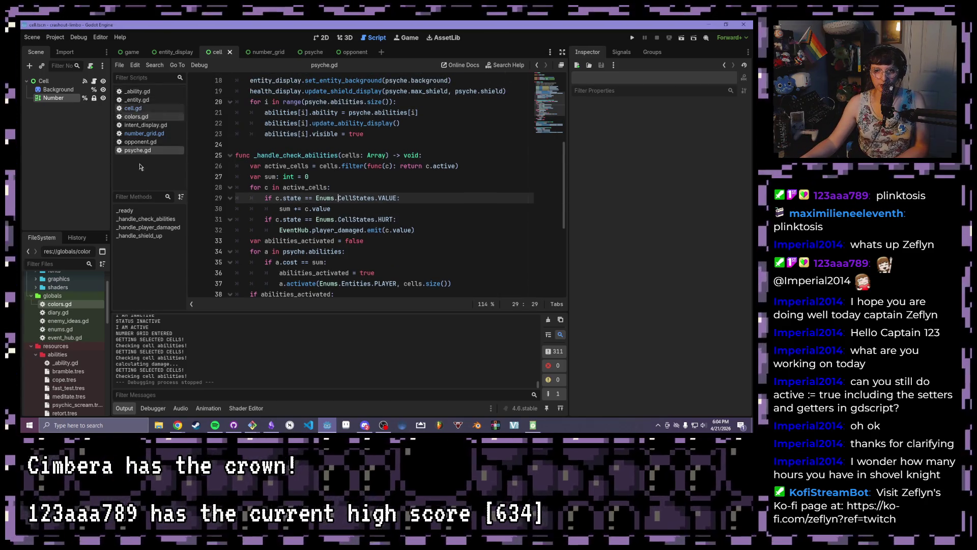
pyautogui.scroll(-2, 56, 318)
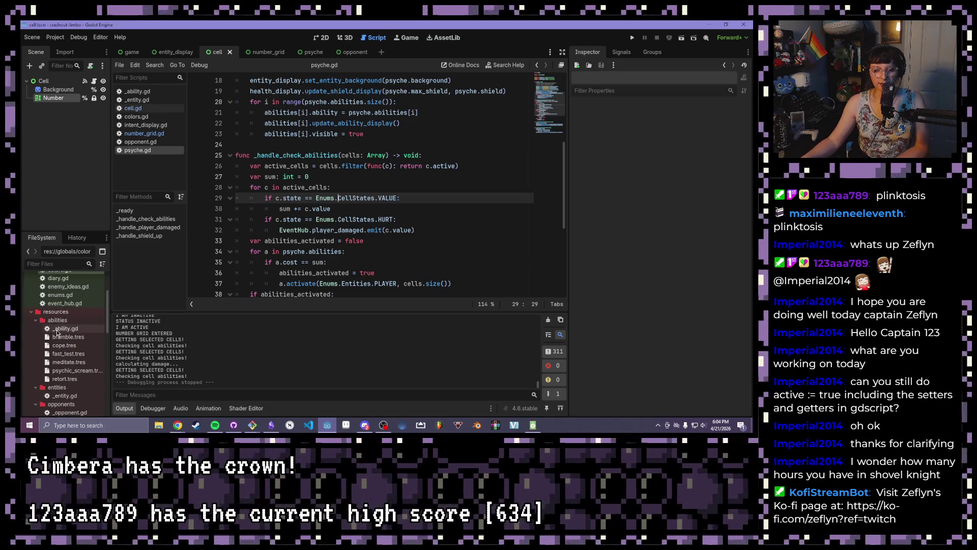
pyautogui.scroll(-2, 65, 382)
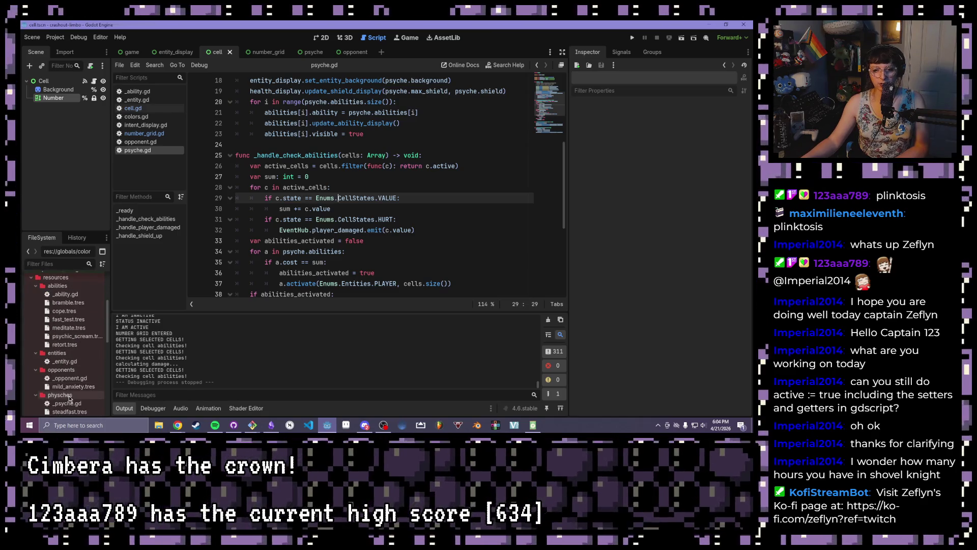
pyautogui.doubleClick(72, 407)
pyautogui.moveTo(356, 219)
pyautogui.mouseDown()
pyautogui.moveTo(285, 209)
pyautogui.moveTo(236, 113)
pyautogui.moveTo(153, 117)
pyautogui.mouseUp()
# - Clear the _psyche.gd selection and switch through cell.gd, number_grid.gd, and psyche.gd
pyautogui.click(378, 232)
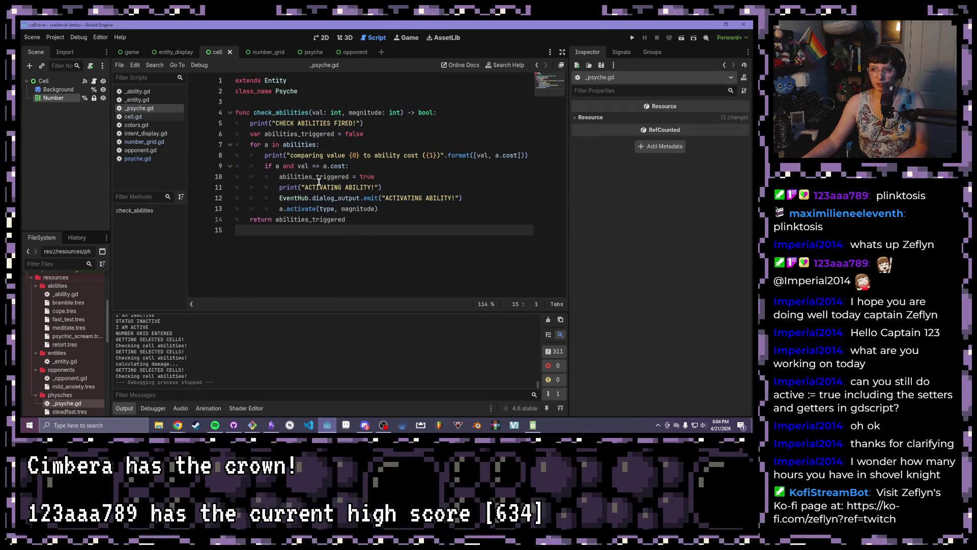
pyautogui.click(134, 117)
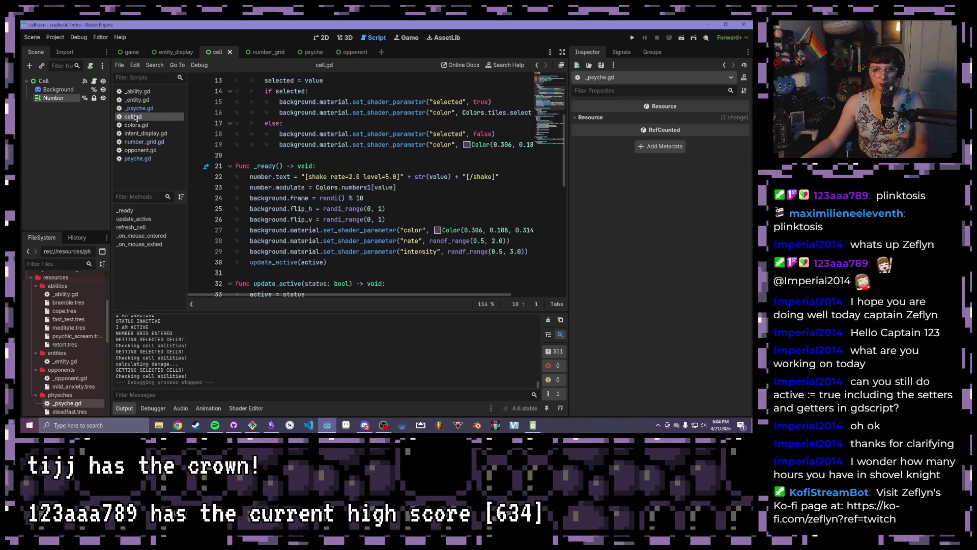
pyautogui.click(144, 141)
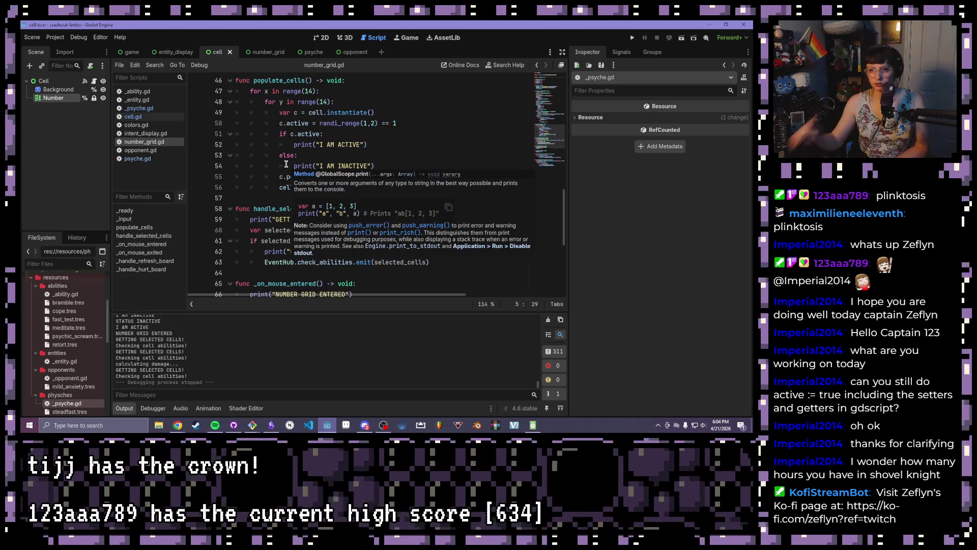
pyautogui.click(142, 157)
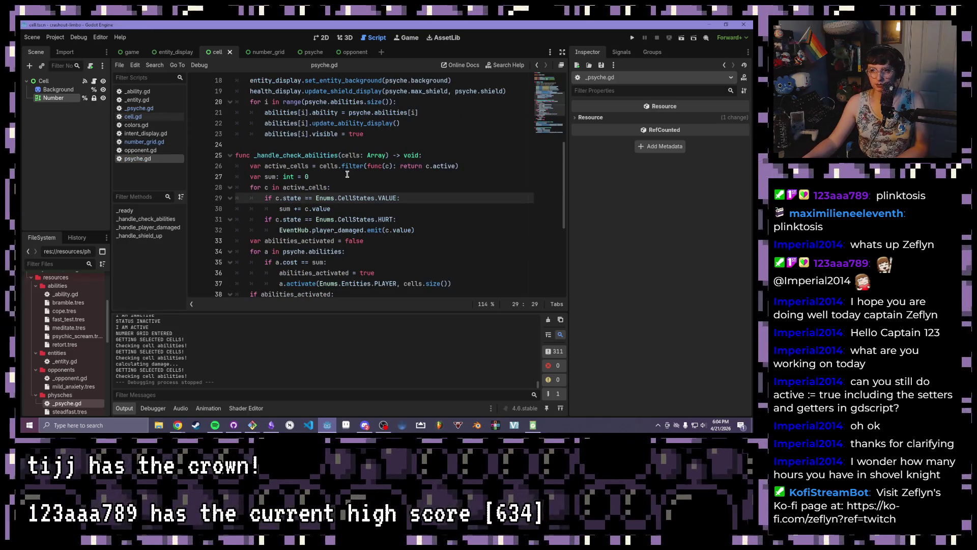
# - Scroll psyche.gd to the final cells loop and put the caret at the end of line 41
pyautogui.scroll(-1, 275, 153)
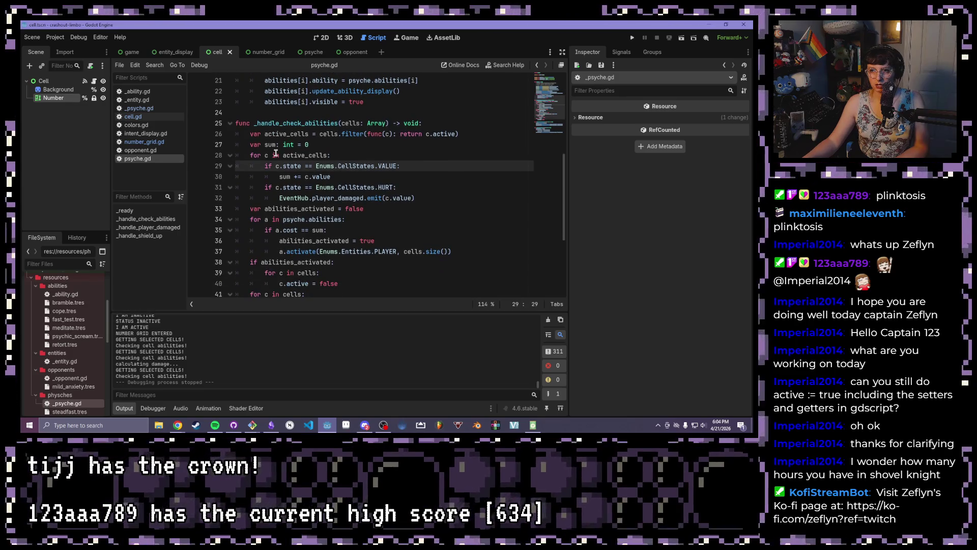
pyautogui.moveTo(249, 155); pyautogui.dragTo(311, 160)
pyautogui.click(371, 168)
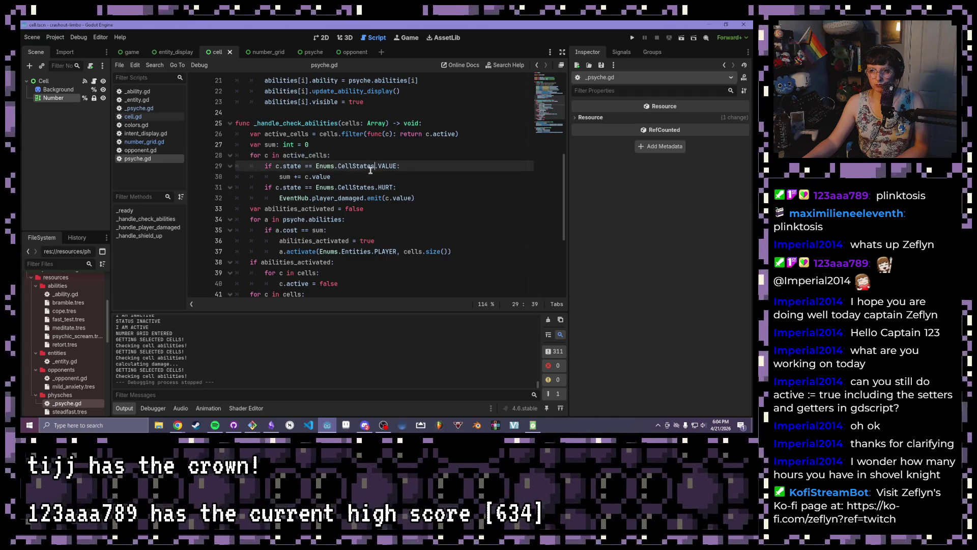
pyautogui.scroll(-1, 351, 206)
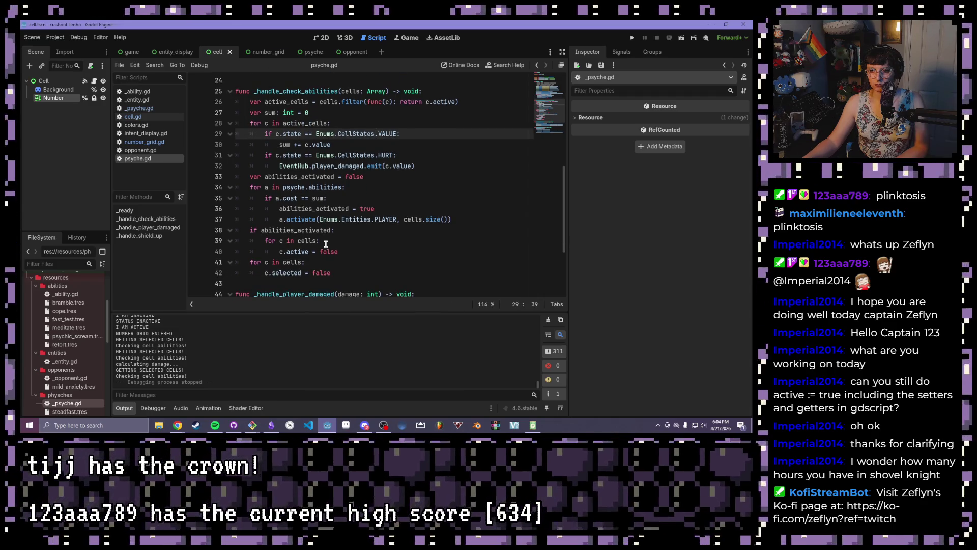
pyautogui.click(309, 261)
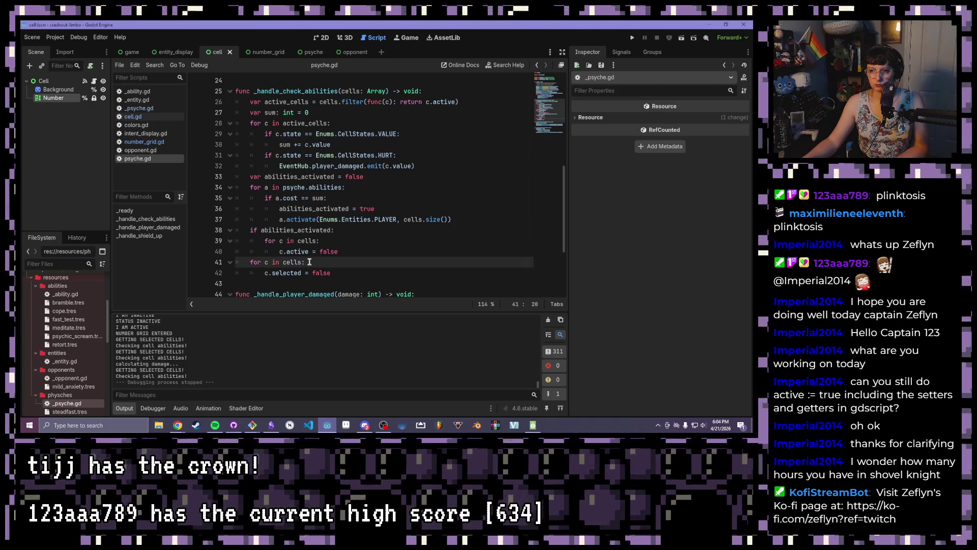
pyautogui.click(360, 274)
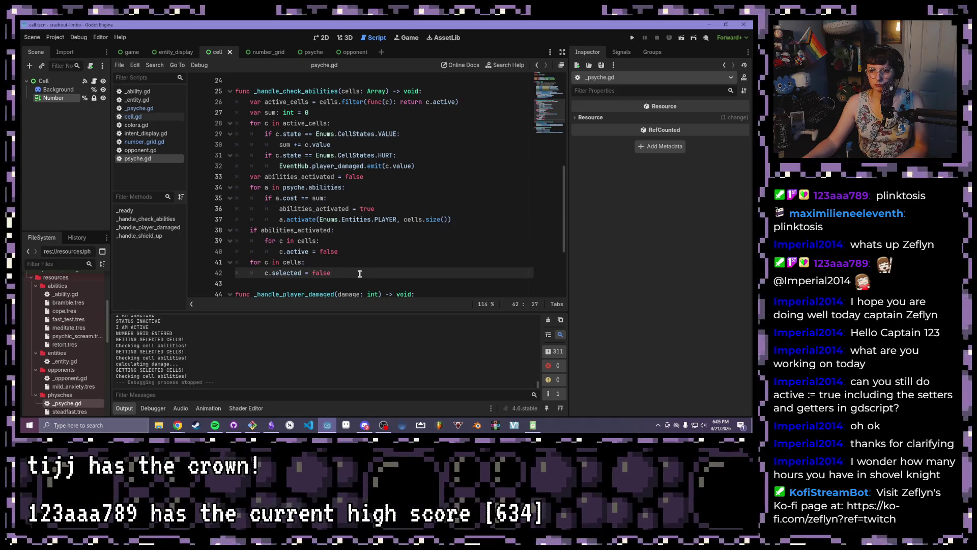
pyautogui.click(357, 252)
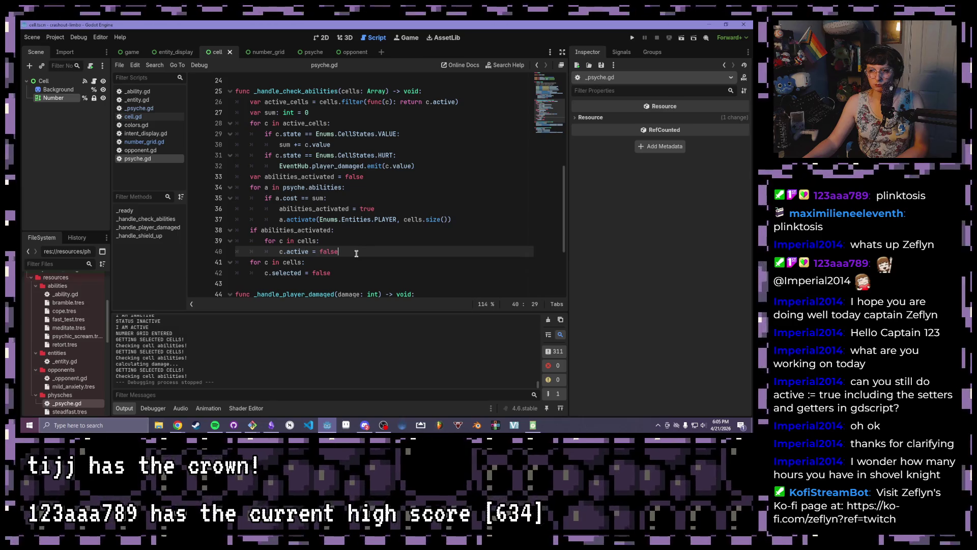
pyautogui.click(346, 272)
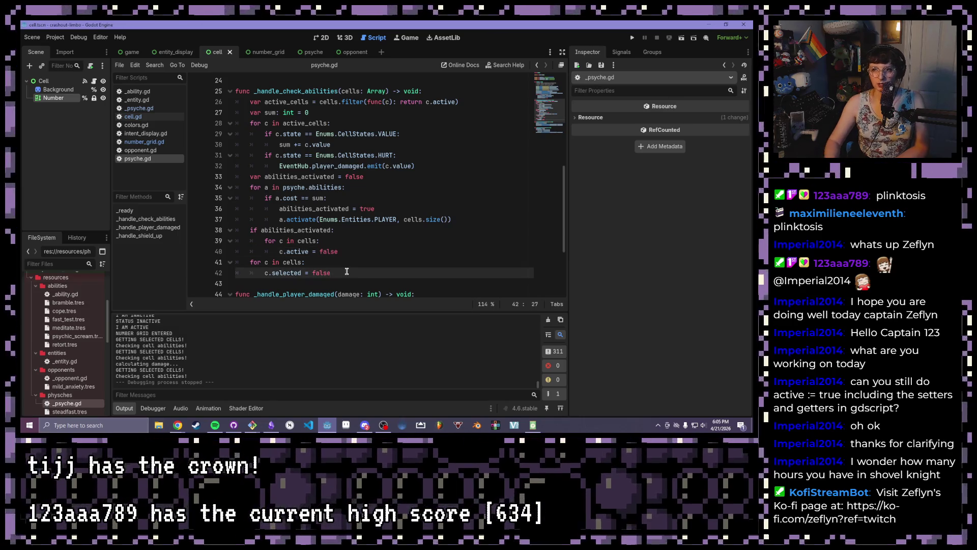
pyautogui.press('Up')
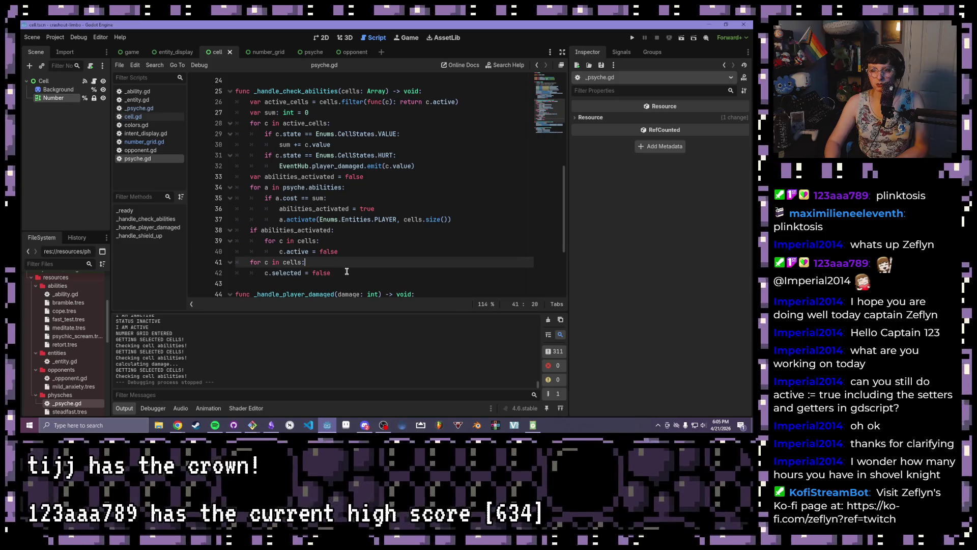
# - Add a new line inside the cells loop calling c.update_active()
pyautogui.press('Return')
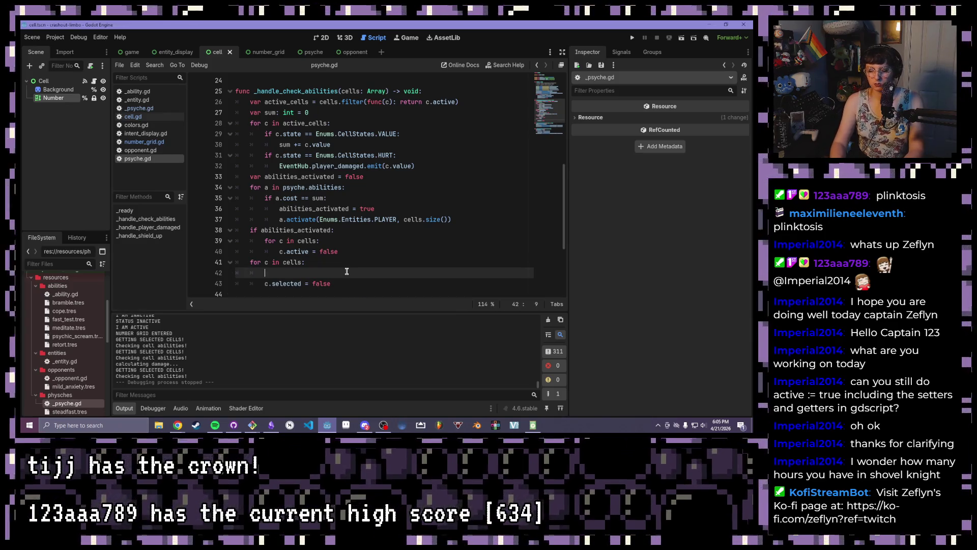
pyautogui.write('.updat')
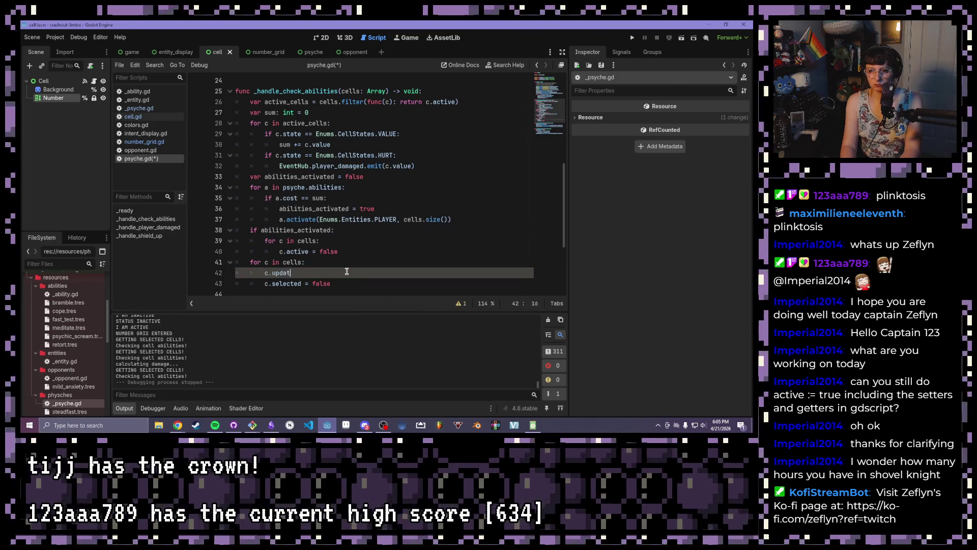
pyautogui.write('()')
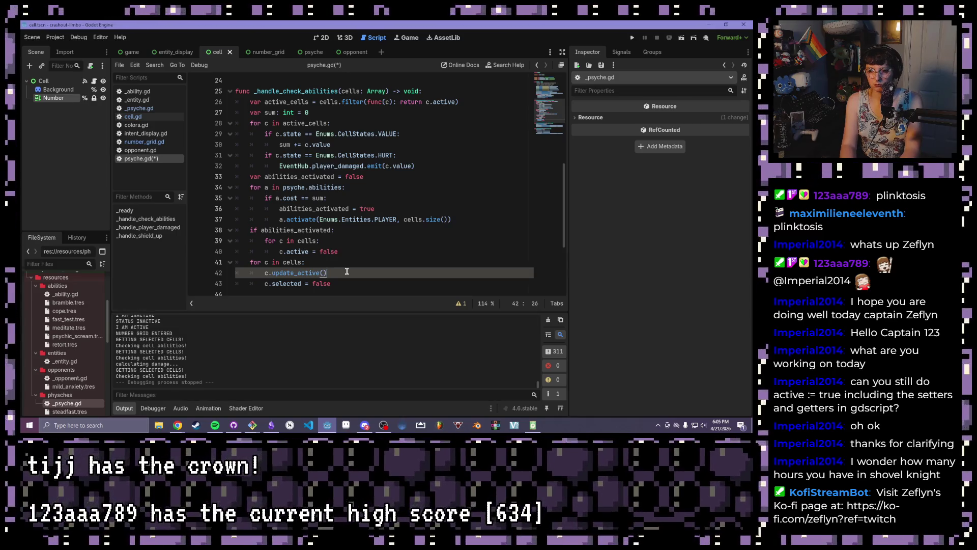
# - Compare the c.active = false line with the new call, then cut the c.update_active() line
pyautogui.moveTo(363, 251); pyautogui.dragTo(286, 253)
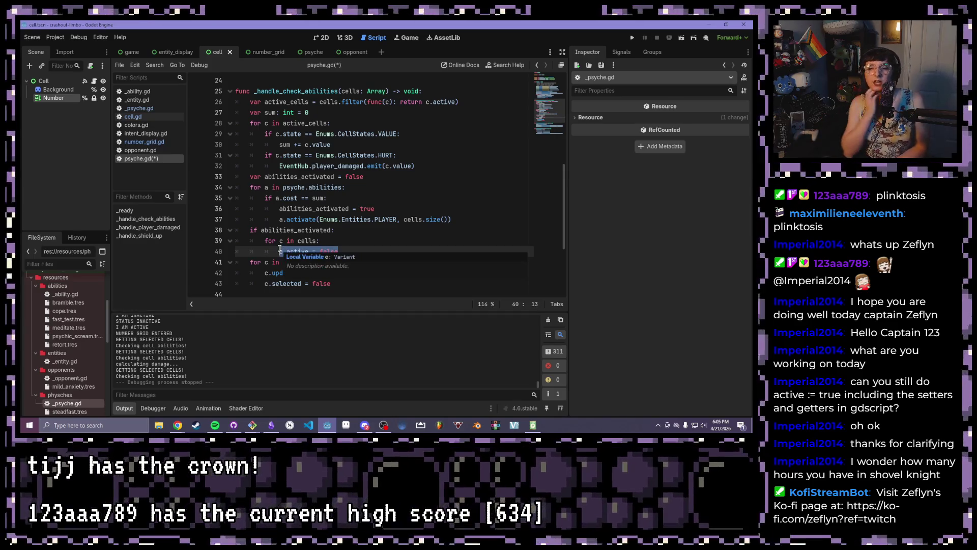
pyautogui.moveTo(327, 272); pyautogui.dragTo(261, 273)
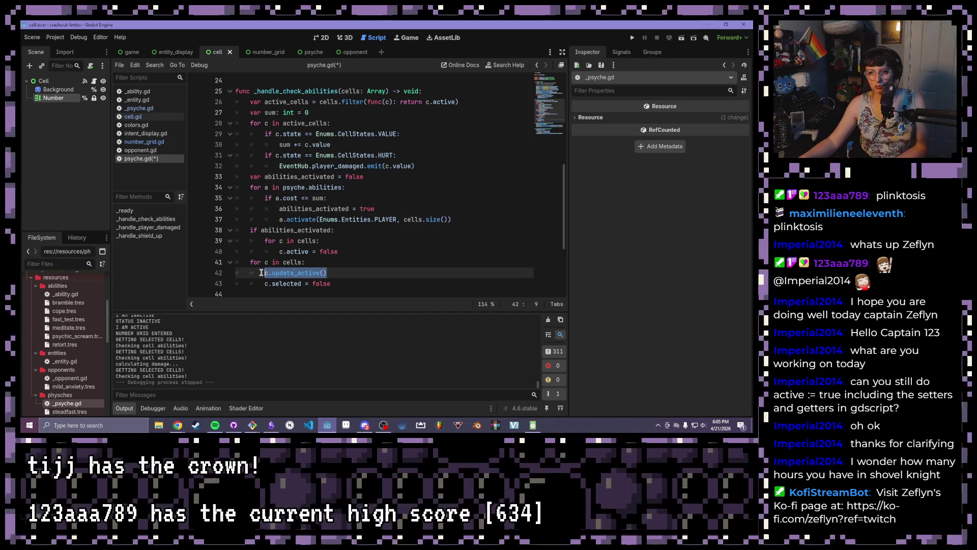
pyautogui.moveTo(361, 252); pyautogui.dragTo(288, 256)
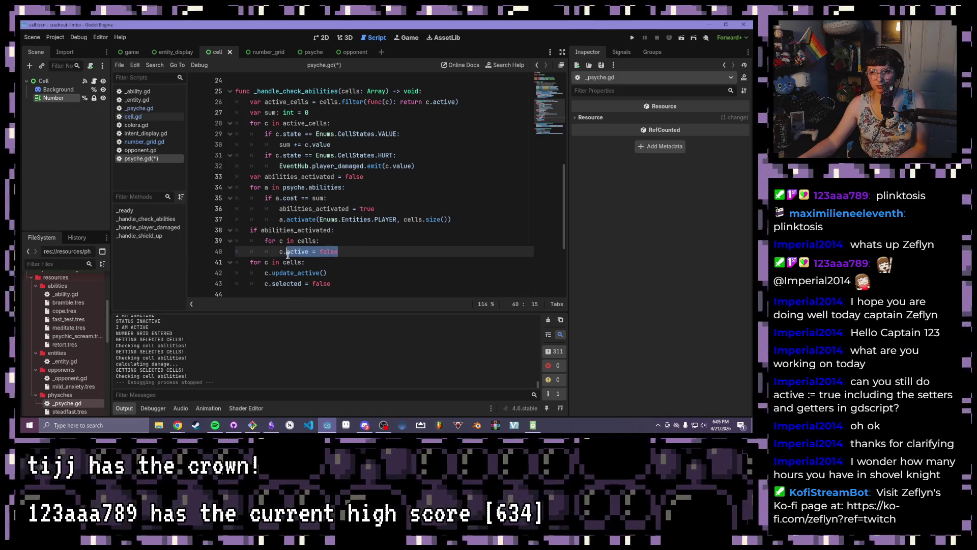
pyautogui.click(368, 267)
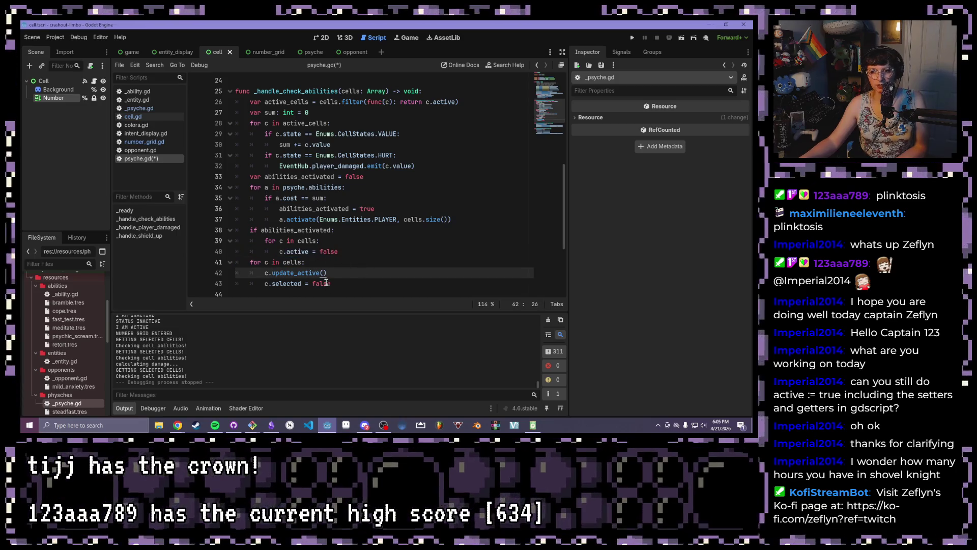
pyautogui.click(350, 248)
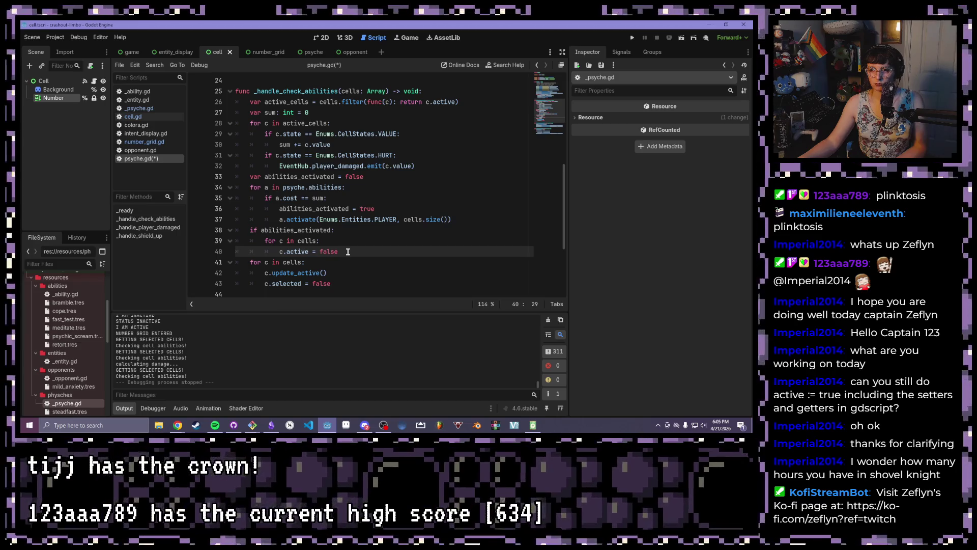
pyautogui.moveTo(342, 273); pyautogui.dragTo(225, 281)
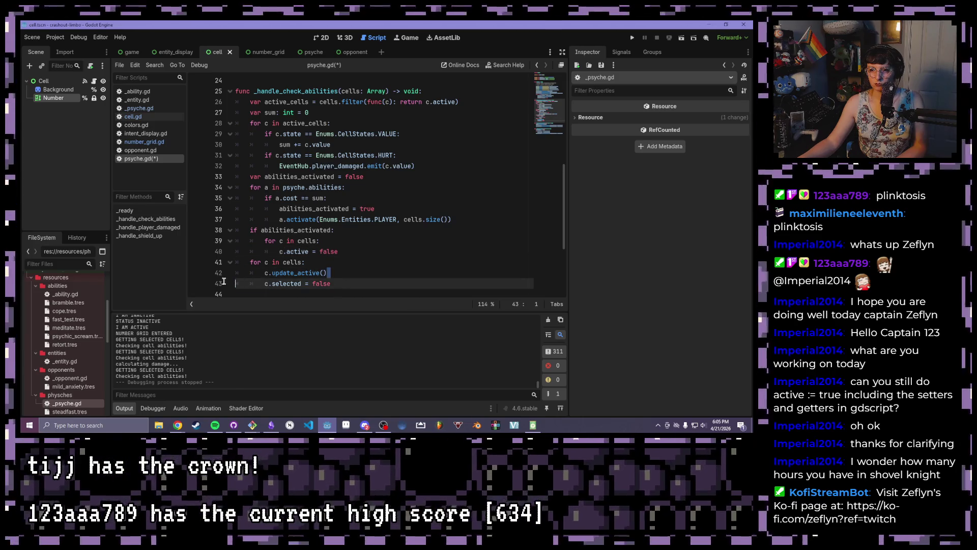
pyautogui.hotkey('ctrl', 'x')
# - Rewrite line 40 from c.active = false to c.update_active(false)
pyautogui.moveTo(338, 251); pyautogui.dragTo(273, 256)
pyautogui.click(318, 252)
pyautogui.doubleClick(305, 251)
pyautogui.write('u')
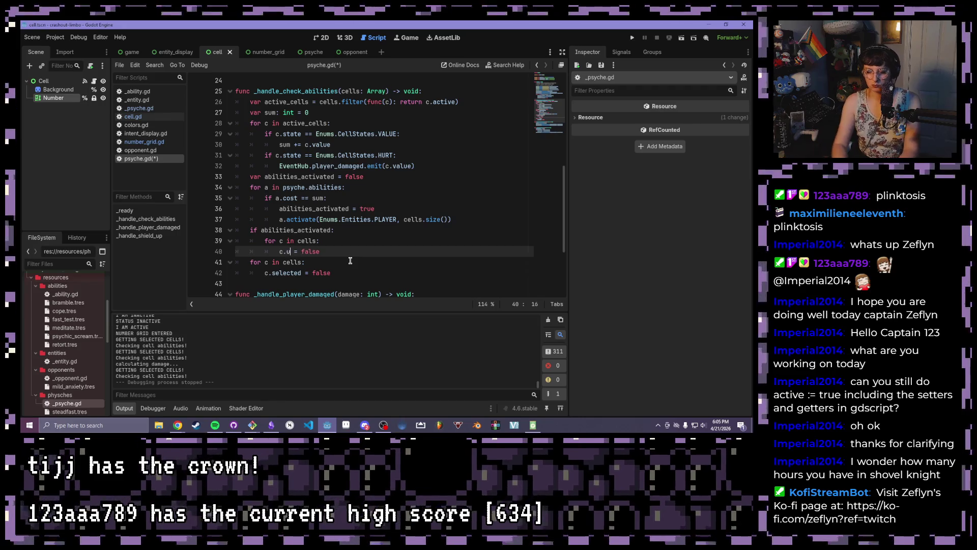
pyautogui.write('pdate_active(')
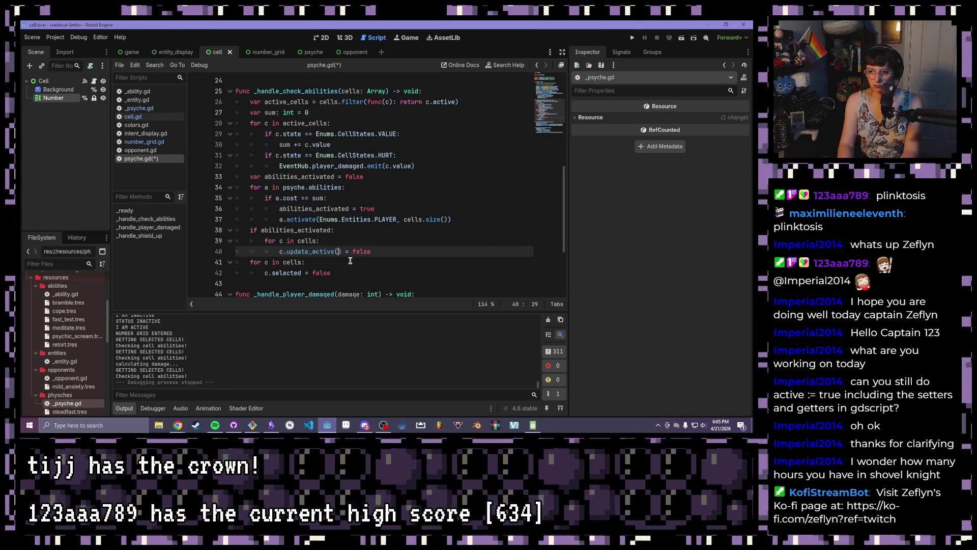
pyautogui.click(350, 260)
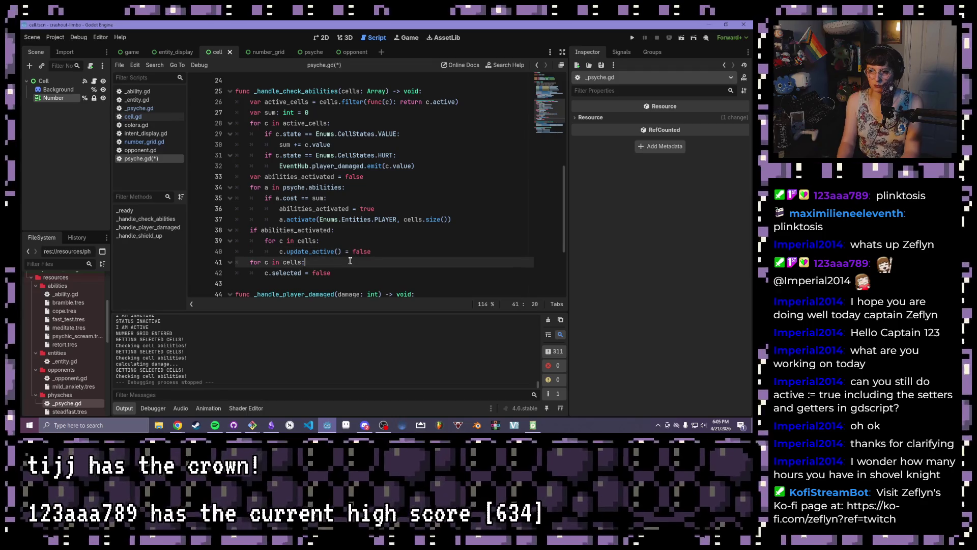
pyautogui.click(340, 252)
pyautogui.write('false')
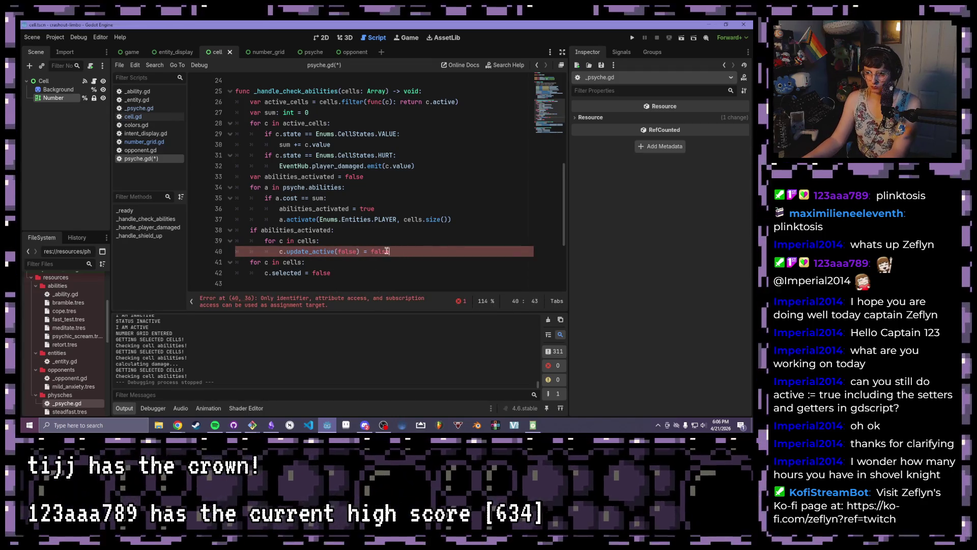
pyautogui.moveTo(386, 250); pyautogui.dragTo(359, 252)
pyautogui.press('BackSpace')
# - Save psyche.gd and run the game to test the change
pyautogui.click(402, 265)
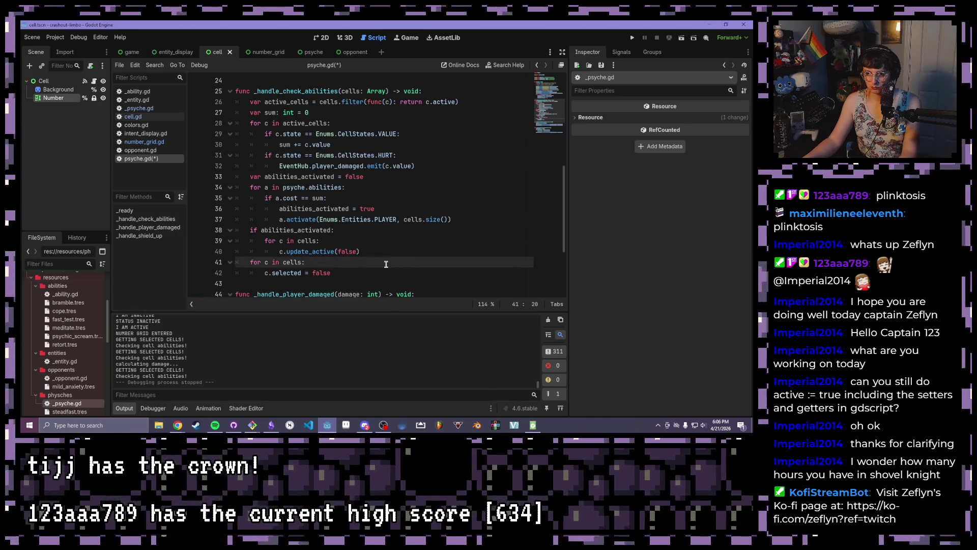
pyautogui.hotkey('ctrl', 's')
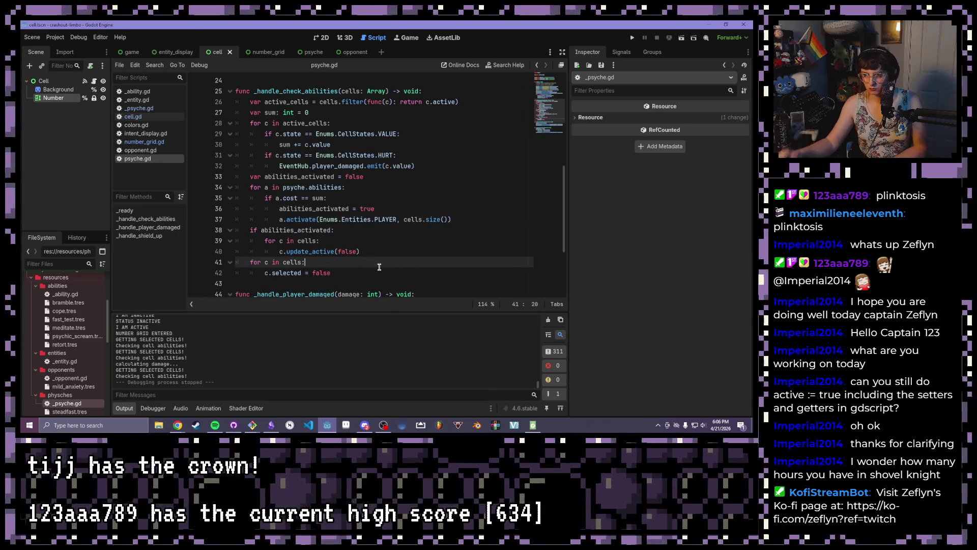
pyautogui.scroll(2, 380, 267)
pyautogui.click(631, 39)
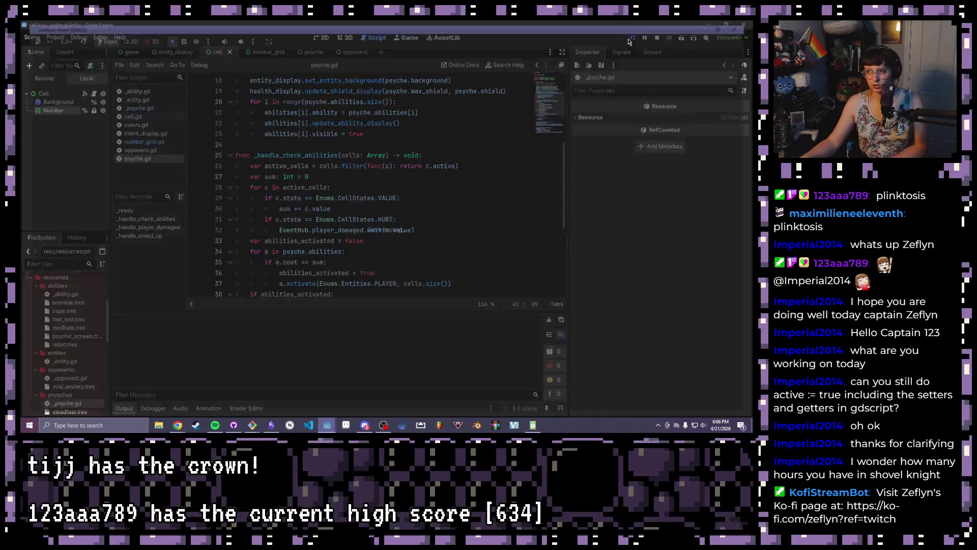
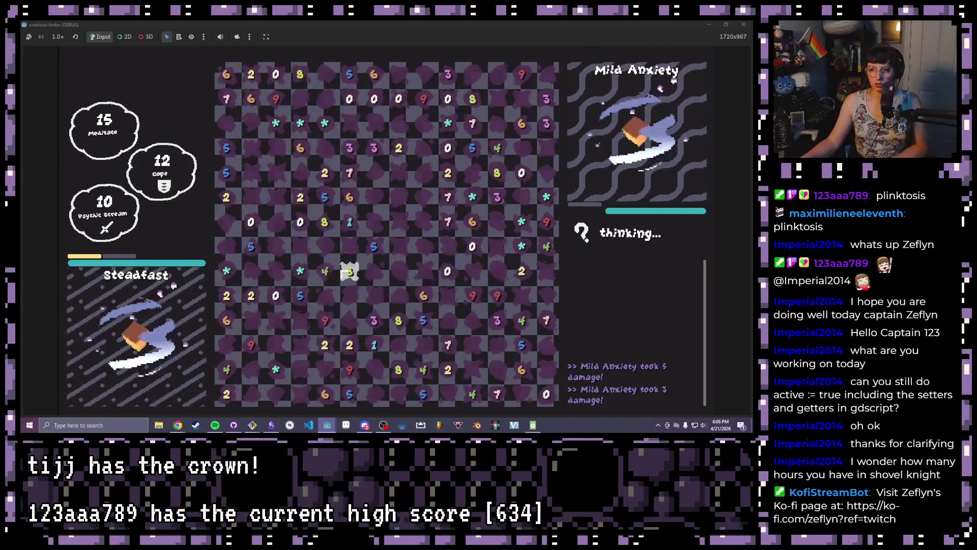
# - Clear some board cells, stop the test run with F8, and bring up the Obsidian daily objectives note
pyautogui.click(328, 271)
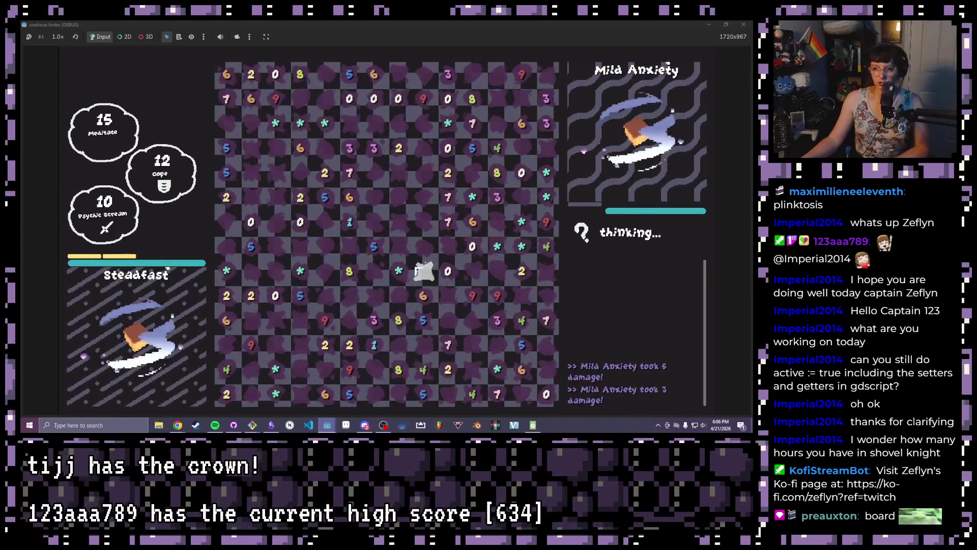
pyautogui.press('F8')
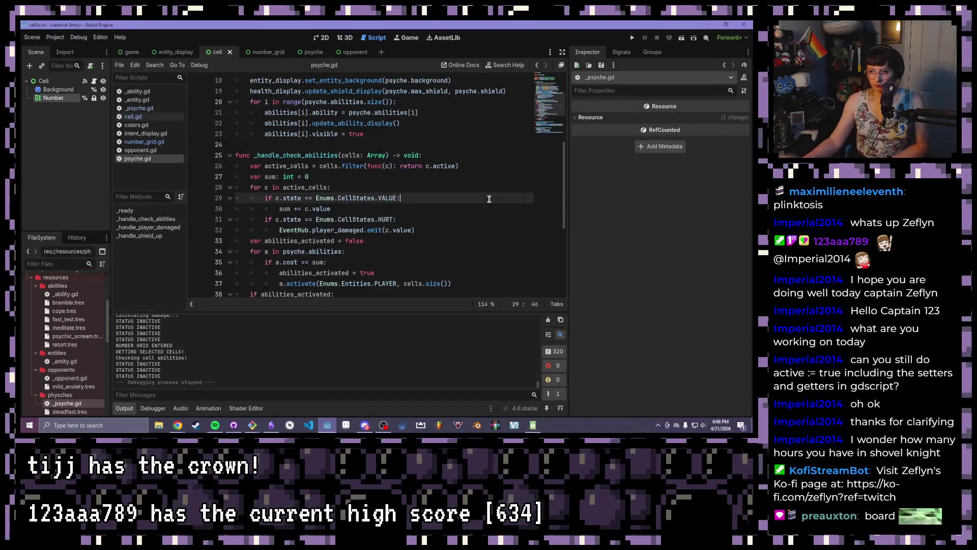
pyautogui.scroll(6, 452, 194)
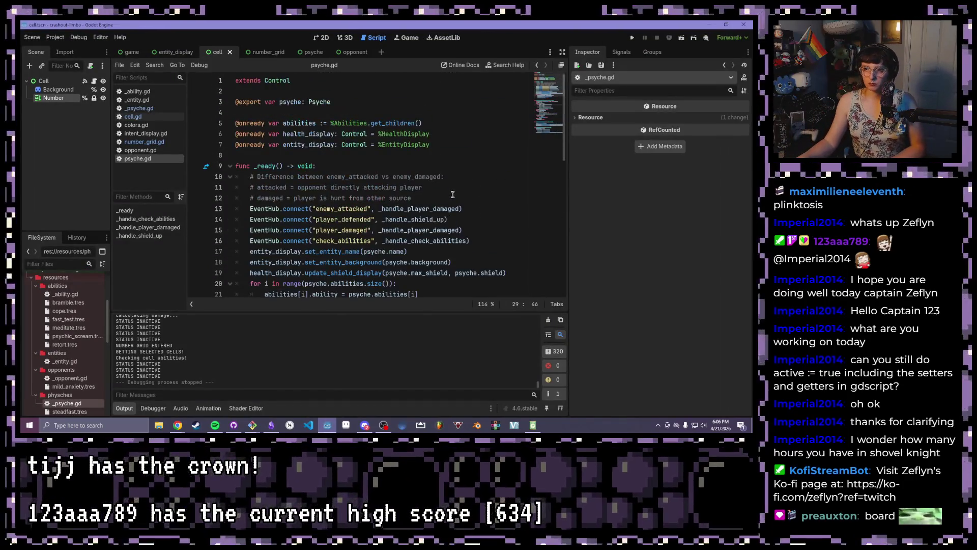
pyautogui.click(270, 425)
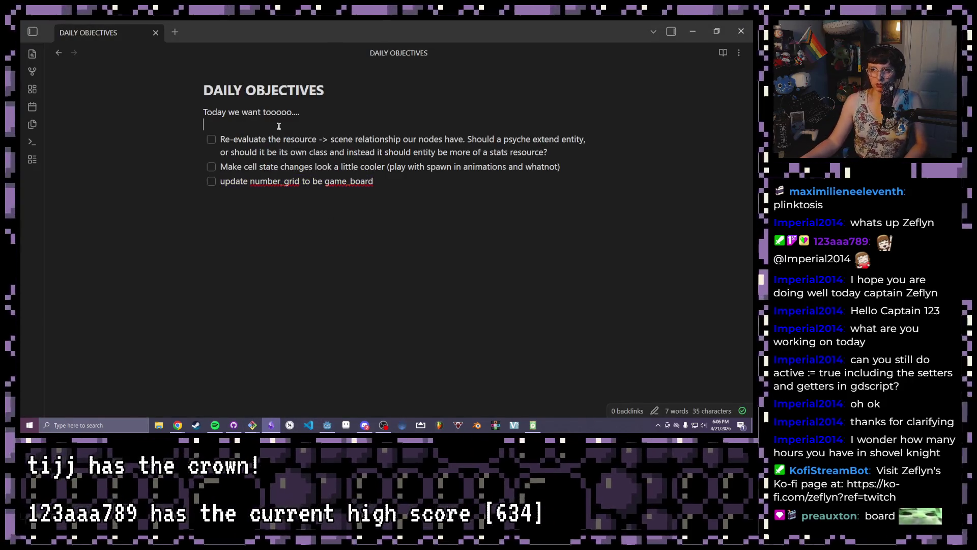
# - Review the three daily objectives, ending on the number_grid-to-game_board task, then return to Godot
pyautogui.moveTo(220, 139)
pyautogui.mouseDown()
pyautogui.moveTo(562, 138)
pyautogui.moveTo(560, 155)
pyautogui.mouseUp()
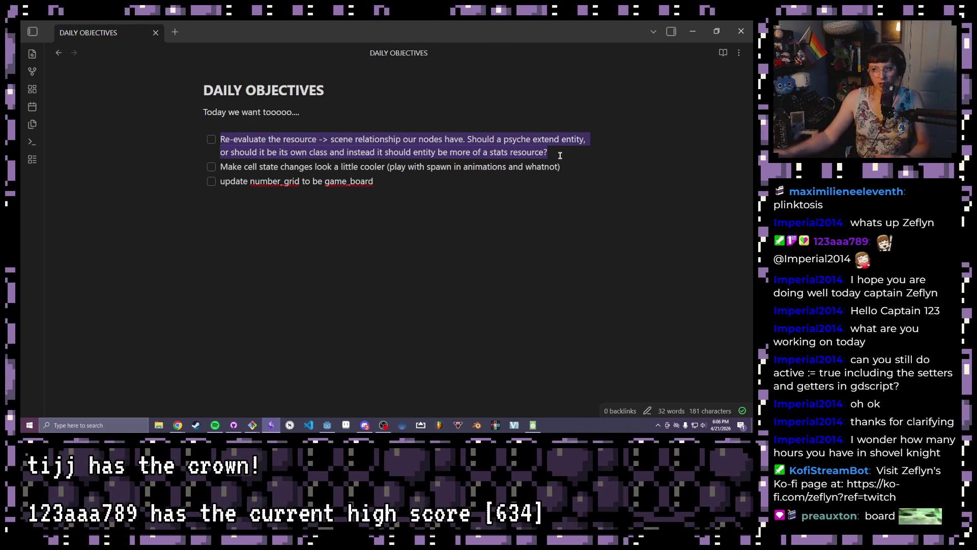
pyautogui.click(544, 110)
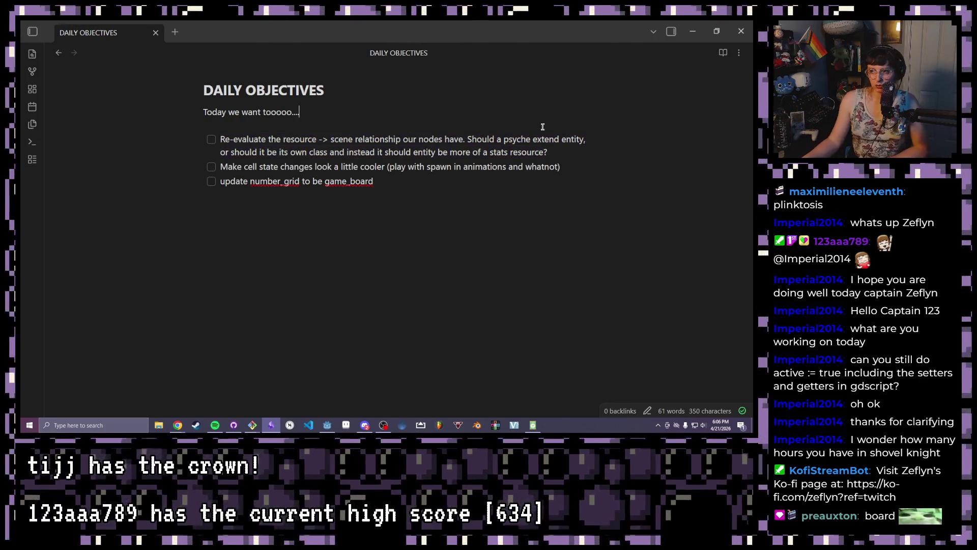
pyautogui.click(554, 153)
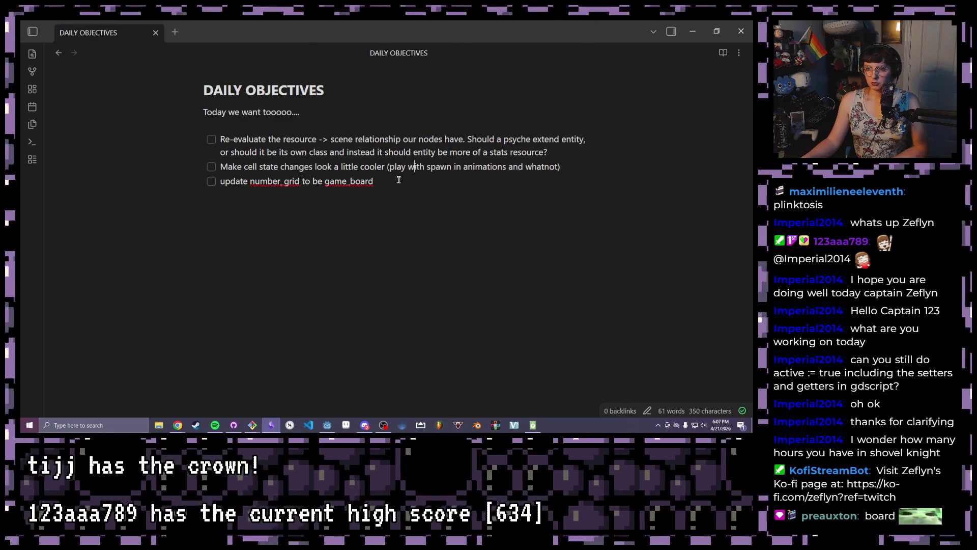
pyautogui.moveTo(400, 190); pyautogui.dragTo(222, 183)
pyautogui.hotkey('shift', 'Right')
pyautogui.hotkey('shift', 'Right')
pyautogui.moveTo(400, 181); pyautogui.dragTo(220, 182)
pyautogui.click(404, 179)
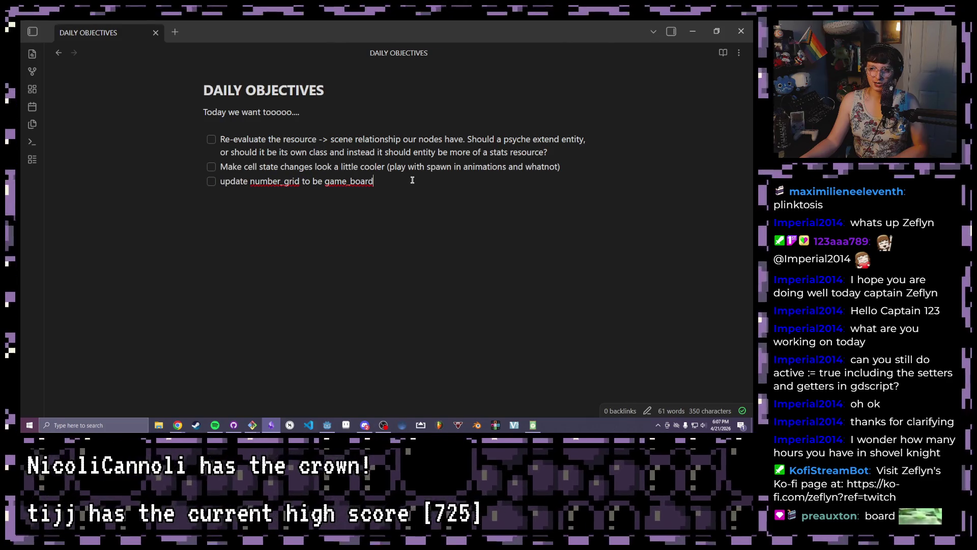
pyautogui.hotkey('alt', 'Tab')
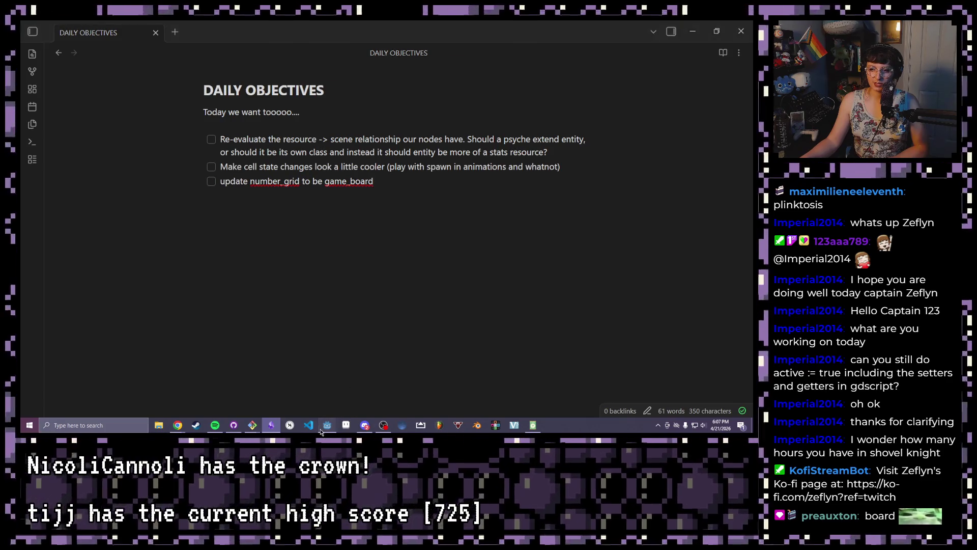
# - Open number_grid.gd in the script editor and inspect its options menu without changing anything
pyautogui.scroll(-3, 347, 172)
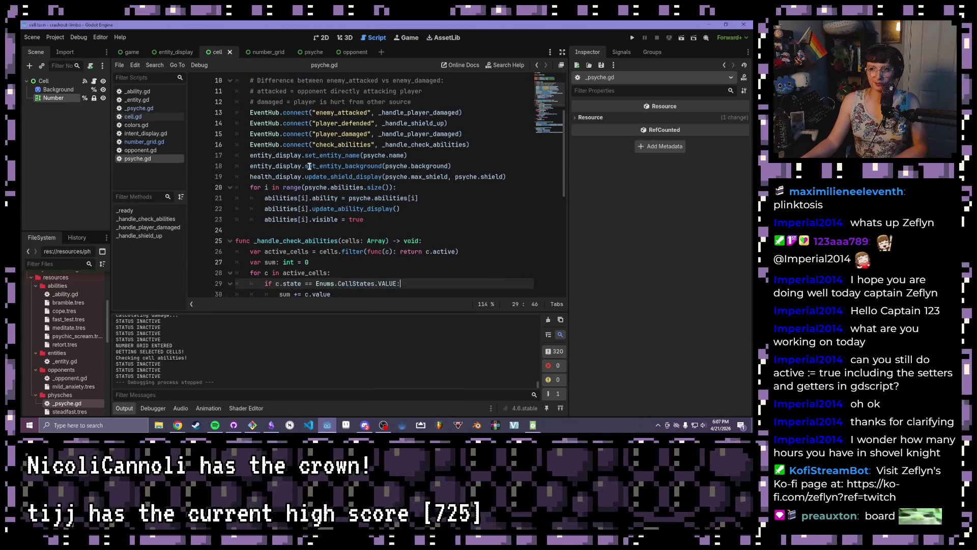
pyautogui.scroll(3, 308, 166)
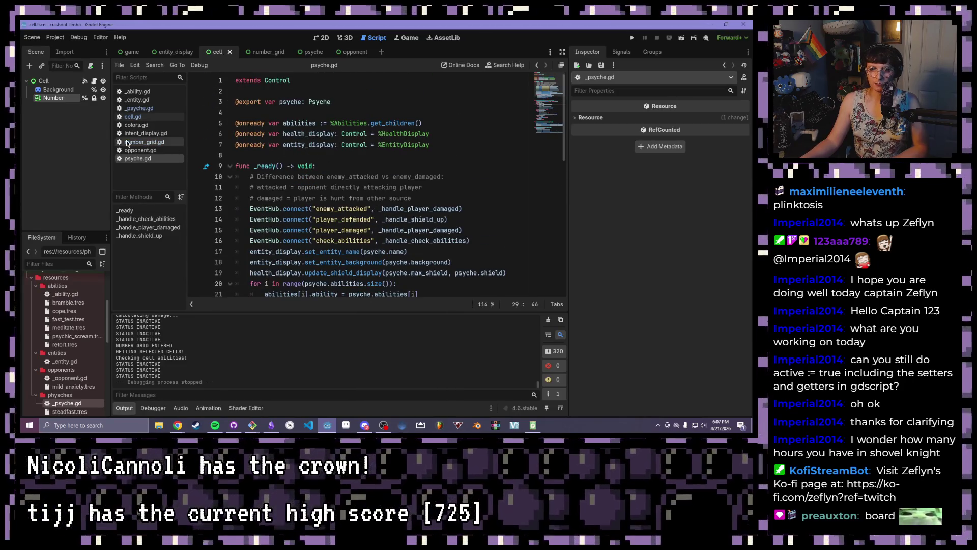
pyautogui.click(127, 142)
pyautogui.scroll(10, 328, 266)
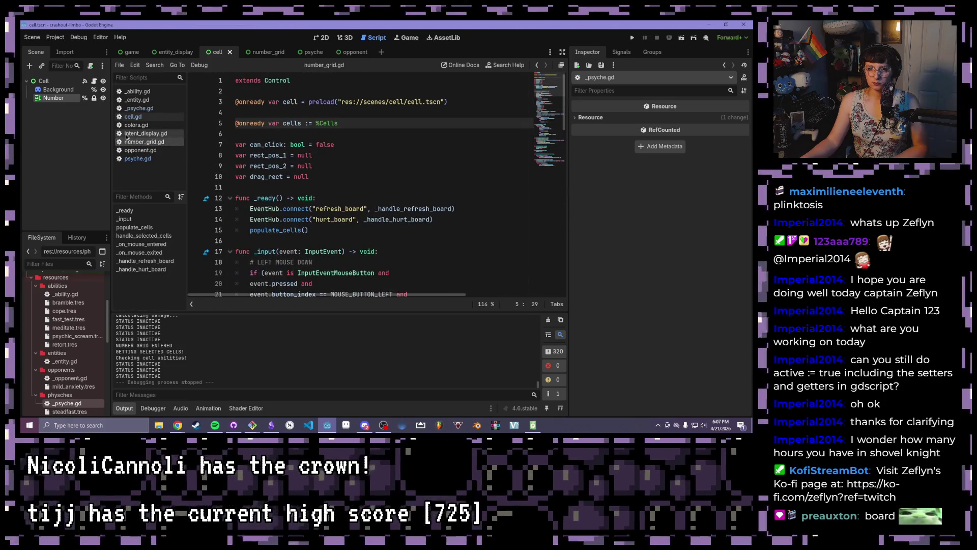
pyautogui.rightClick(133, 150)
pyautogui.rightClick(136, 142)
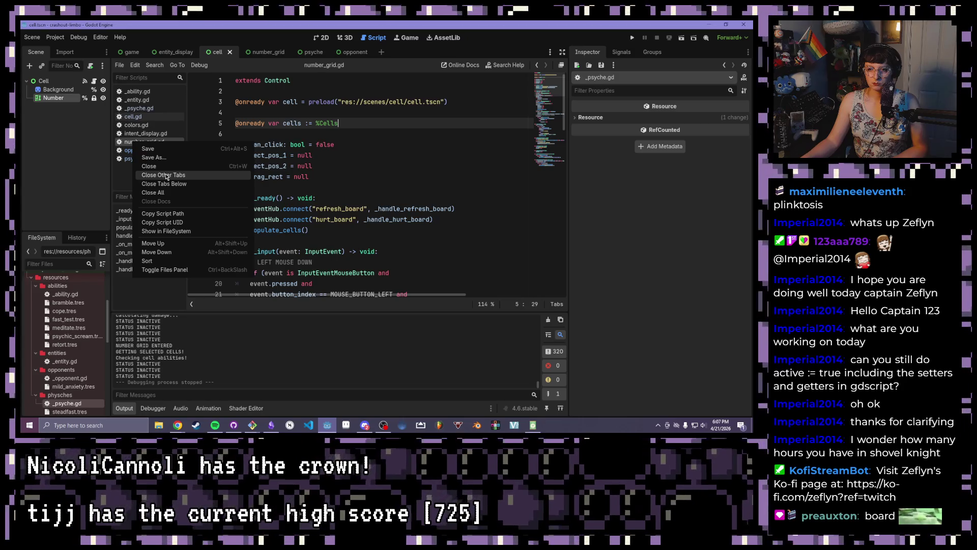
pyautogui.click(118, 177)
pyautogui.rightClick(133, 147)
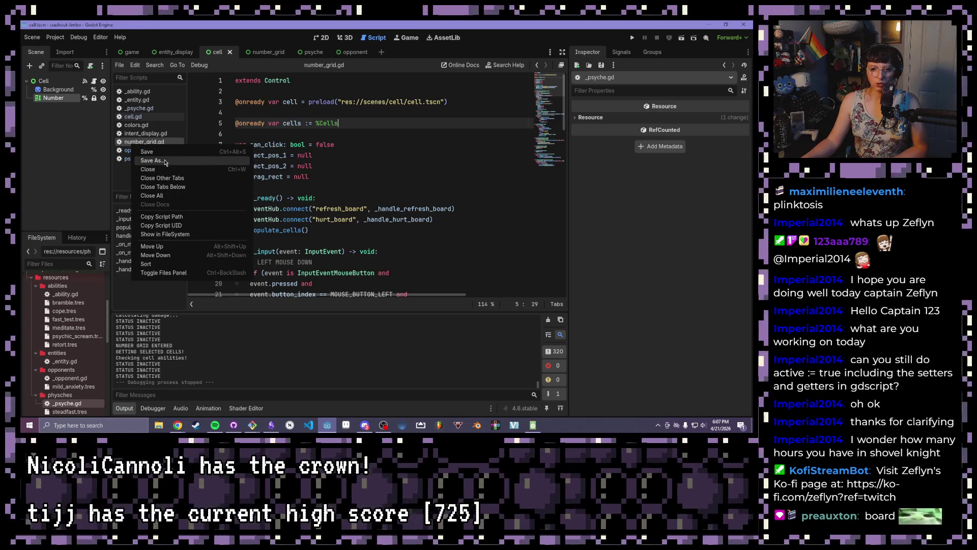
pyautogui.click(136, 265)
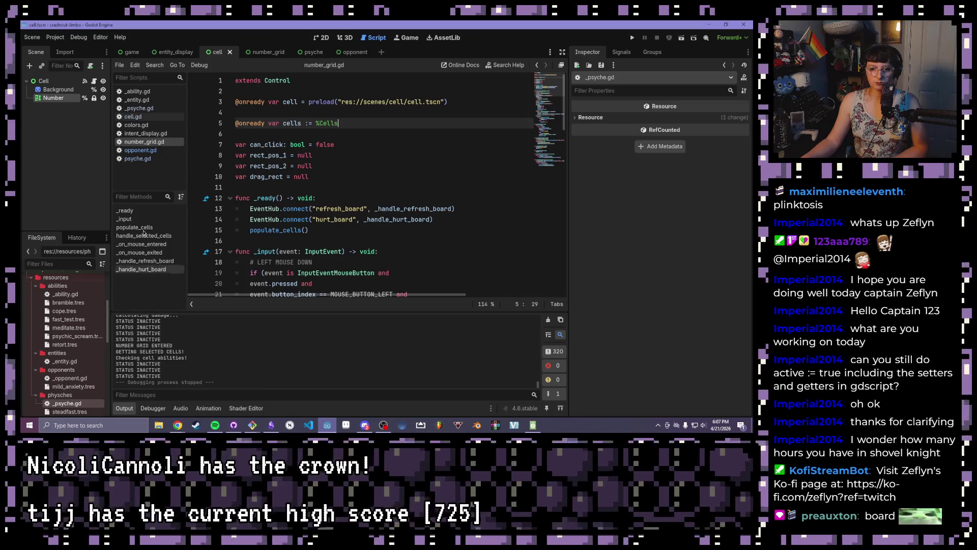
# - Scroll the FileSystem dock to scenes/number_grid and bring up the file actions for number_grid.tscn
pyautogui.scroll(-3, 356, 188)
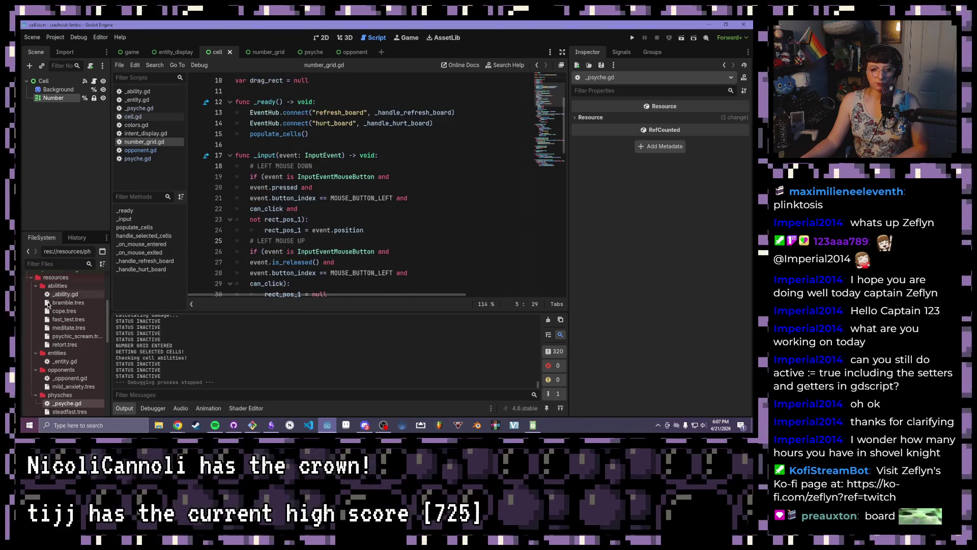
pyautogui.scroll(-8, 48, 302)
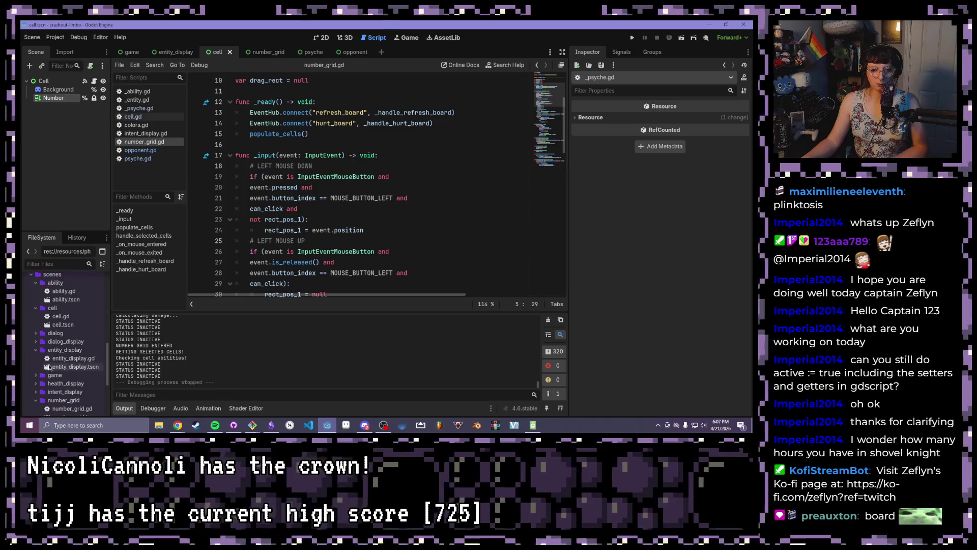
pyautogui.click(35, 350)
pyautogui.click(35, 350)
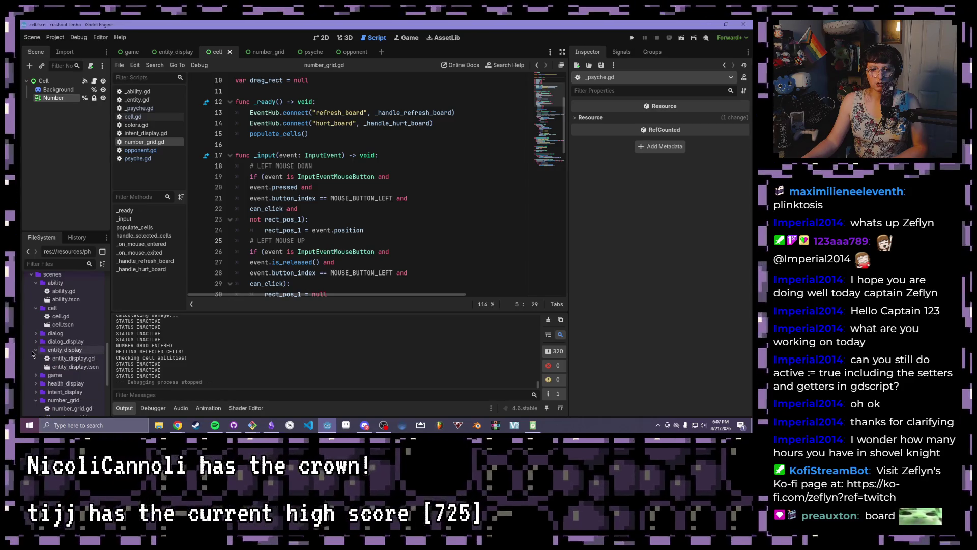
pyautogui.scroll(-1, 34, 351)
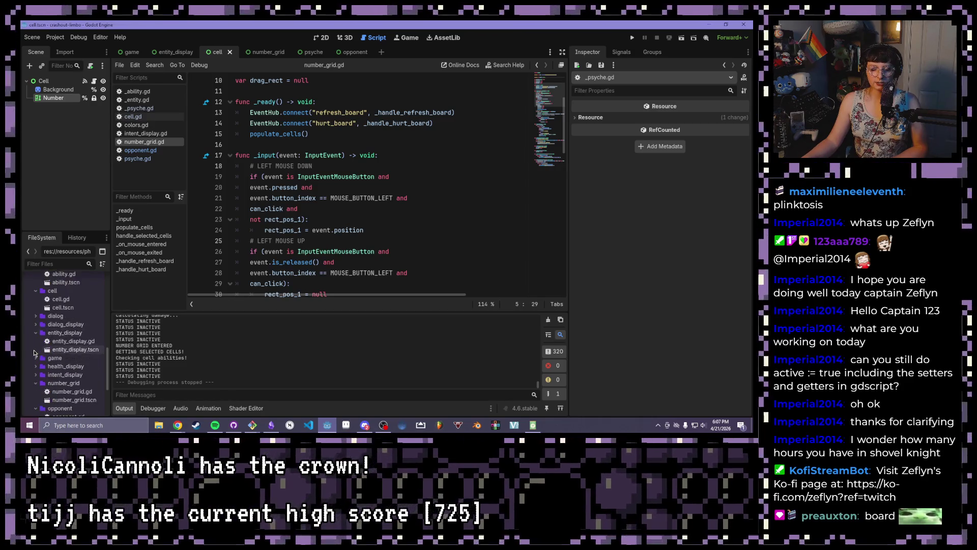
pyautogui.scroll(-2, 34, 349)
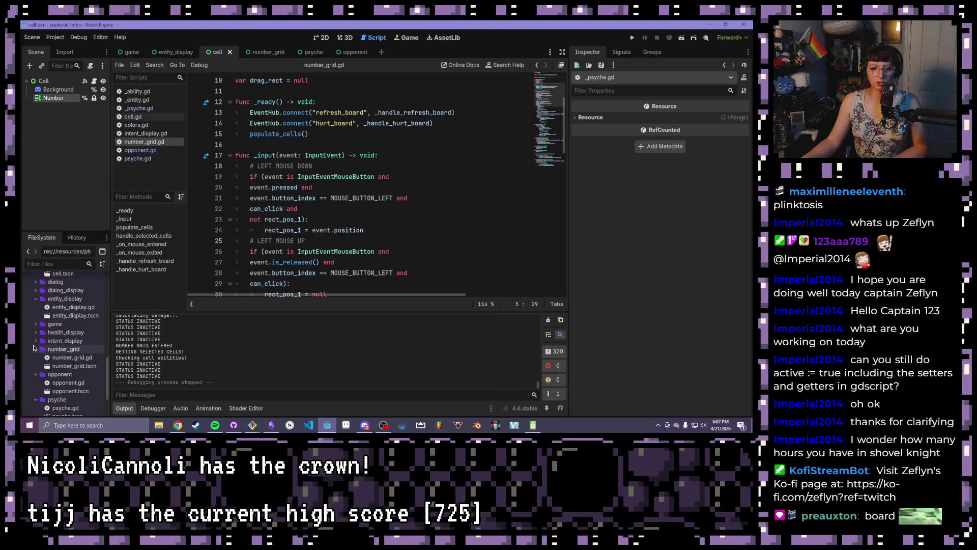
pyautogui.click(74, 366)
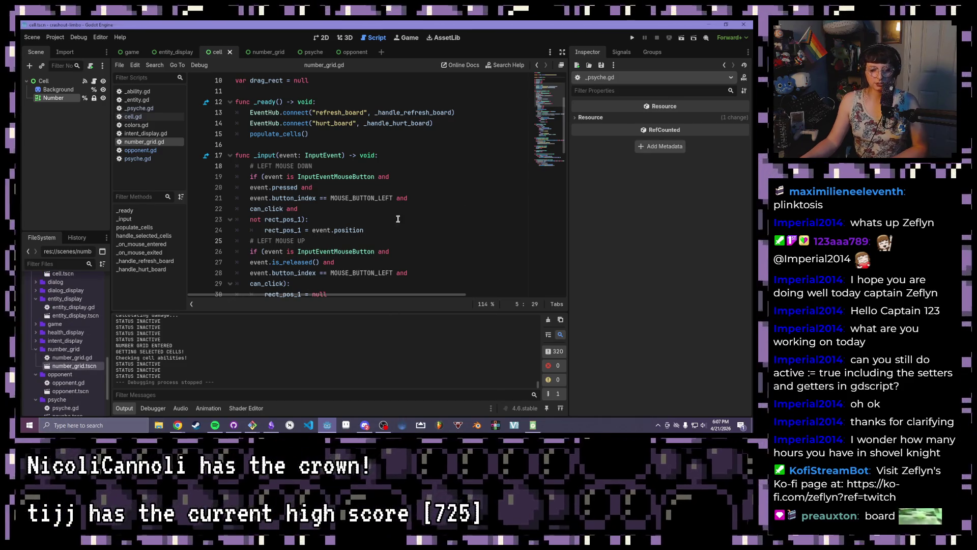
pyautogui.rightClick(72, 366)
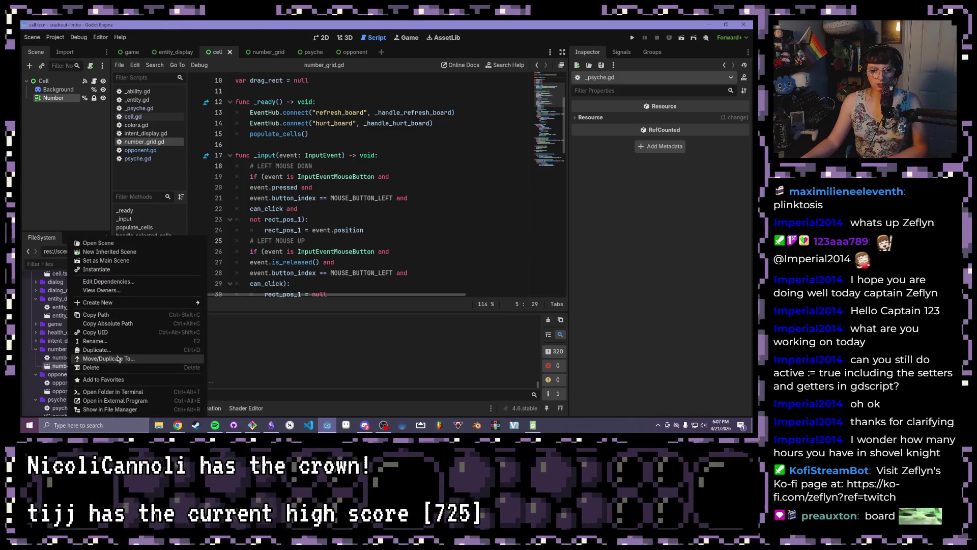
# - Rename number_grid.tscn to game_board.tscn
pyautogui.click(96, 341)
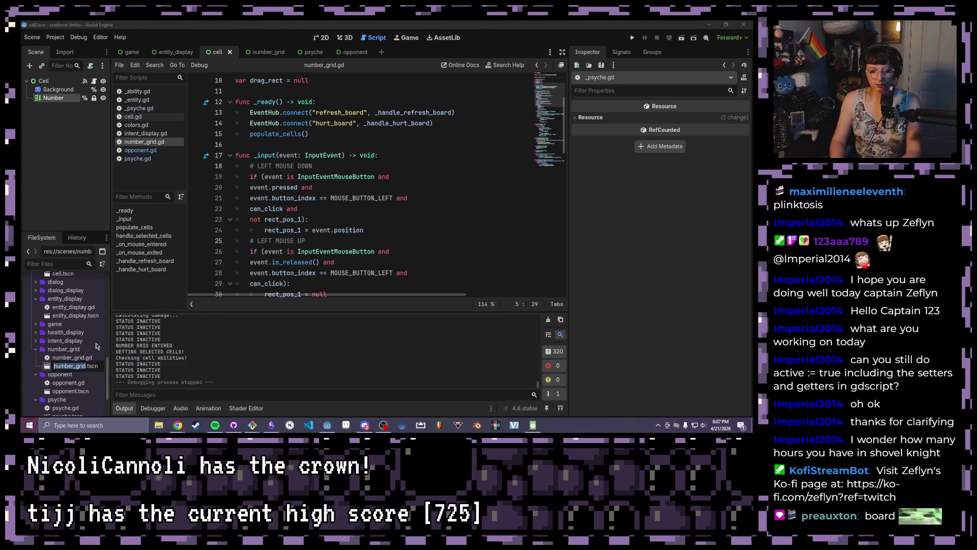
pyautogui.write('Ga')
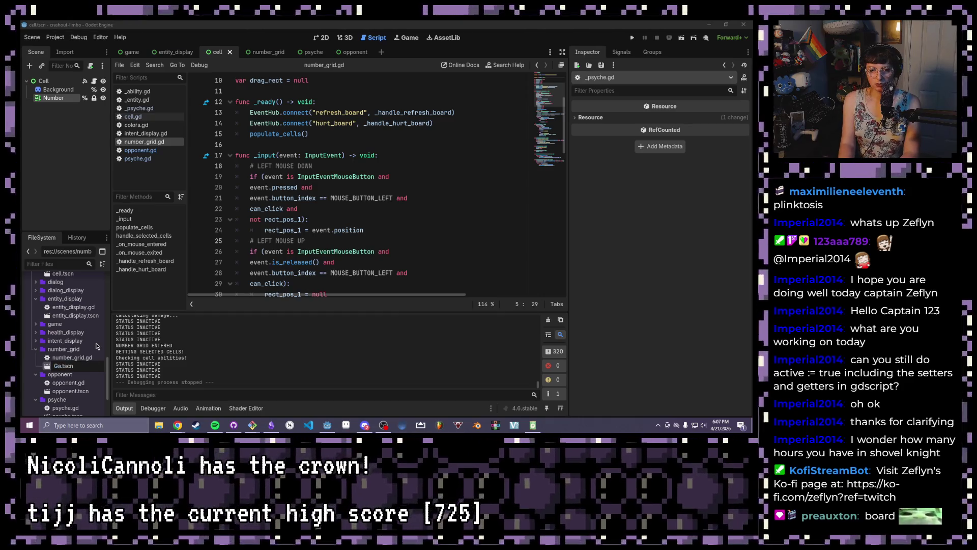
pyautogui.write('me_boar')
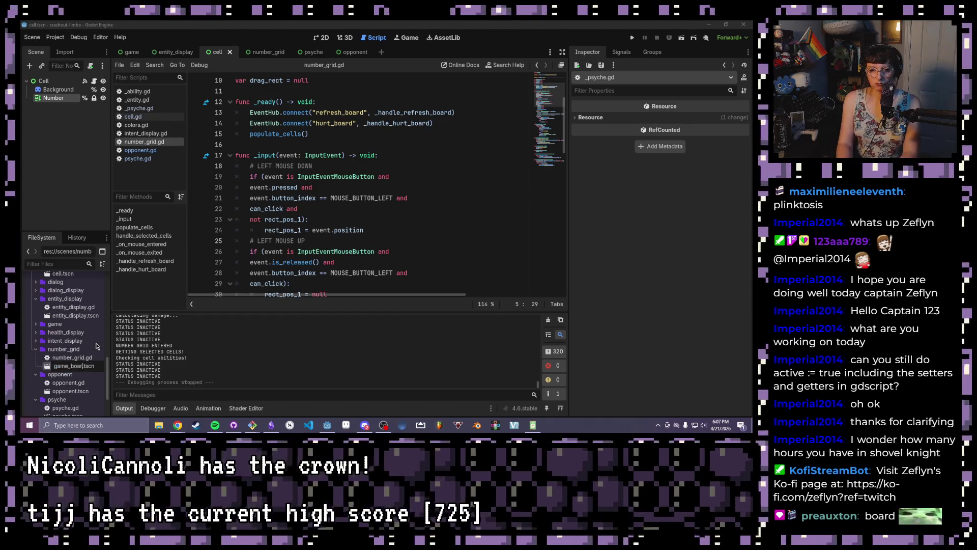
pyautogui.write('d')
pyautogui.press('Return')
# - Rename number_grid.gd to game_board.gd and open the game_board scene
pyautogui.rightClick(67, 375)
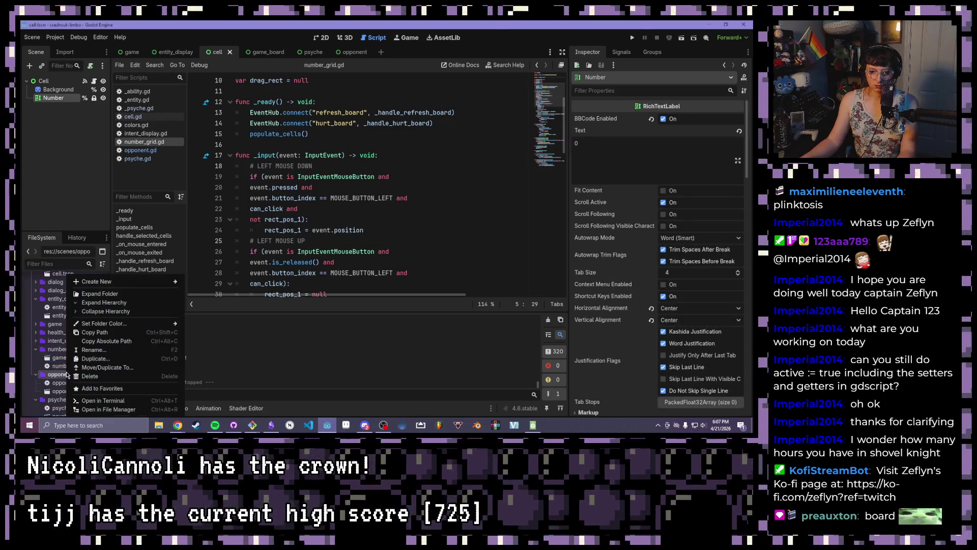
pyautogui.click(65, 366)
pyautogui.rightClick(65, 366)
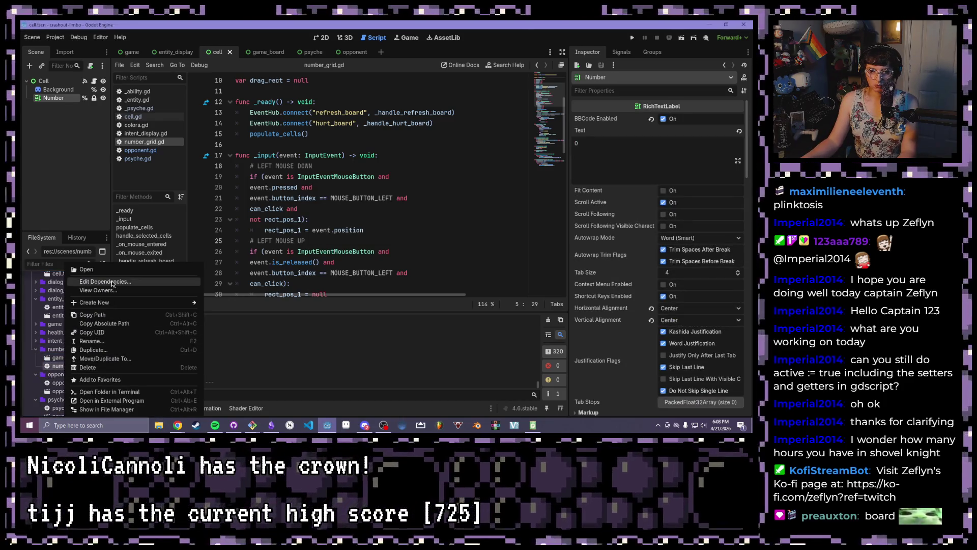
pyautogui.click(122, 341)
pyautogui.write('game_board.gd')
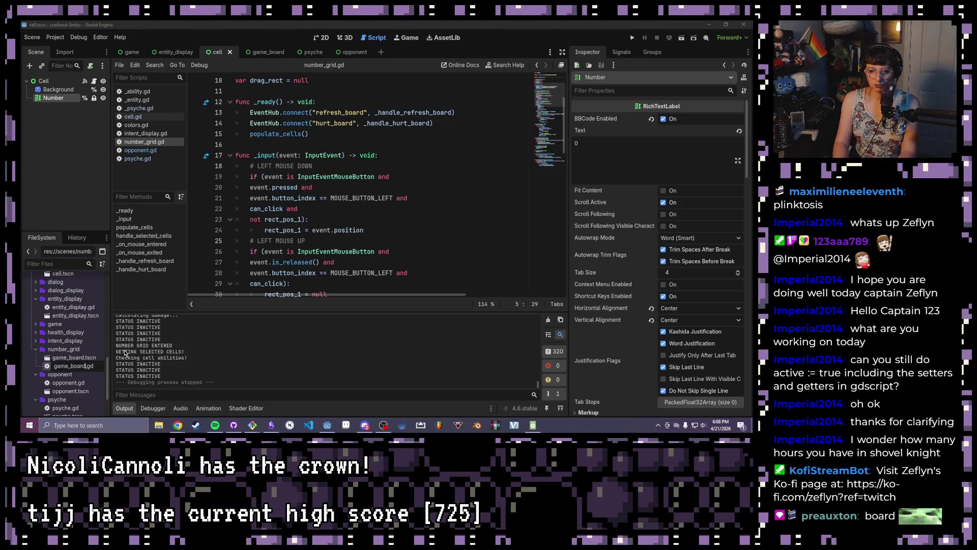
pyautogui.press('Return')
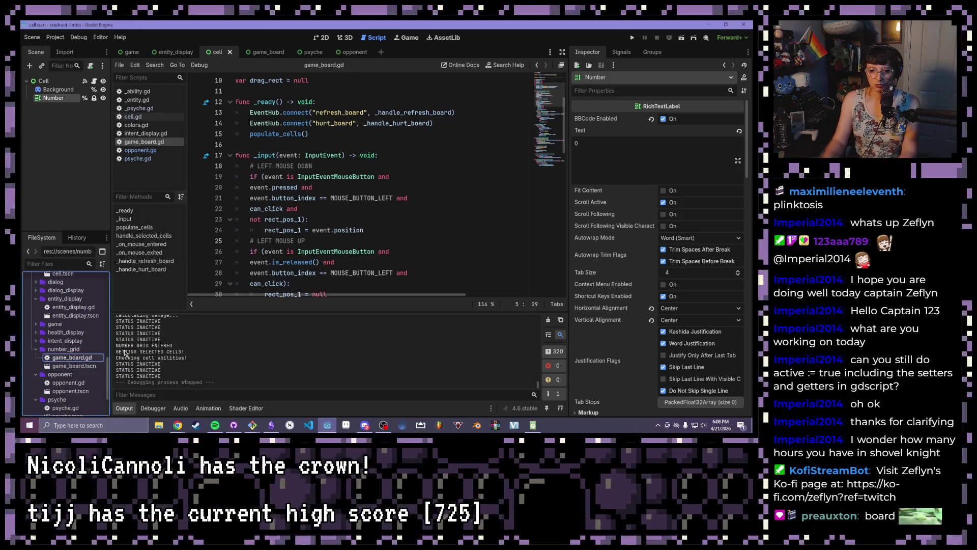
pyautogui.click(301, 161)
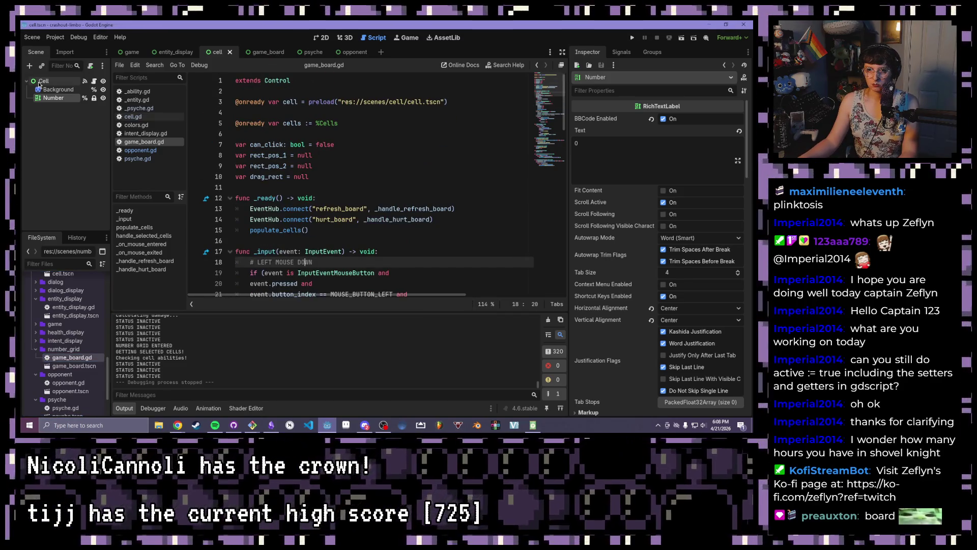
pyautogui.click(250, 53)
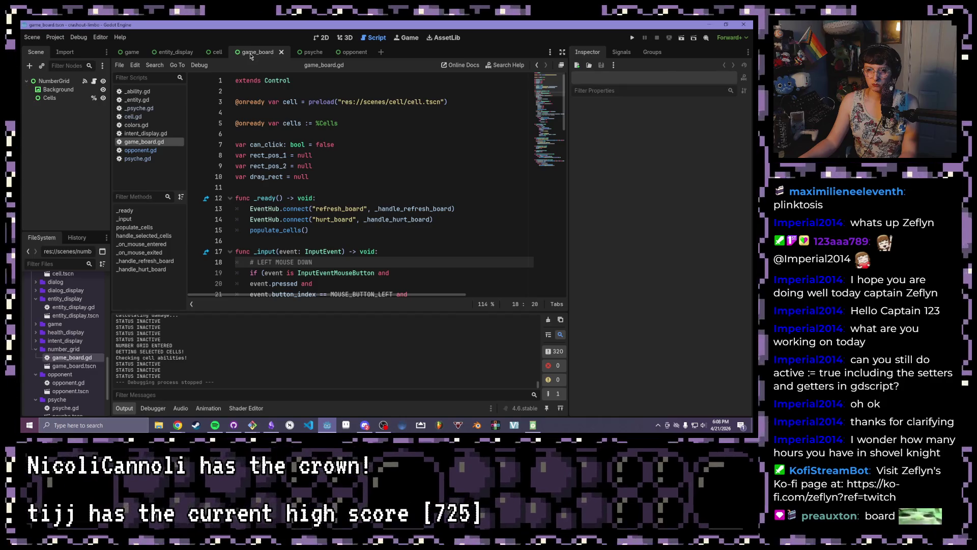
# - Rename the board scene's root node from NumberGrid to GameBoard and save the scene
pyautogui.rightClick(70, 82)
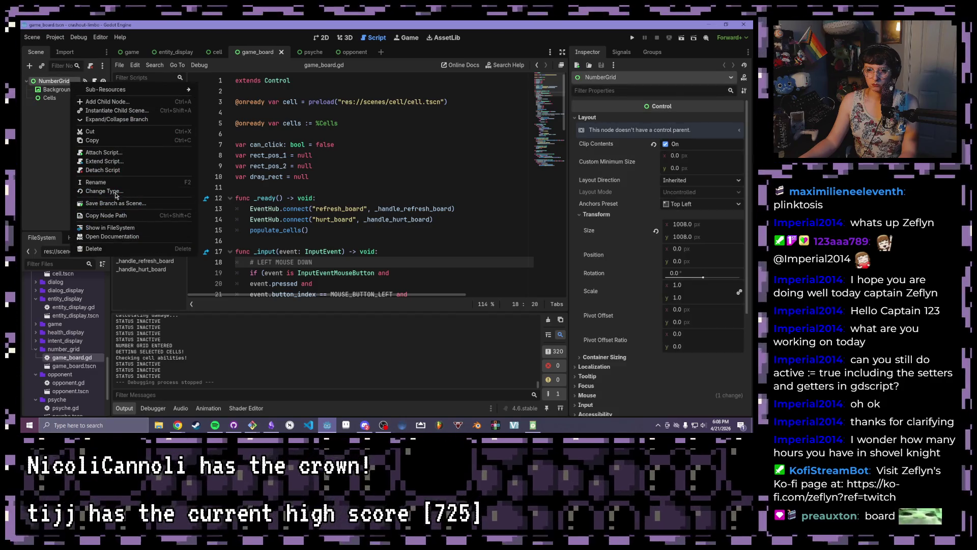
pyautogui.click(119, 186)
pyautogui.write('GG')
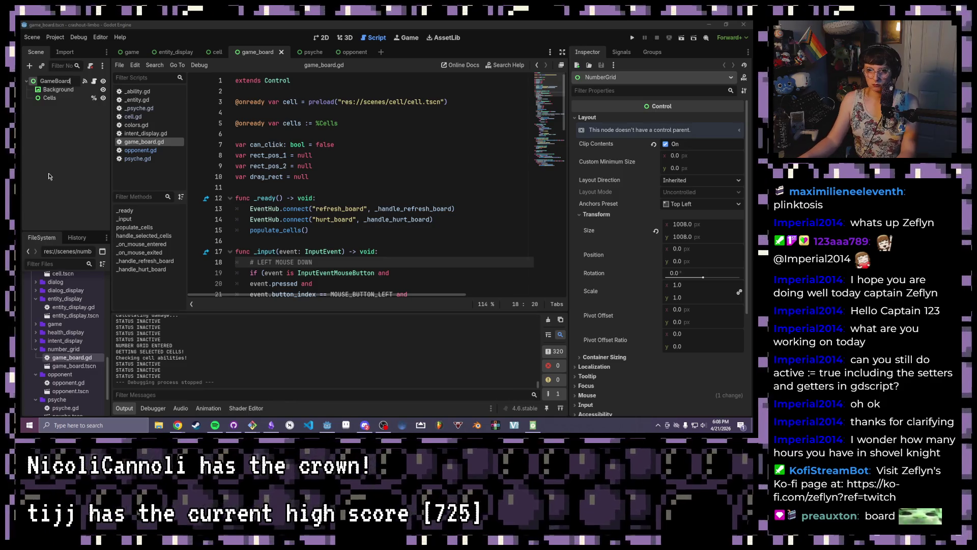
pyautogui.press('Return')
pyautogui.hotkey('ctrl', 's')
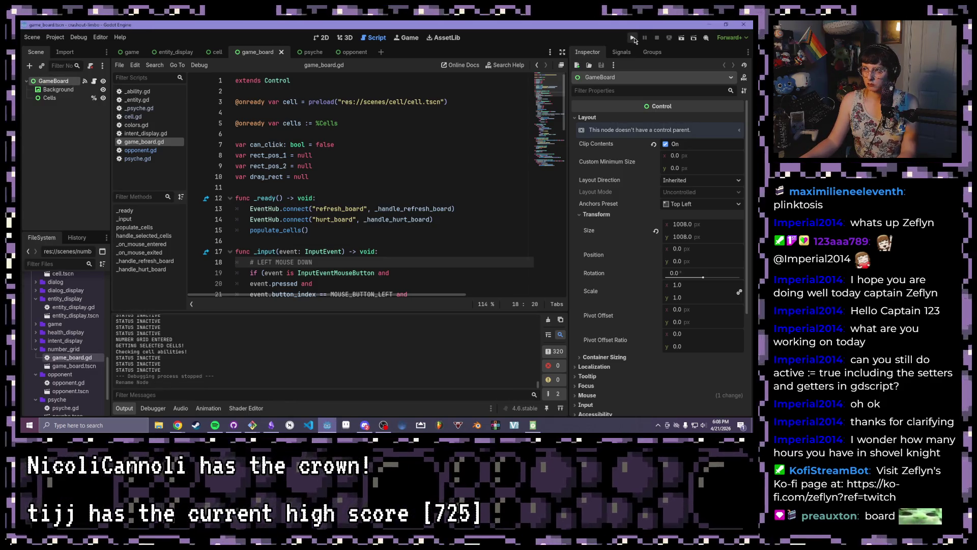
# - In the game scene, replace the NumberGrid instance with a game_board.tscn instance under Game
pyautogui.click(131, 52)
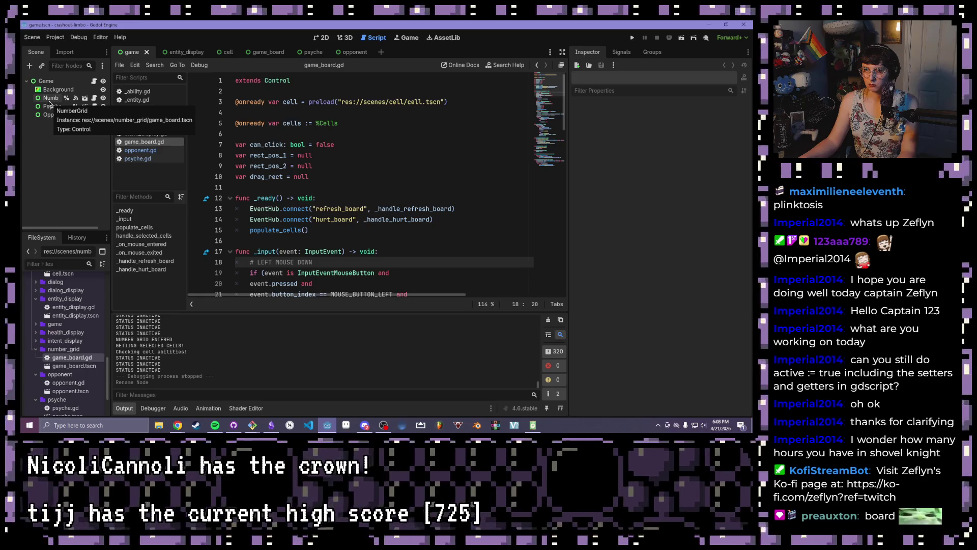
pyautogui.click(49, 100)
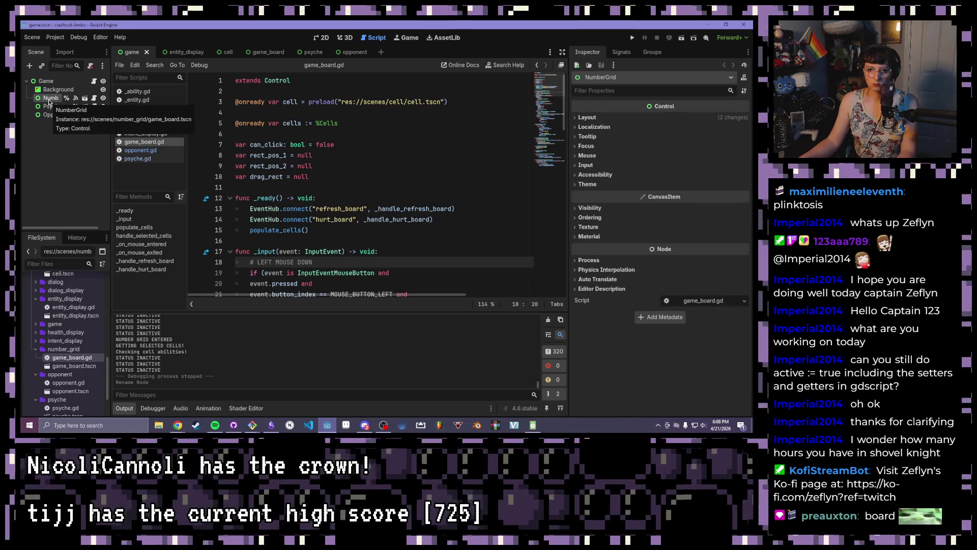
pyautogui.rightClick(49, 99)
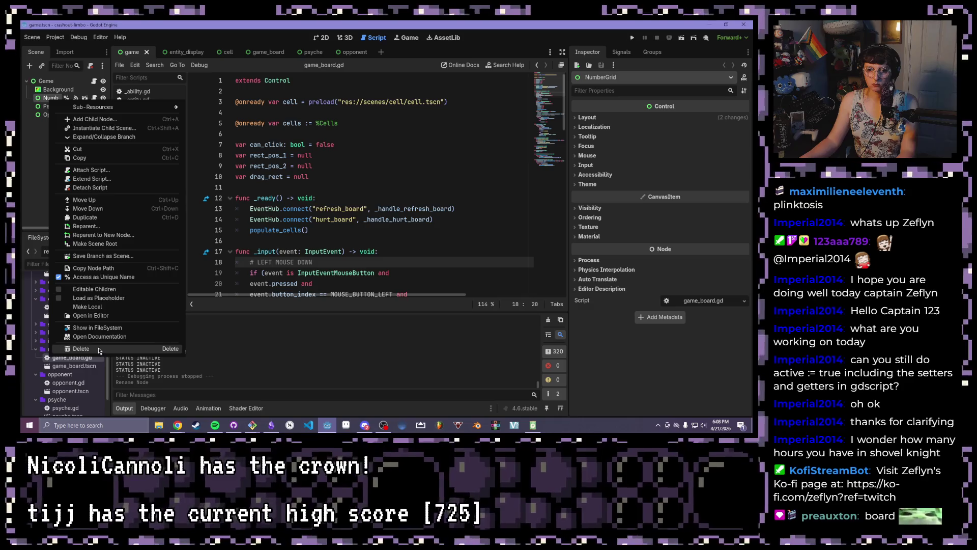
pyautogui.click(101, 351)
pyautogui.click(382, 237)
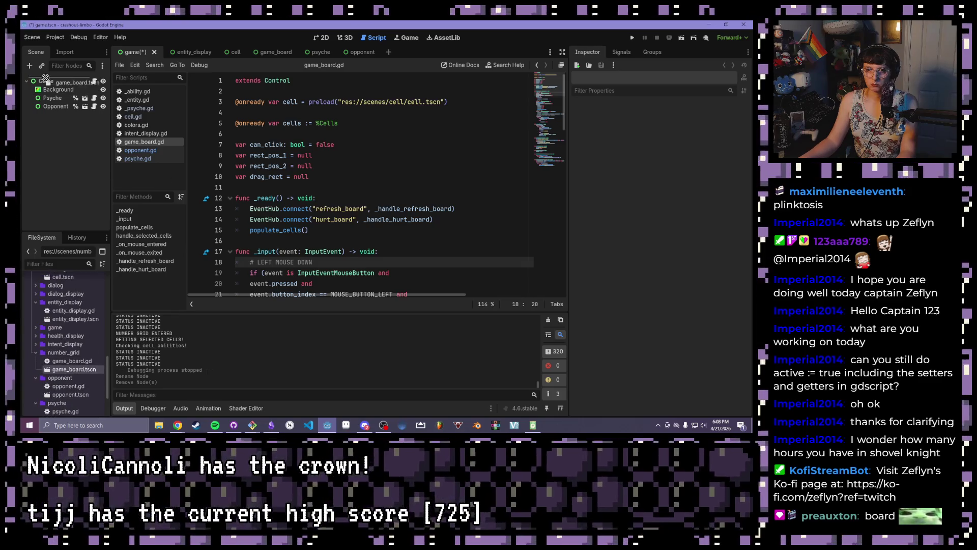
pyautogui.moveTo(48, 85); pyautogui.dragTo(47, 83)
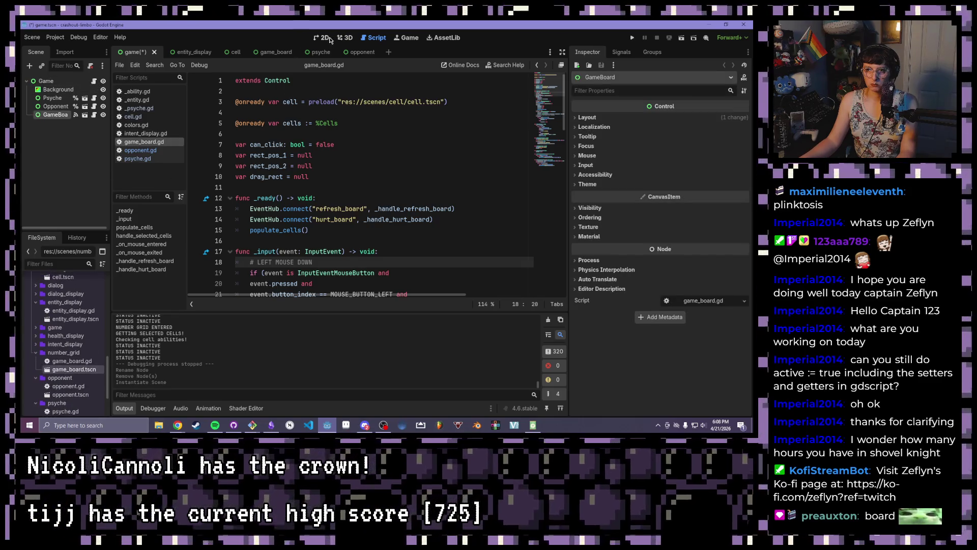
# - In the 2D view, drag the GameBoard slightly to the right between the character panels
pyautogui.click(324, 38)
pyautogui.hscroll(-3, 344, 191)
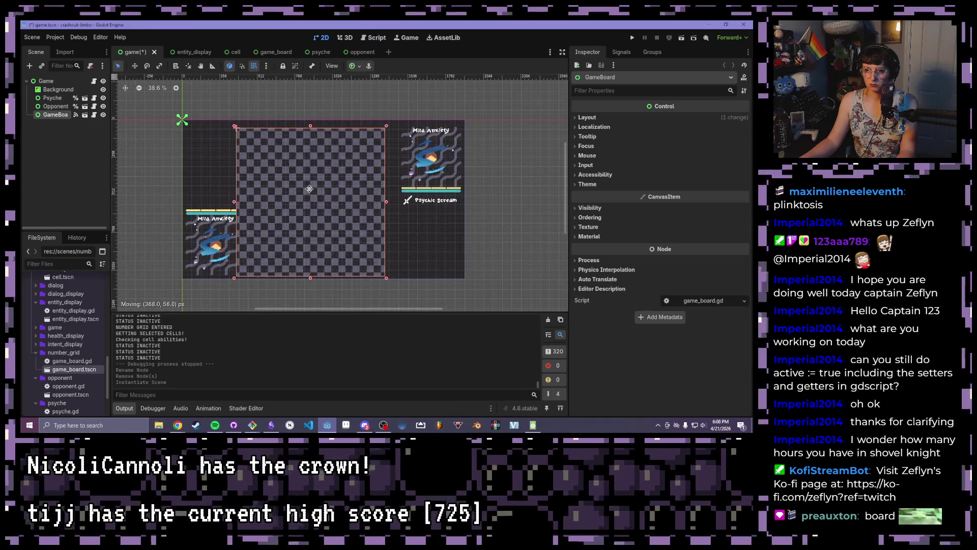
pyautogui.scroll(4, 303, 196)
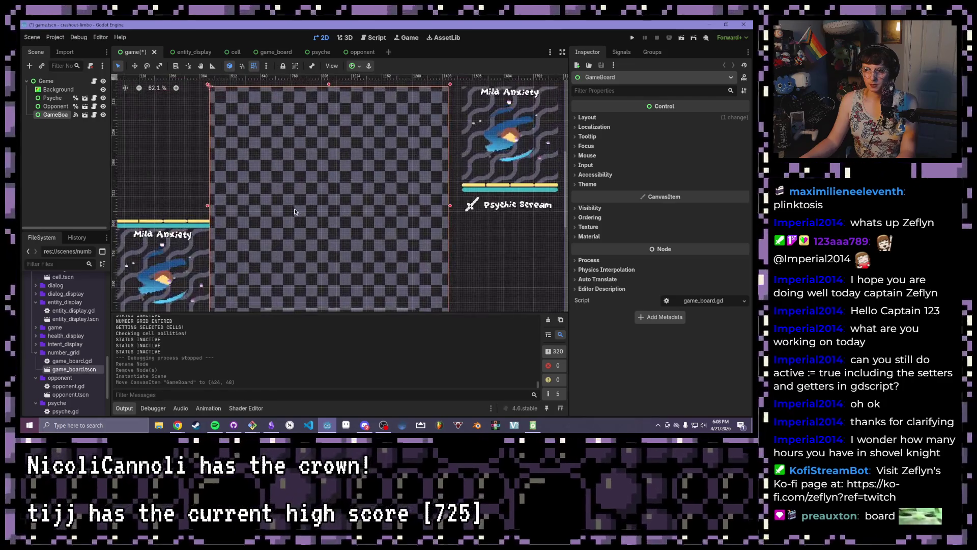
pyautogui.scroll(-3, 297, 178)
pyautogui.scroll(1, 299, 137)
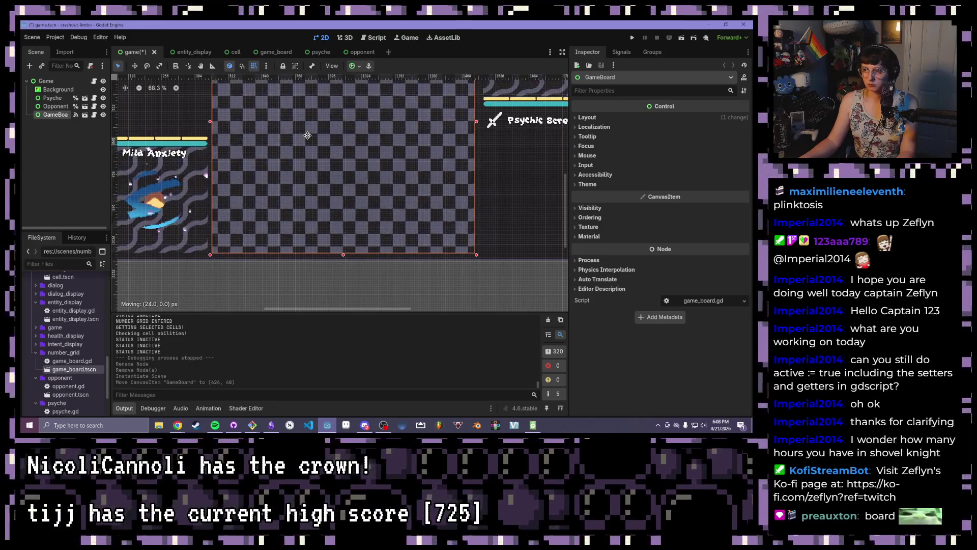
pyautogui.moveTo(307, 135); pyautogui.dragTo(307, 135)
pyautogui.scroll(4, 229, 222)
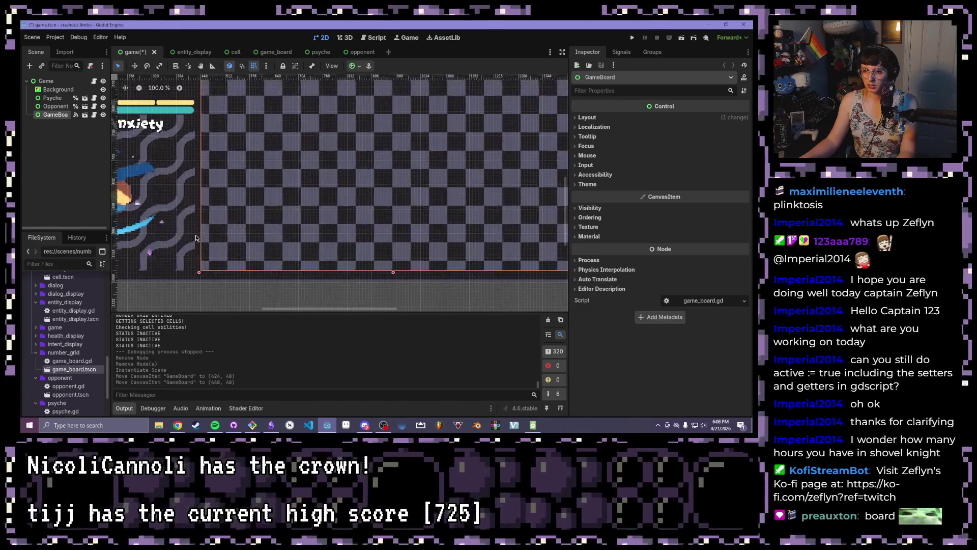
pyautogui.scroll(4, 196, 238)
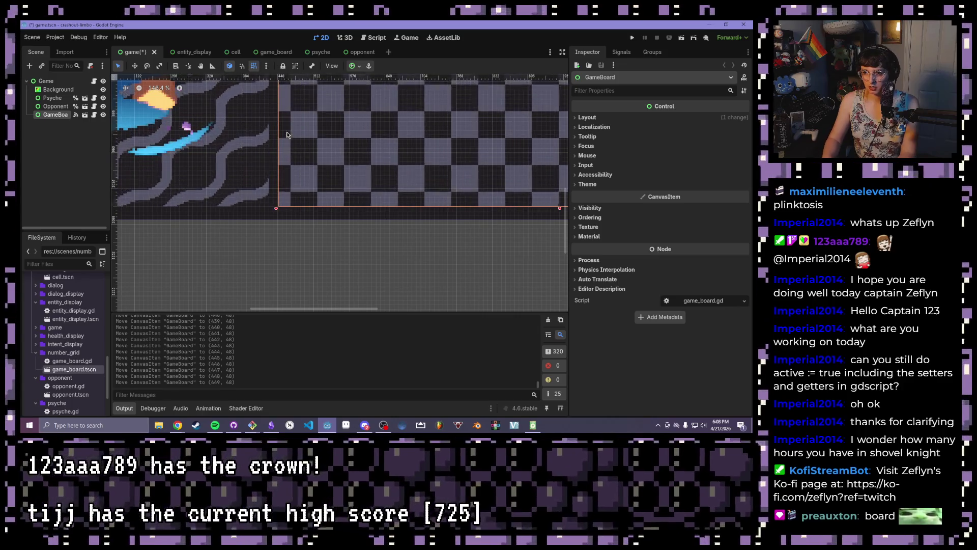
pyautogui.scroll(-7, 307, 102)
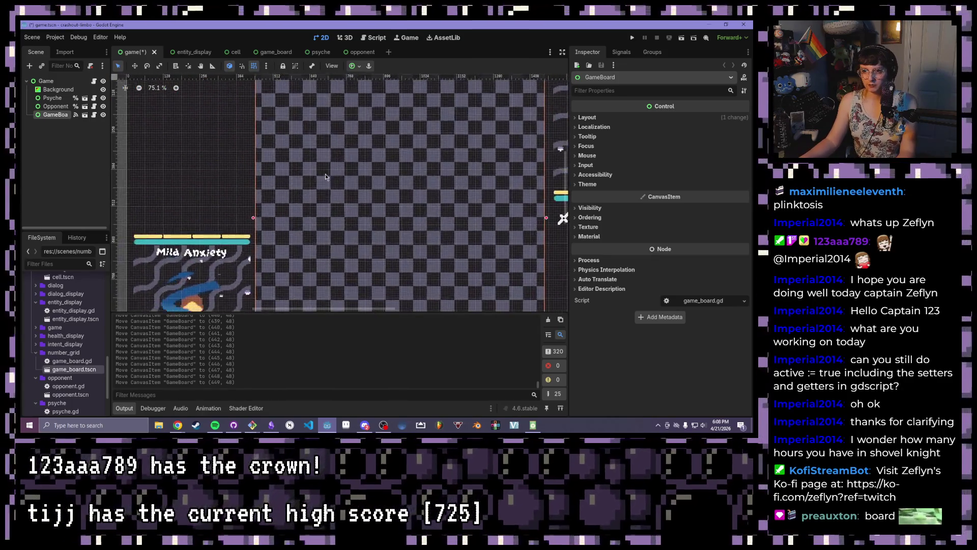
pyautogui.hscroll(5, 416, 202)
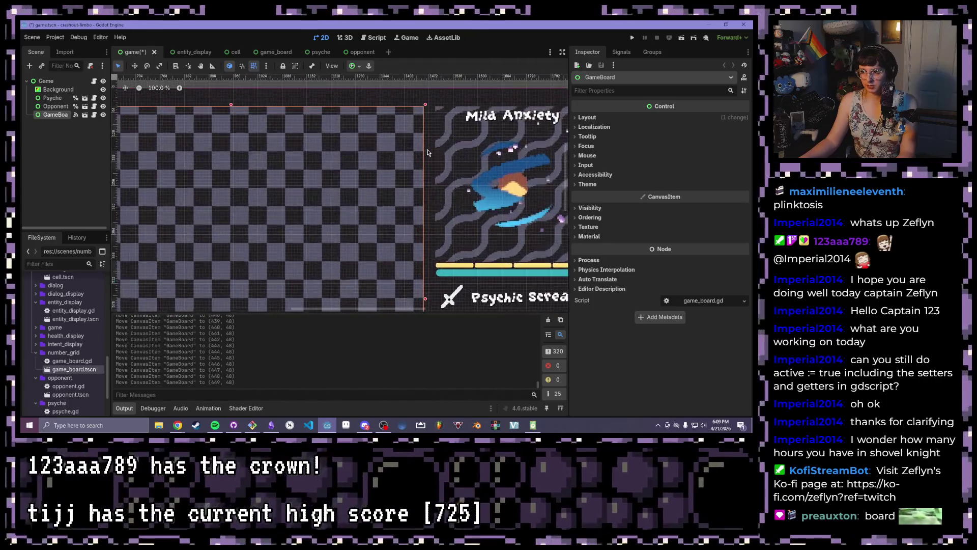
pyautogui.scroll(5, 355, 173)
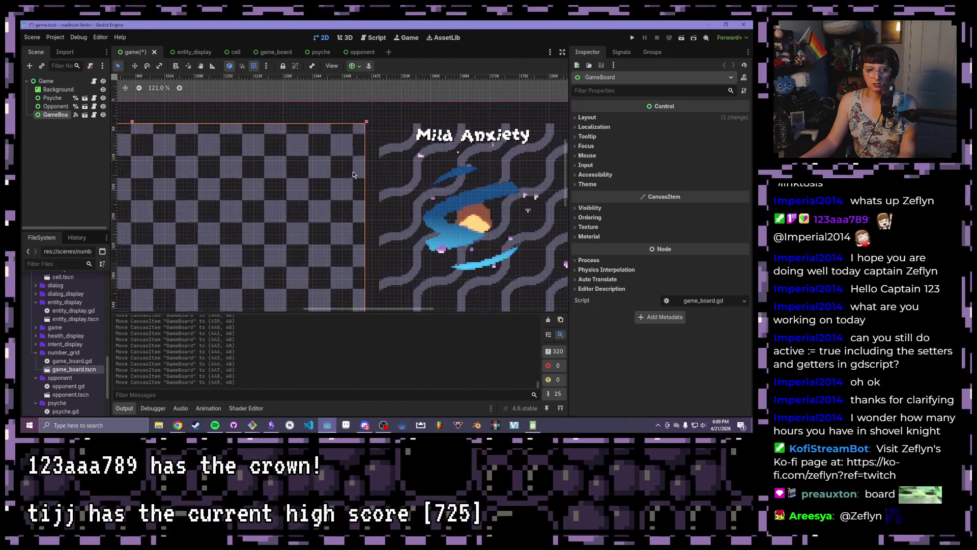
pyautogui.scroll(1, 324, 159)
pyautogui.scroll(-1, 323, 156)
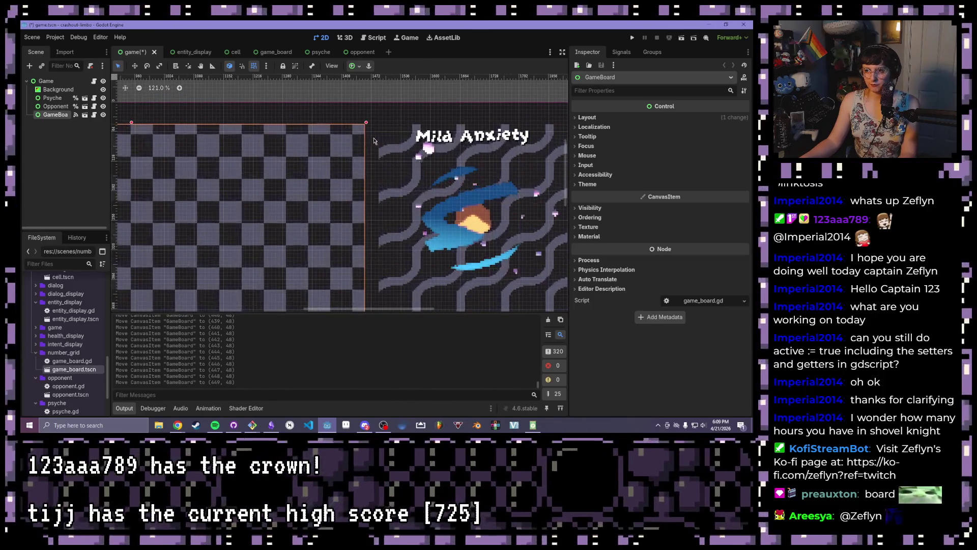
pyautogui.scroll(-3, 285, 204)
pyautogui.hscroll(-5, 253, 235)
pyautogui.scroll(7, 254, 275)
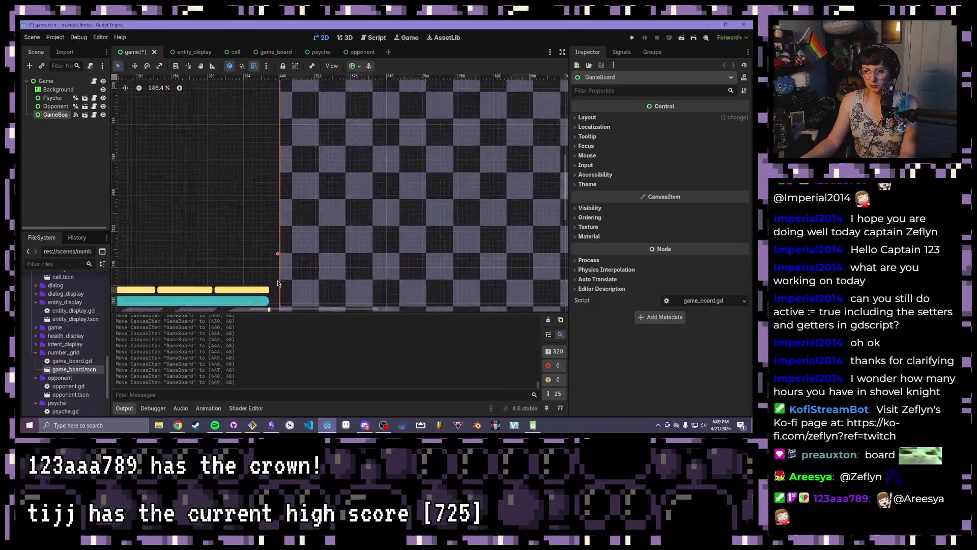
# - Fine-tune GameBoard to about (457, 48) with arrow keys, check its edges, and run the game
pyautogui.press('Right')
pyautogui.press('Right')
pyautogui.press('Right')
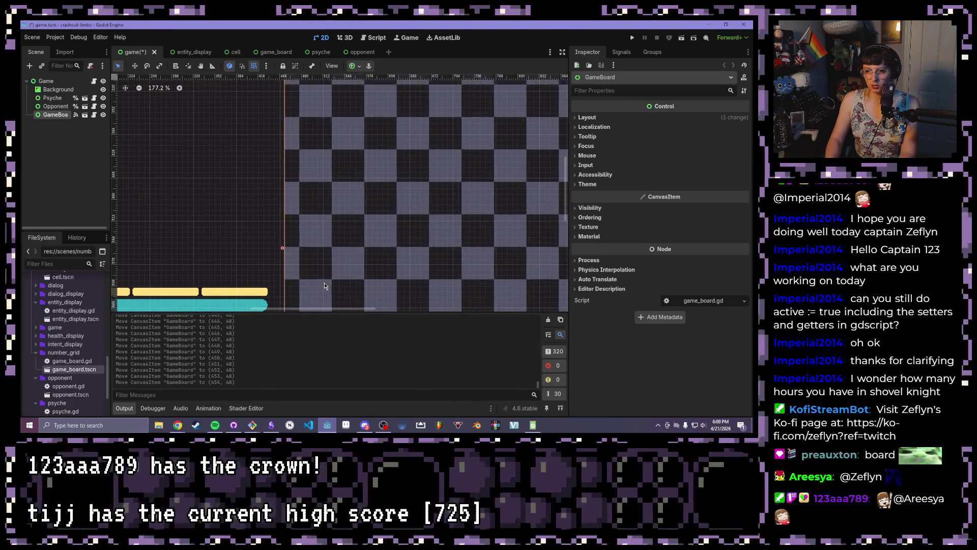
pyautogui.press('Left')
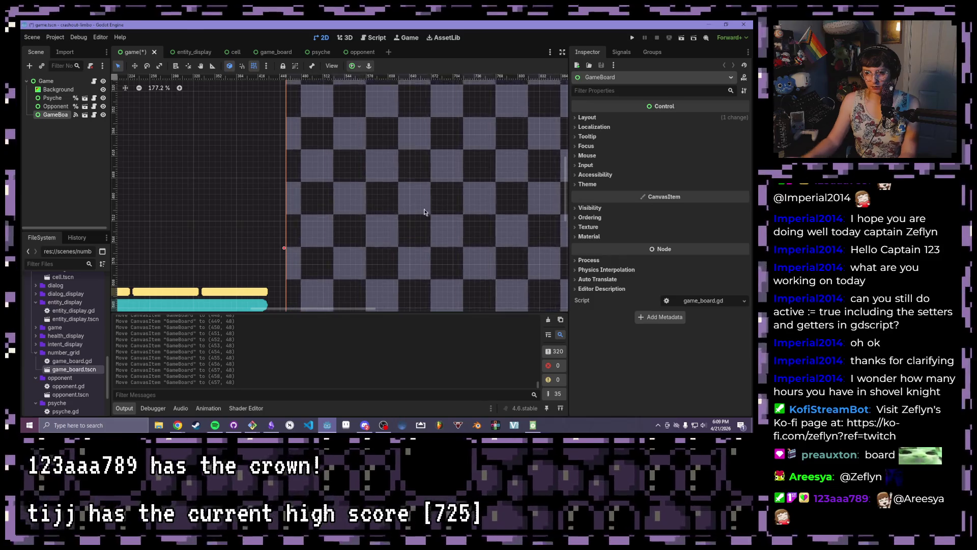
pyautogui.scroll(-3, 428, 132)
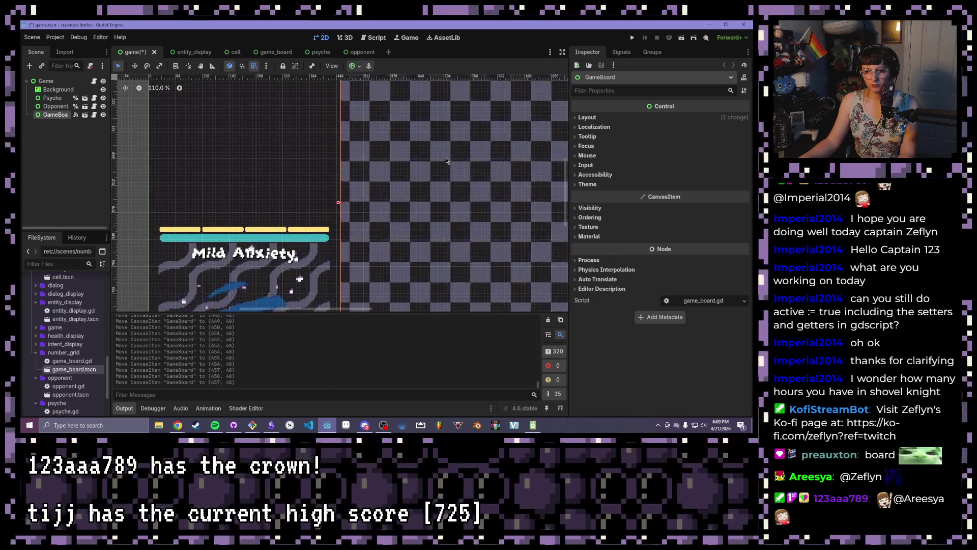
pyautogui.scroll(-2, 446, 158)
pyautogui.scroll(-2, 444, 164)
pyautogui.moveTo(444, 164); pyautogui.dragTo(335, 214)
pyautogui.scroll(12, 271, 102)
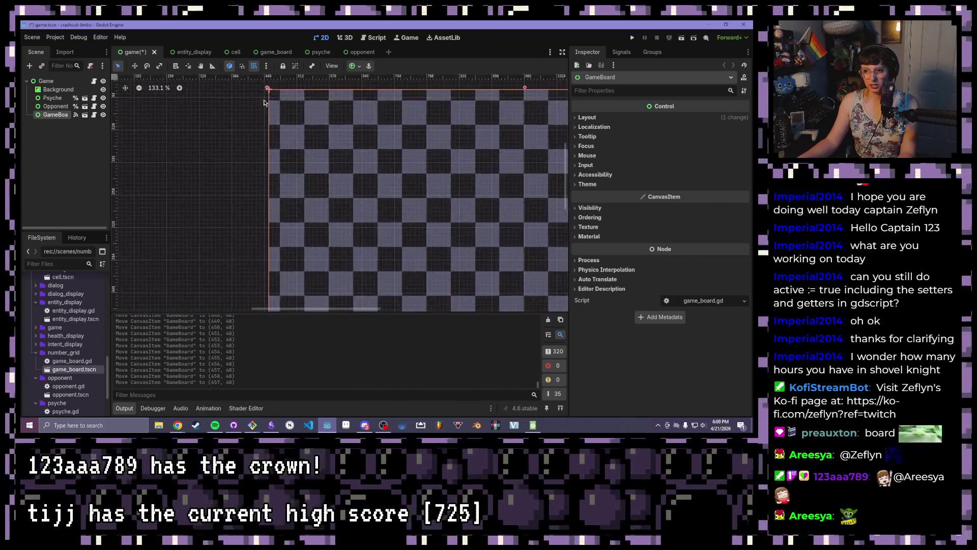
pyautogui.moveTo(274, 106); pyautogui.dragTo(308, 289)
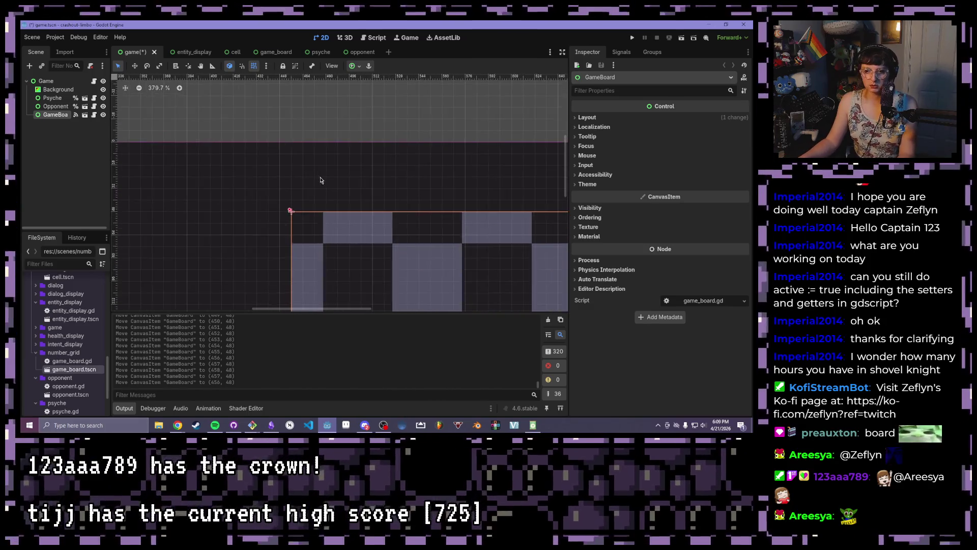
pyautogui.scroll(4, 468, 258)
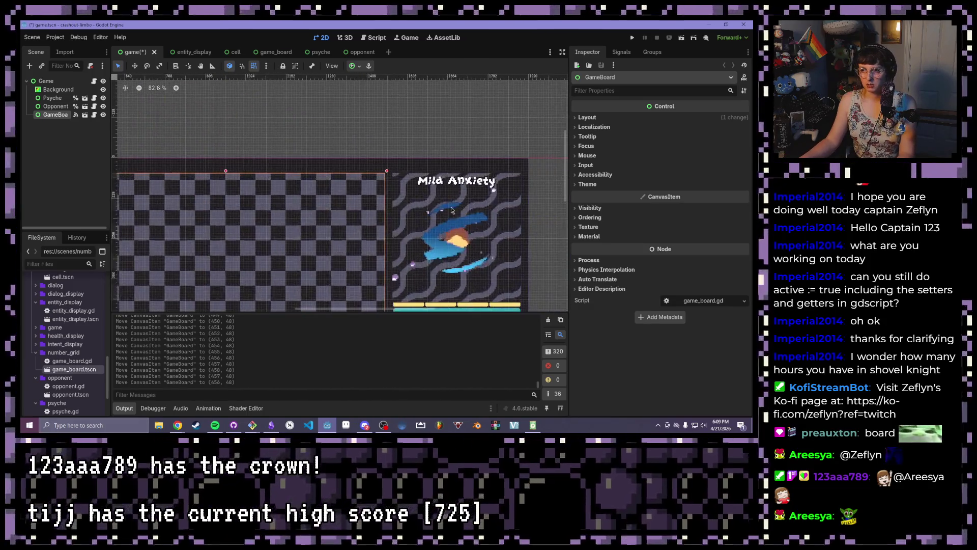
pyautogui.click(387, 108)
pyautogui.scroll(-3, 396, 220)
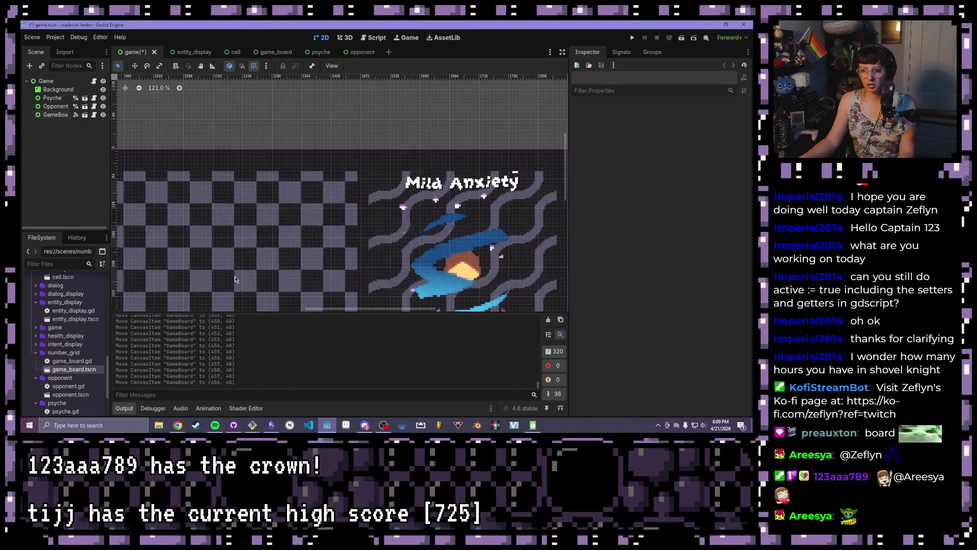
pyautogui.scroll(-3, 407, 214)
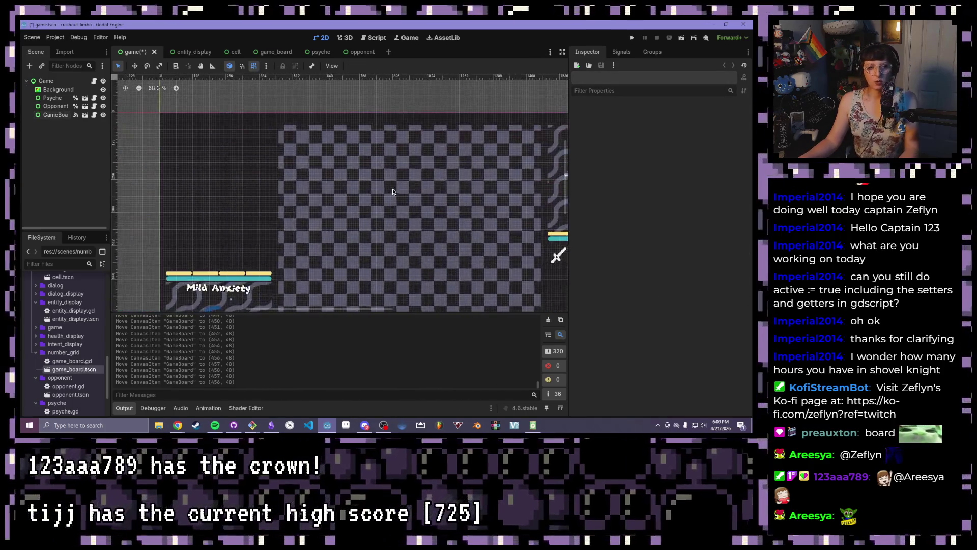
pyautogui.click(632, 37)
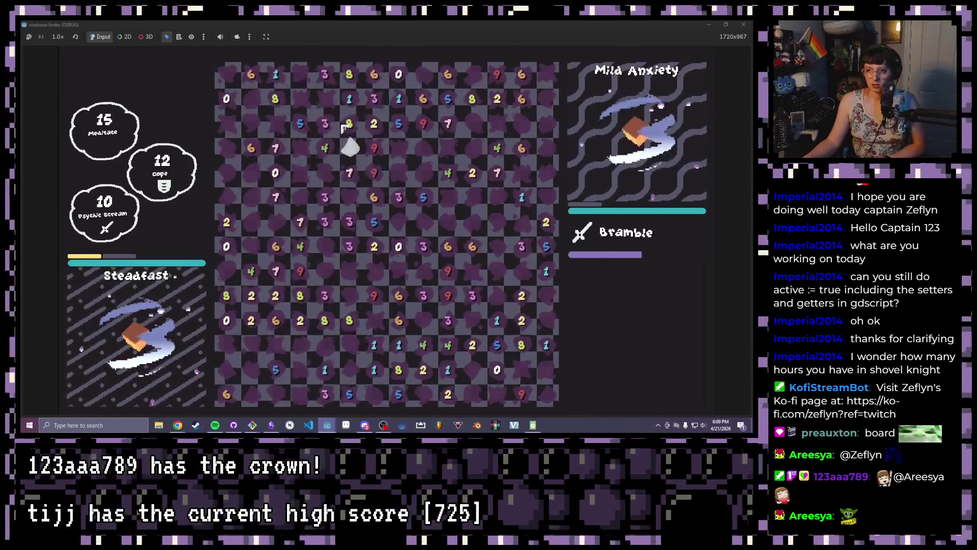
# - Match the 8 and 2 tiles, close the game, view the %NumberGrid node-not-found error, and open game.gd
pyautogui.moveTo(349, 123); pyautogui.dragTo(374, 124)
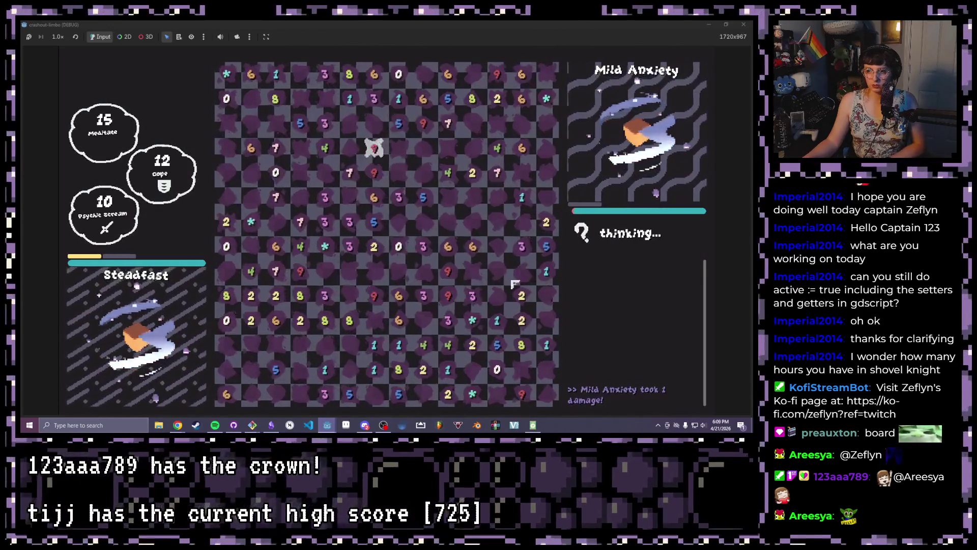
pyautogui.click(750, 23)
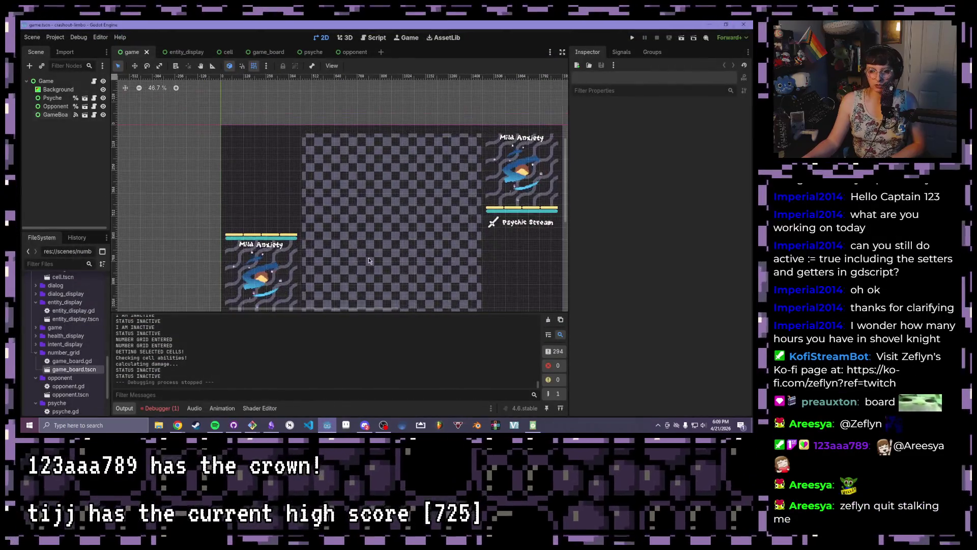
pyautogui.click(159, 408)
pyautogui.click(173, 312)
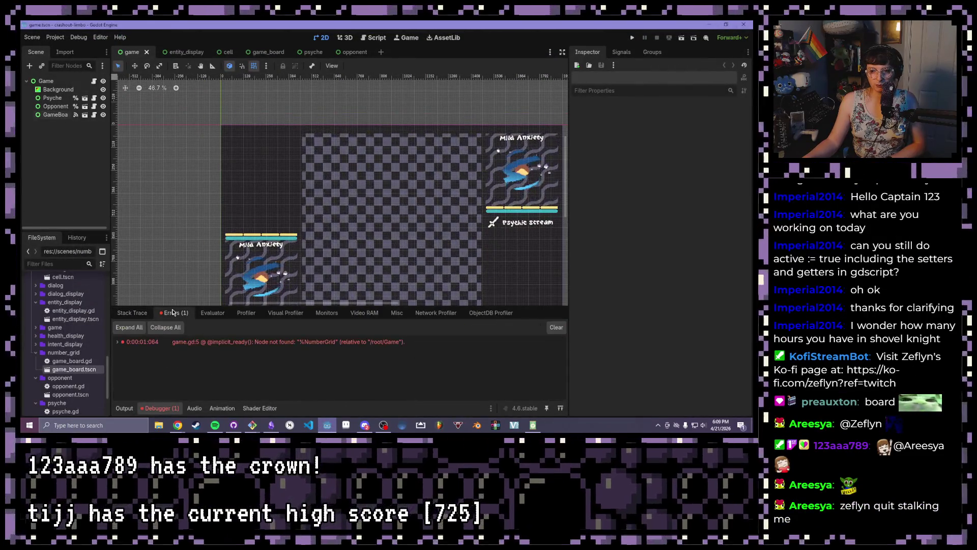
pyautogui.click(94, 82)
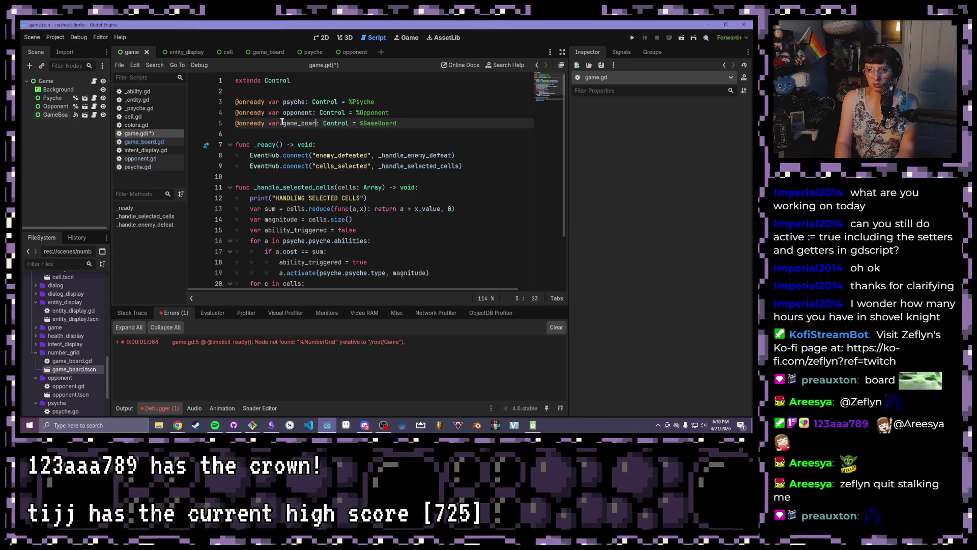
# - Make GameBoard accessible as a unique name and search game.gd for 'nu'
pyautogui.rightClick(53, 114)
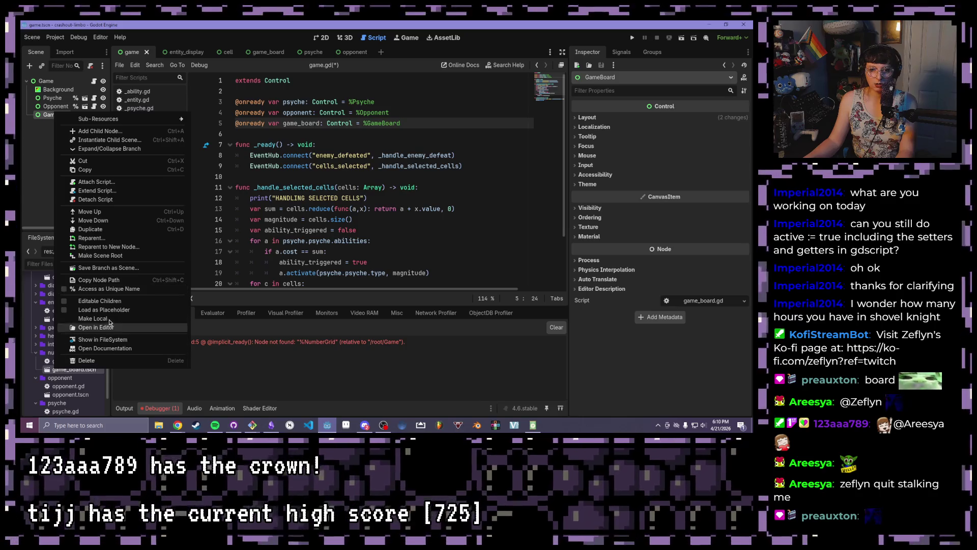
pyautogui.click(112, 288)
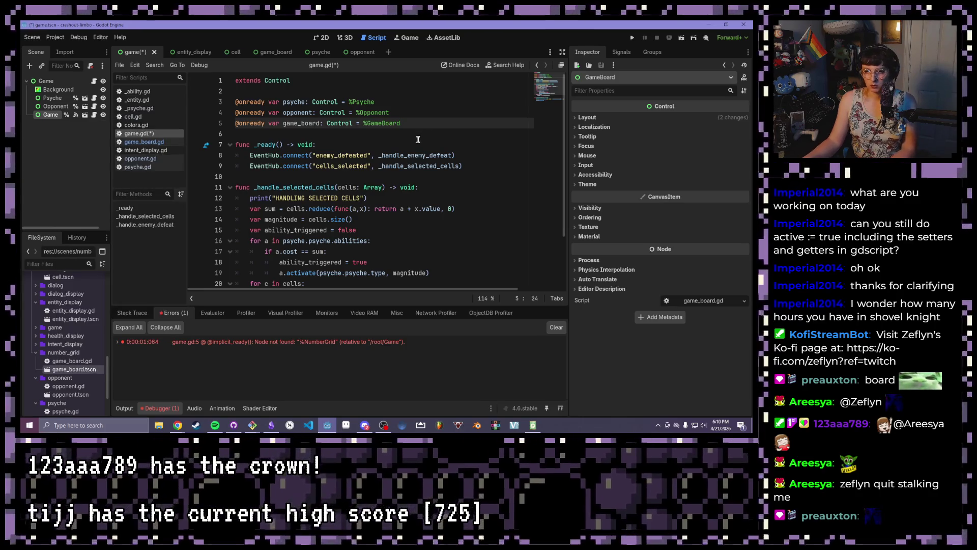
pyautogui.scroll(-1, 361, 137)
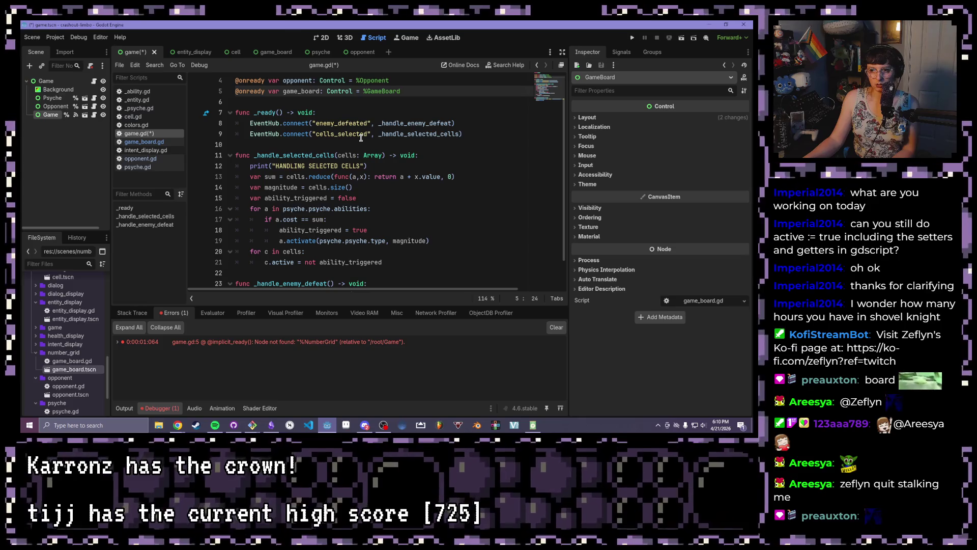
pyautogui.scroll(-1, 361, 137)
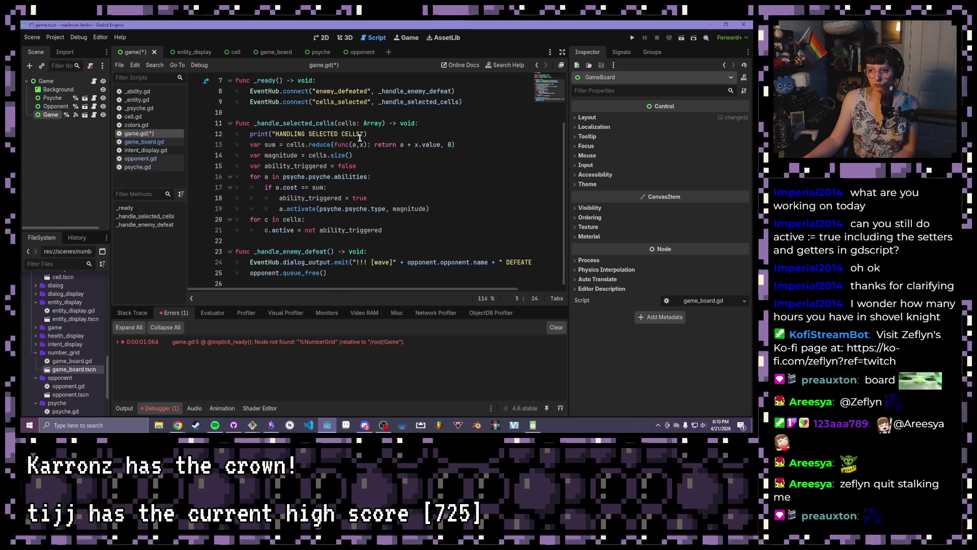
pyautogui.scroll(2, 421, 151)
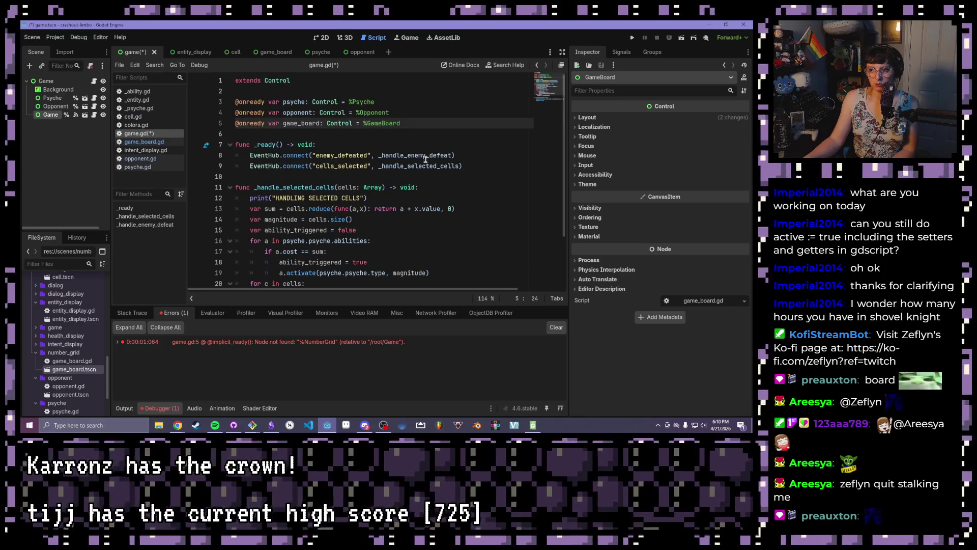
pyautogui.click(436, 158)
pyautogui.hotkey('ctrl', 'f')
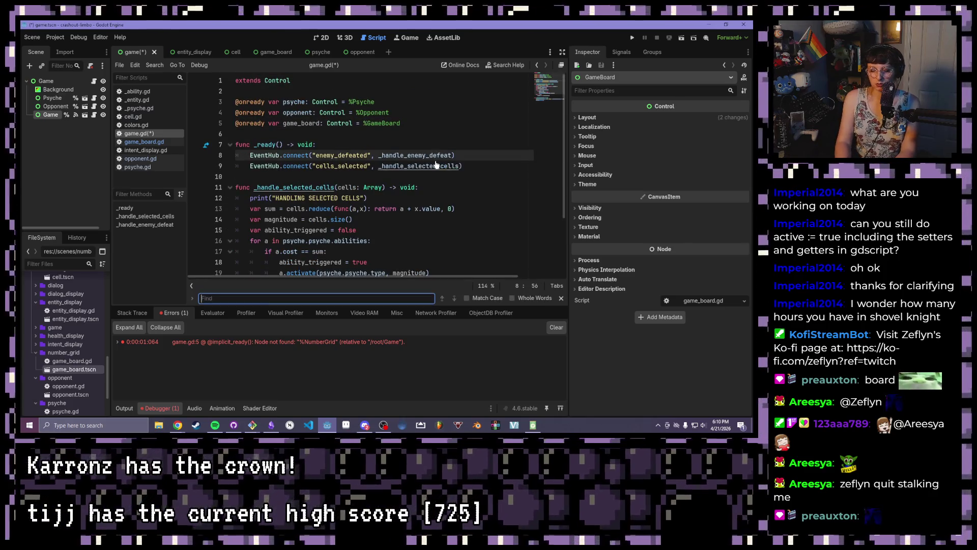
pyautogui.write('nu')
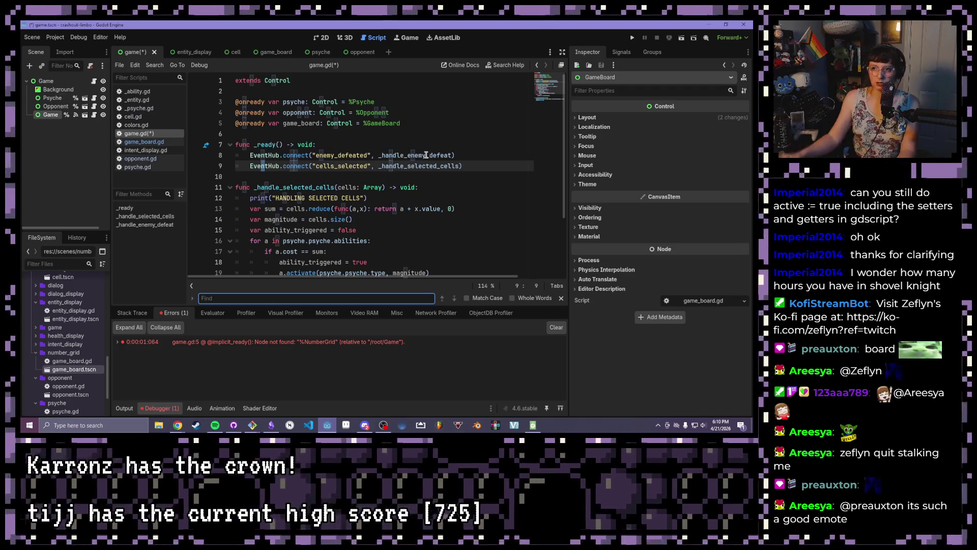
pyautogui.click(433, 115)
pyautogui.click(426, 121)
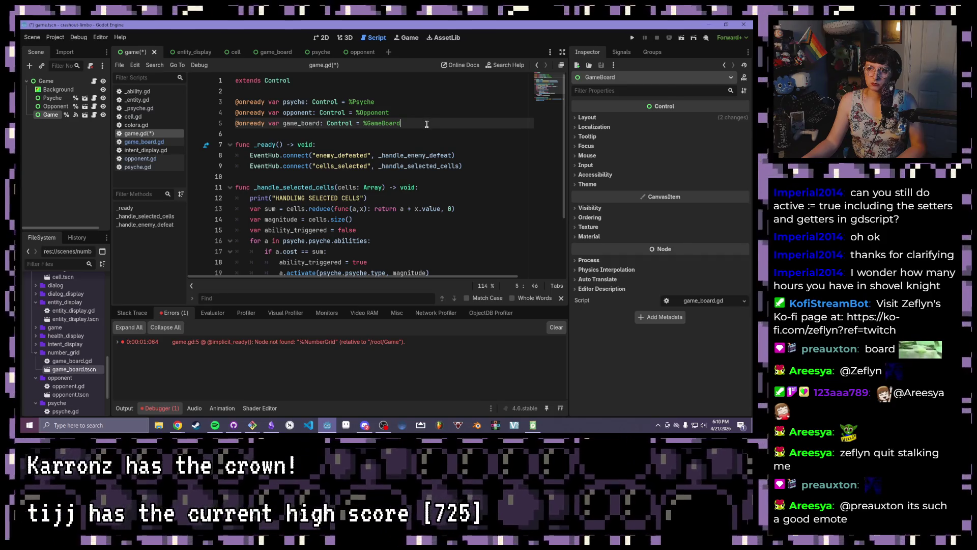
pyautogui.moveTo(427, 124); pyautogui.dragTo(196, 126)
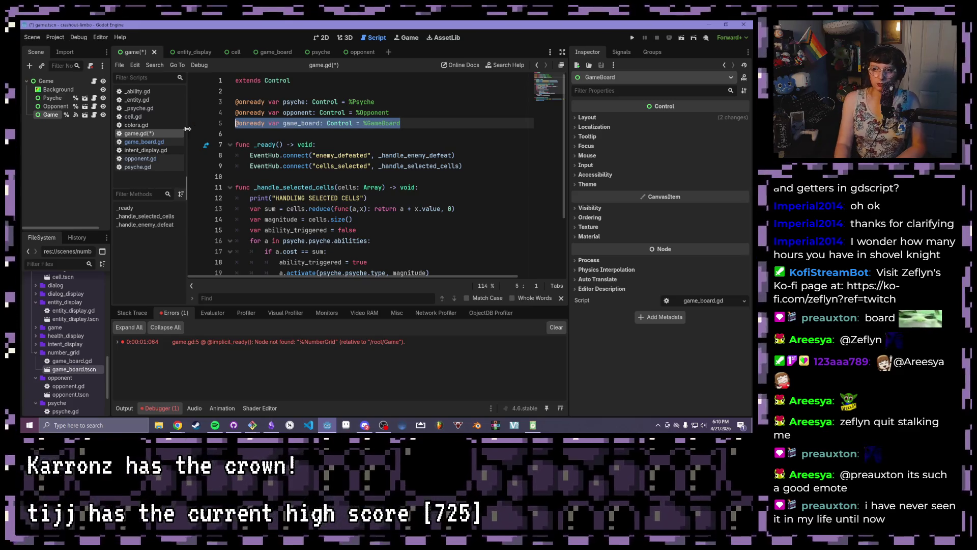
pyautogui.press('BackSpace')
pyautogui.press('BackSpace')
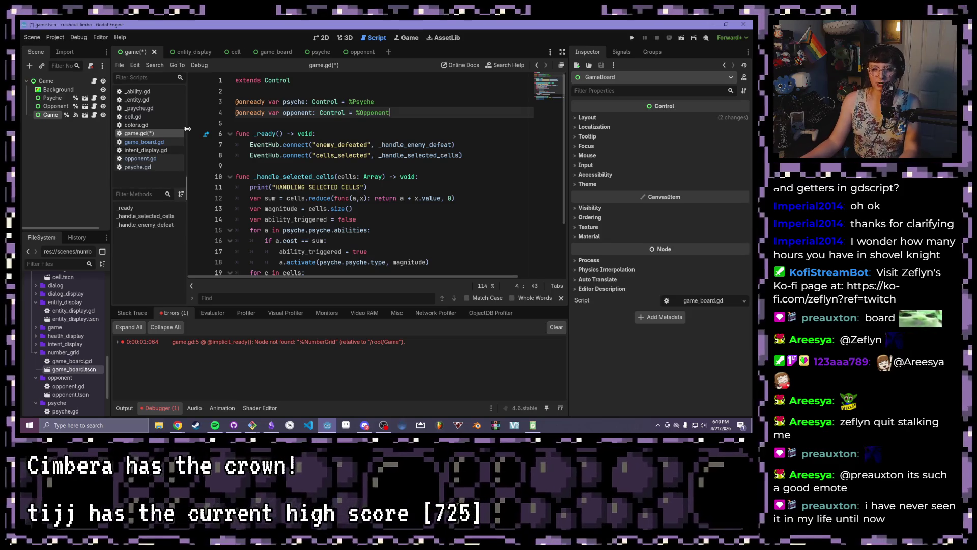
pyautogui.scroll(-2, 238, 154)
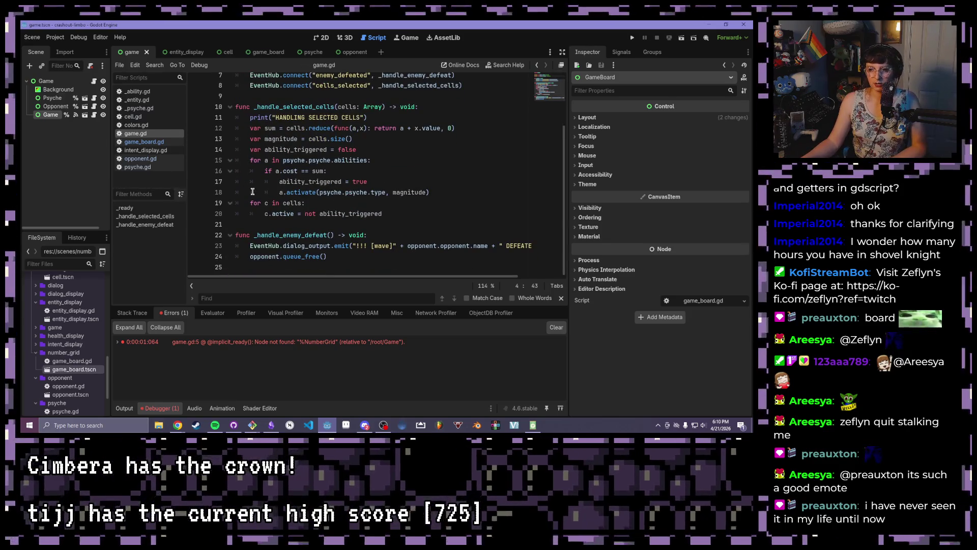
pyautogui.click(632, 38)
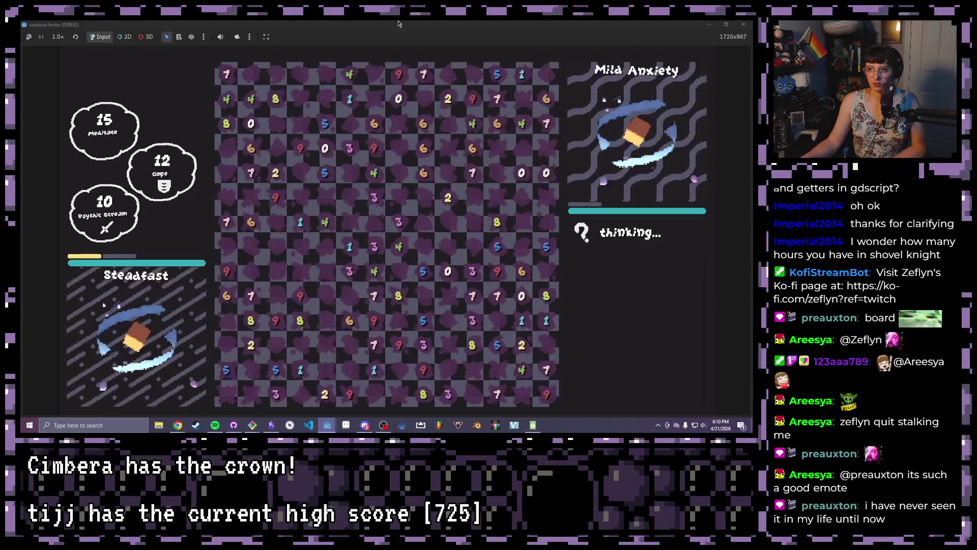
# - Restore the game window, select a block of board cells, then maximize the game window
pyautogui.moveTo(399, 24)
pyautogui.mouseDown()
pyautogui.moveTo(526, 94)
pyautogui.moveTo(450, 44)
pyautogui.mouseUp()
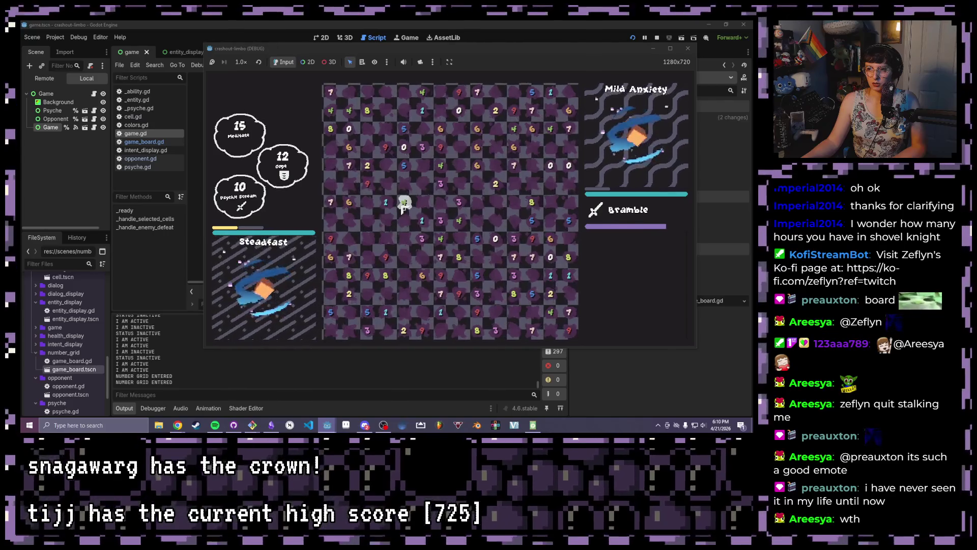
pyautogui.moveTo(403, 165)
pyautogui.mouseDown()
pyautogui.moveTo(404, 221)
pyautogui.moveTo(423, 214)
pyautogui.moveTo(431, 230)
pyautogui.mouseUp()
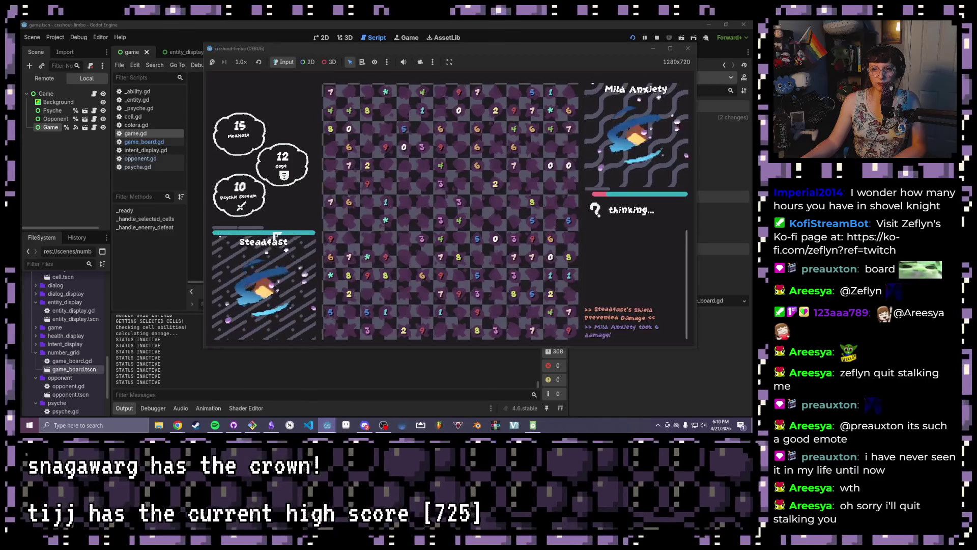
pyautogui.click(673, 48)
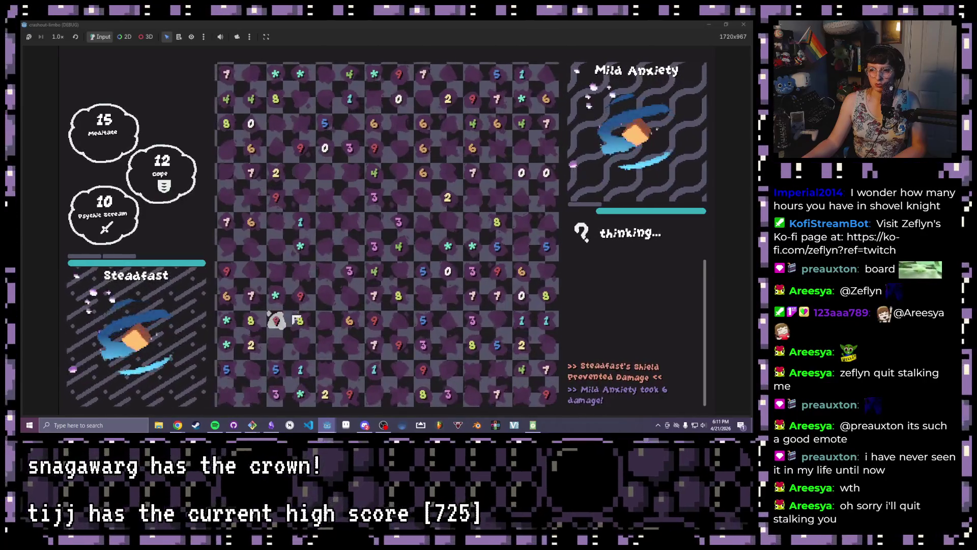
# - Play several tile chains, including three 5s summing to 15, until Mila Anxiety is defeated
pyautogui.moveTo(301, 296); pyautogui.dragTo(307, 225)
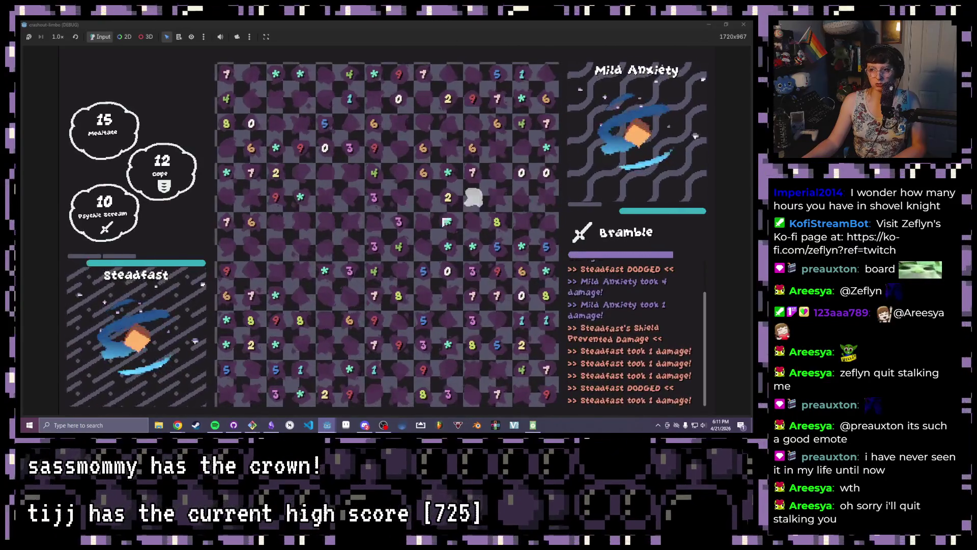
pyautogui.click(402, 246)
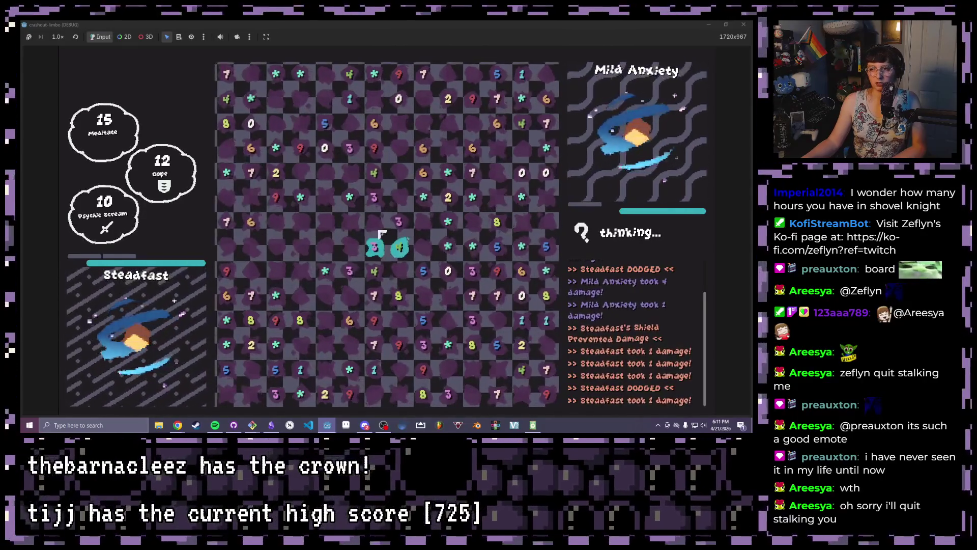
pyautogui.click(398, 221)
pyautogui.click(374, 246)
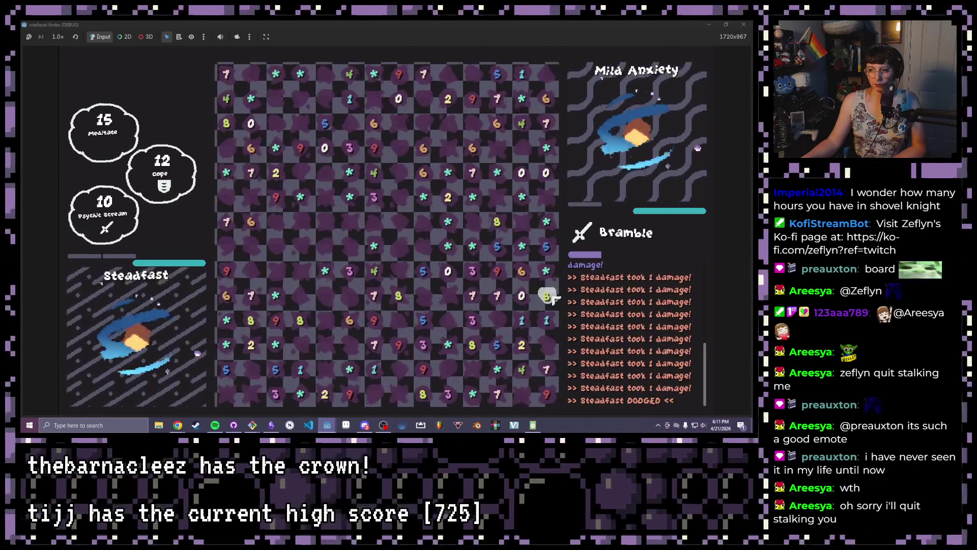
pyautogui.moveTo(547, 296); pyautogui.dragTo(546, 320)
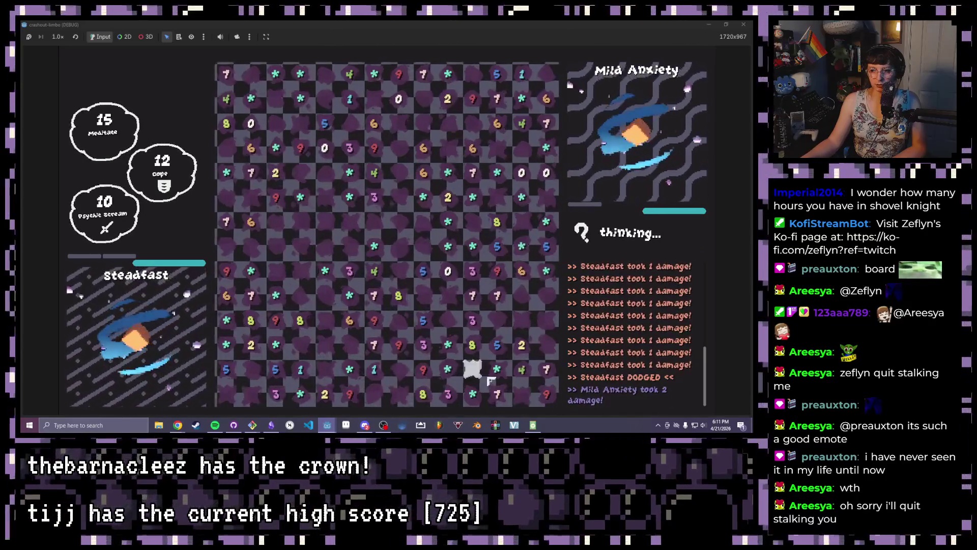
pyautogui.moveTo(375, 369); pyautogui.dragTo(448, 372)
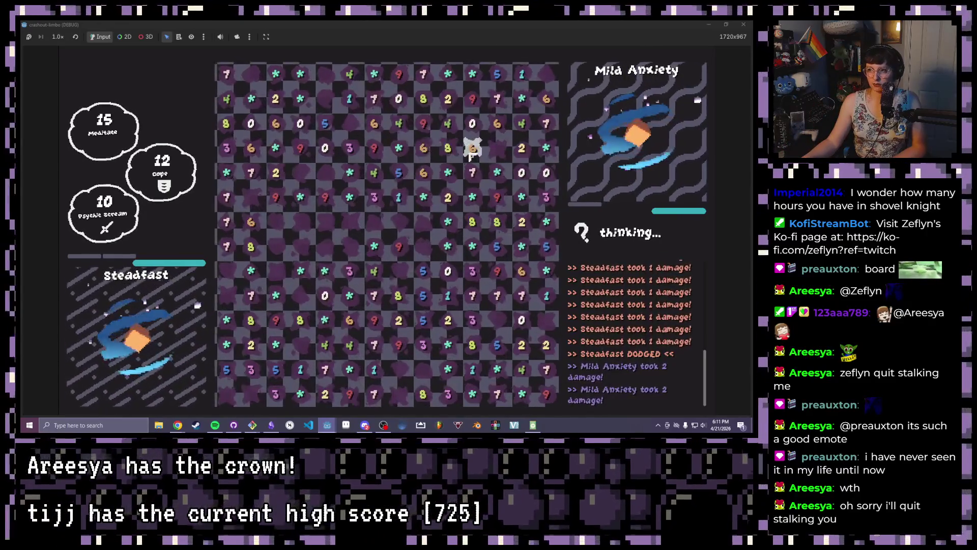
pyautogui.moveTo(447, 147); pyautogui.dragTo(447, 124)
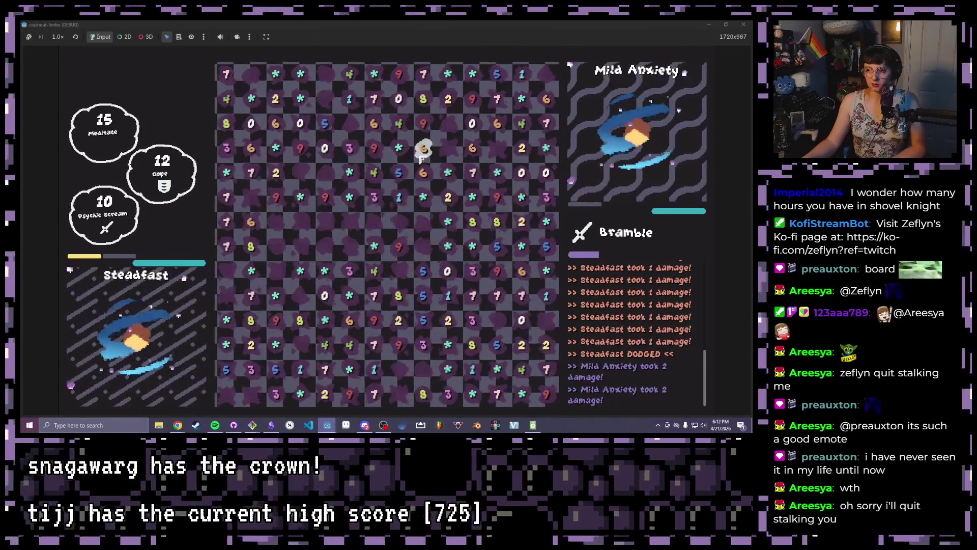
pyautogui.moveTo(423, 320); pyautogui.dragTo(423, 271)
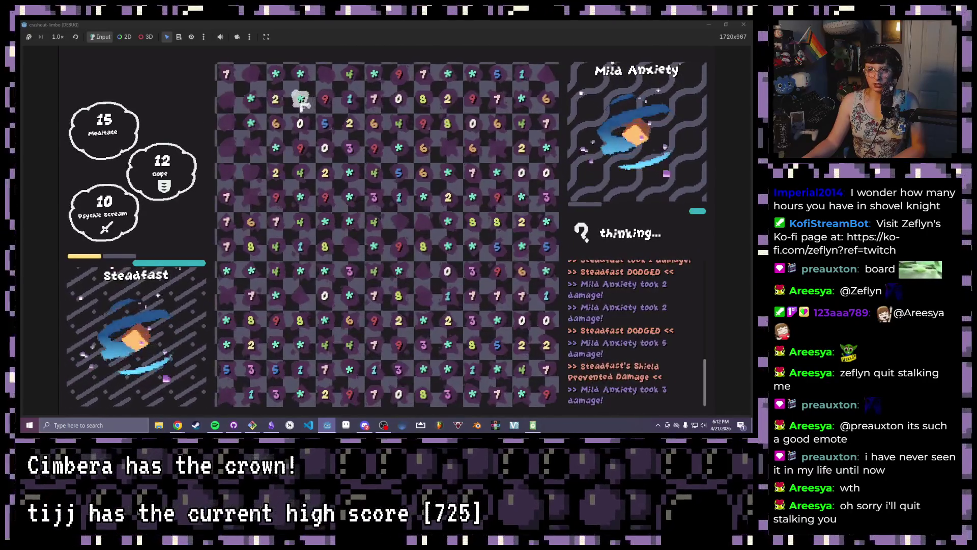
pyautogui.moveTo(275, 96); pyautogui.dragTo(276, 178)
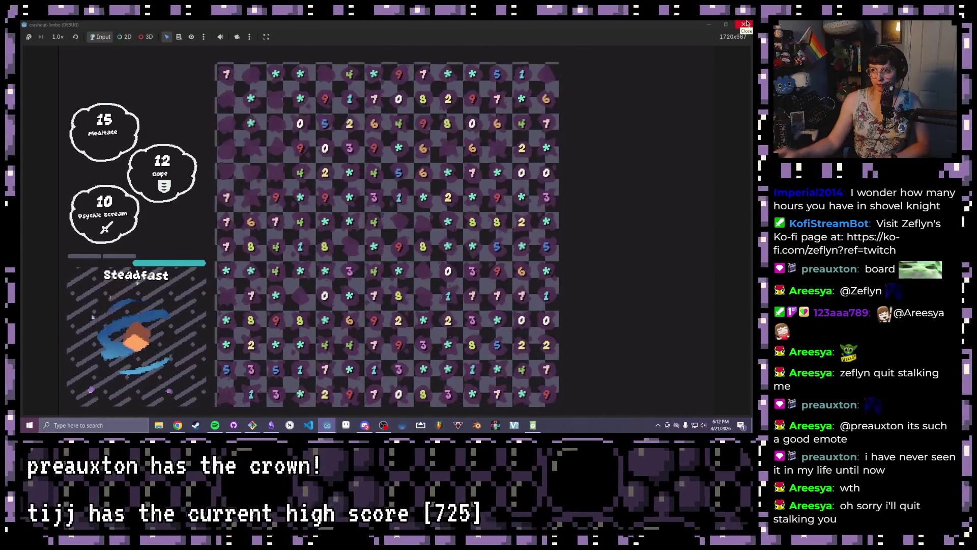
# - Close the game, tick off the number_grid-to-game_board task in Obsidian, and open psyche.gd
pyautogui.click(750, 24)
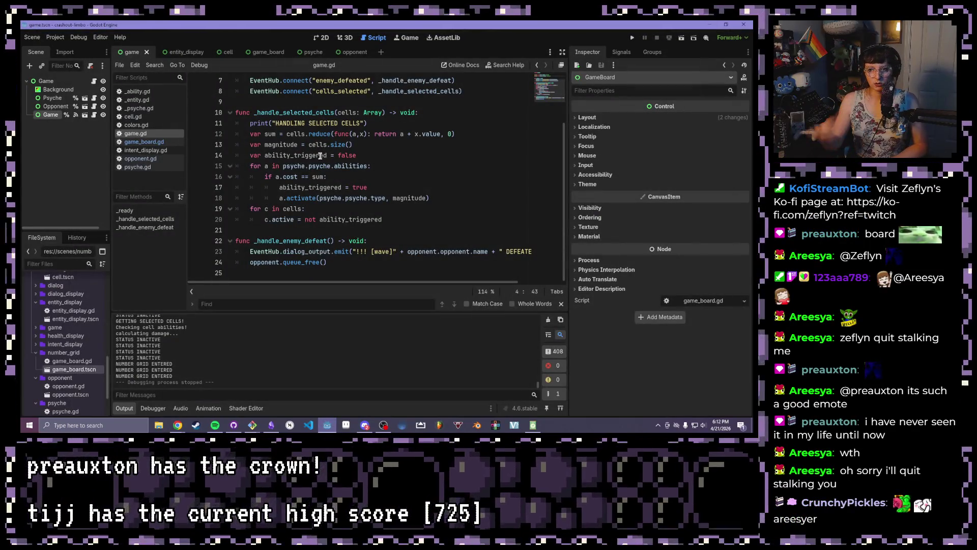
pyautogui.click(407, 112)
pyautogui.scroll(2, 483, 80)
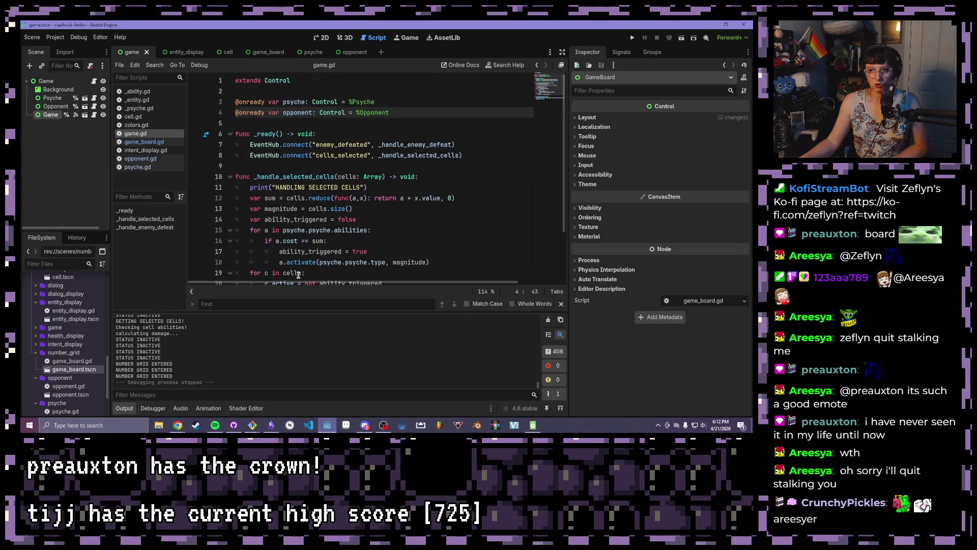
pyautogui.click(272, 425)
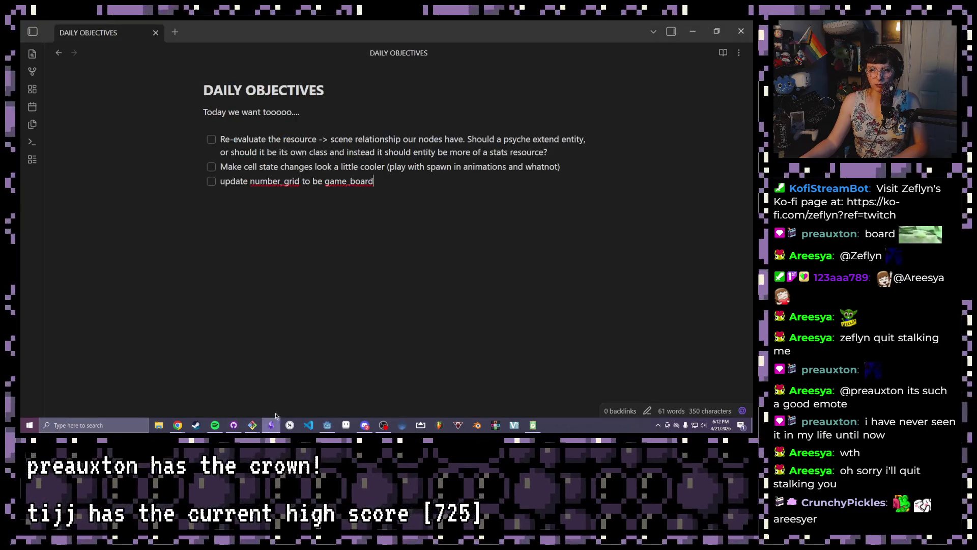
pyautogui.click(211, 182)
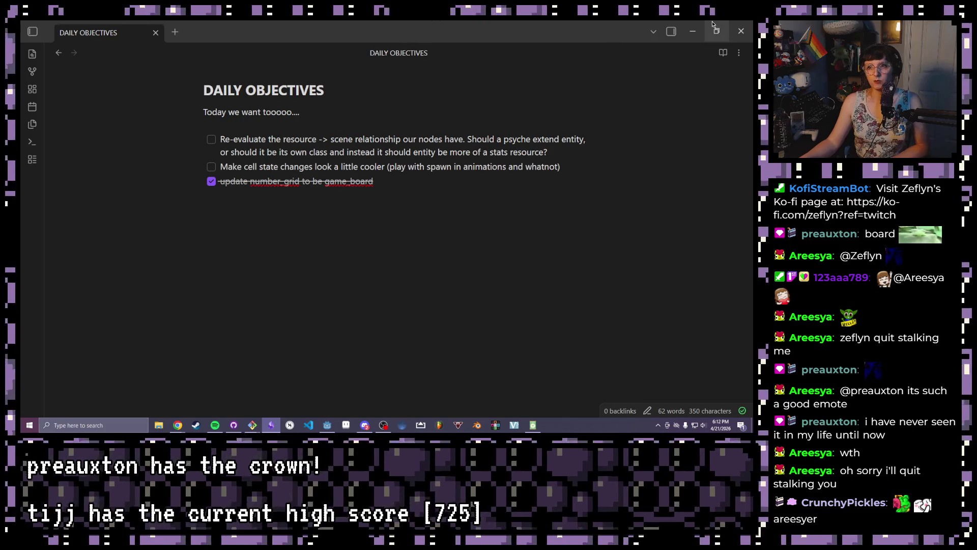
pyautogui.hotkey('alt', 'Tab')
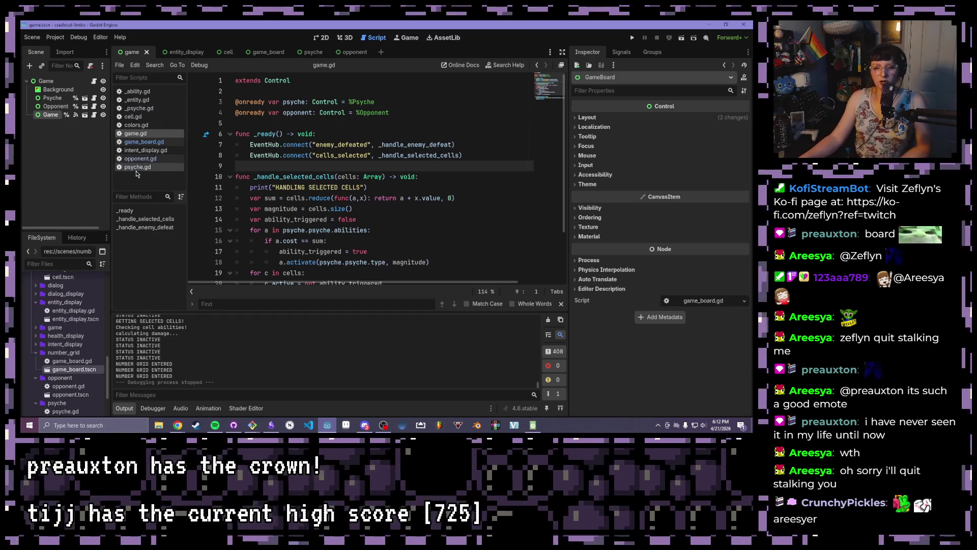
pyautogui.click(136, 168)
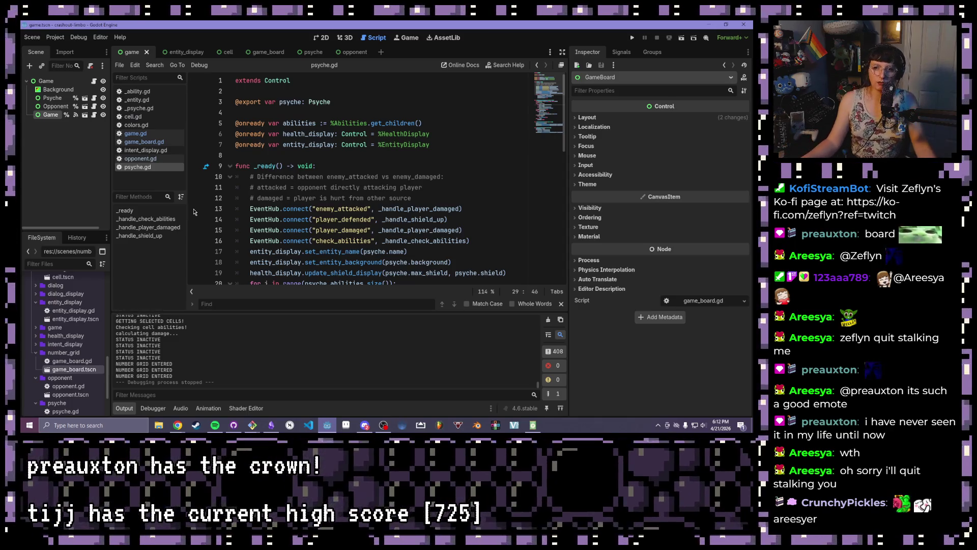
pyautogui.scroll(-3, 61, 349)
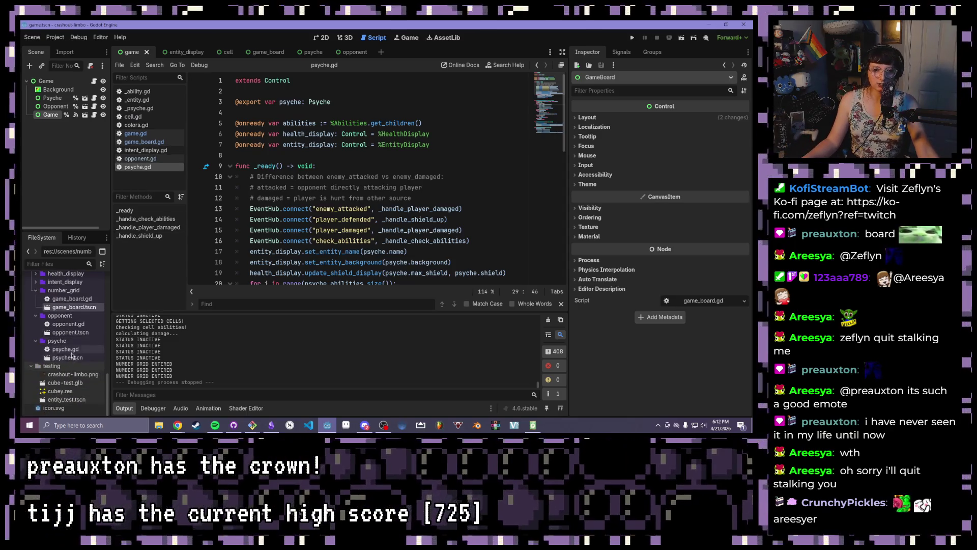
pyautogui.doubleClick(67, 357)
pyautogui.click(321, 37)
pyautogui.scroll(-3, 301, 209)
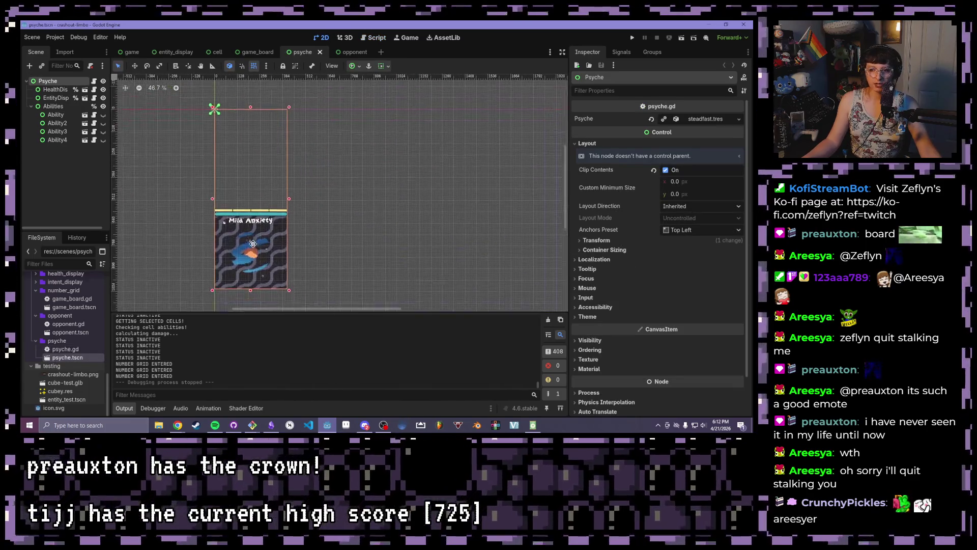
pyautogui.scroll(2, 265, 238)
pyautogui.moveTo(264, 239); pyautogui.dragTo(267, 242)
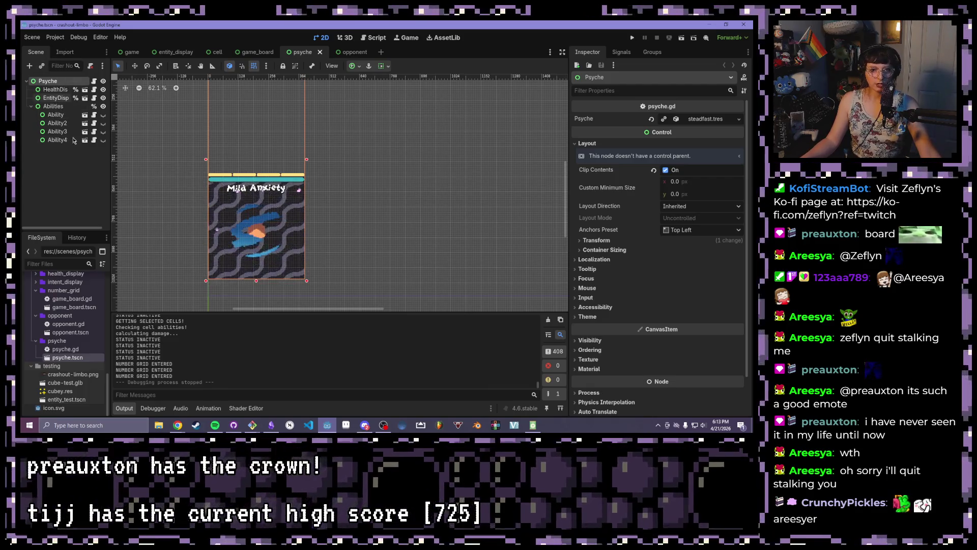
pyautogui.scroll(-2, 213, 164)
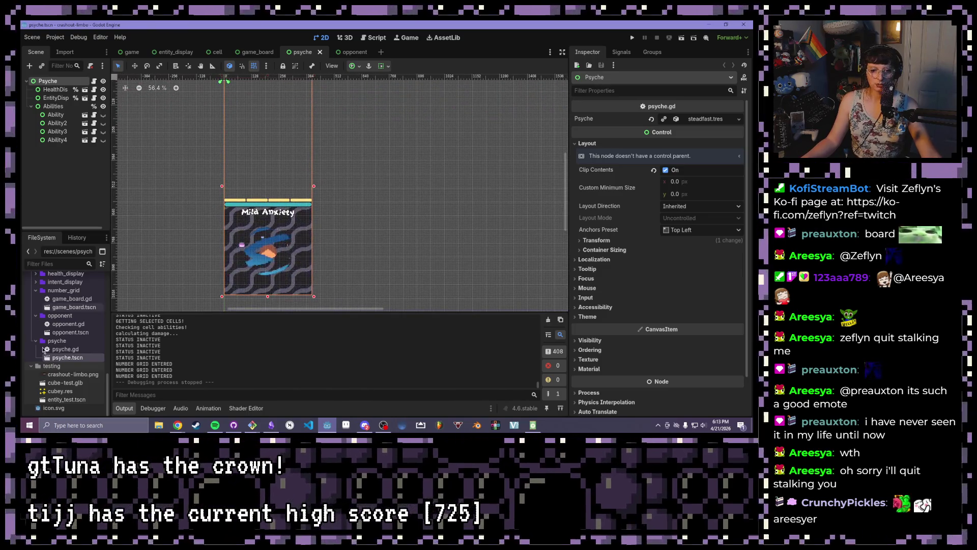
pyautogui.click(50, 350)
# - Open psyche.gd from the FileSystem dock and scroll through its code
pyautogui.doubleClick(50, 352)
pyautogui.scroll(-10, 321, 200)
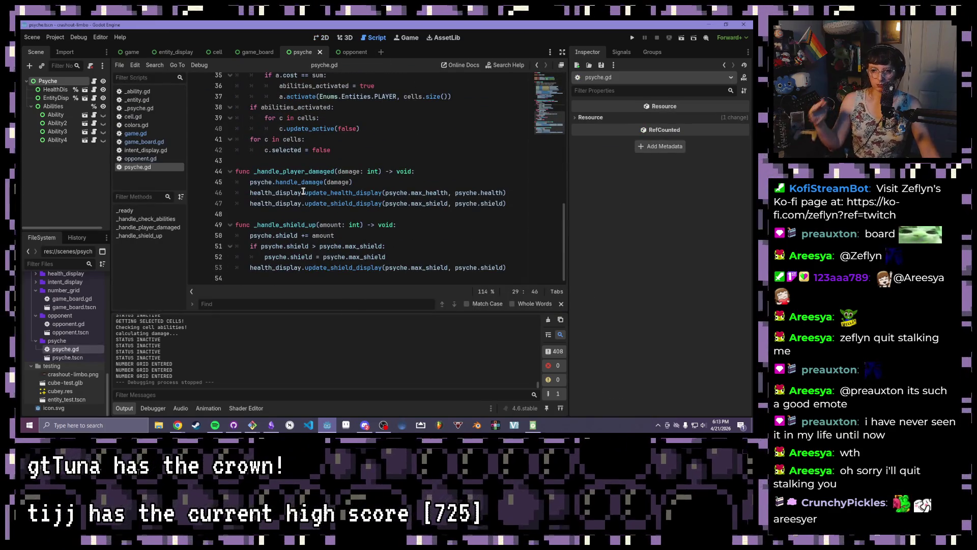
pyautogui.scroll(9, 303, 188)
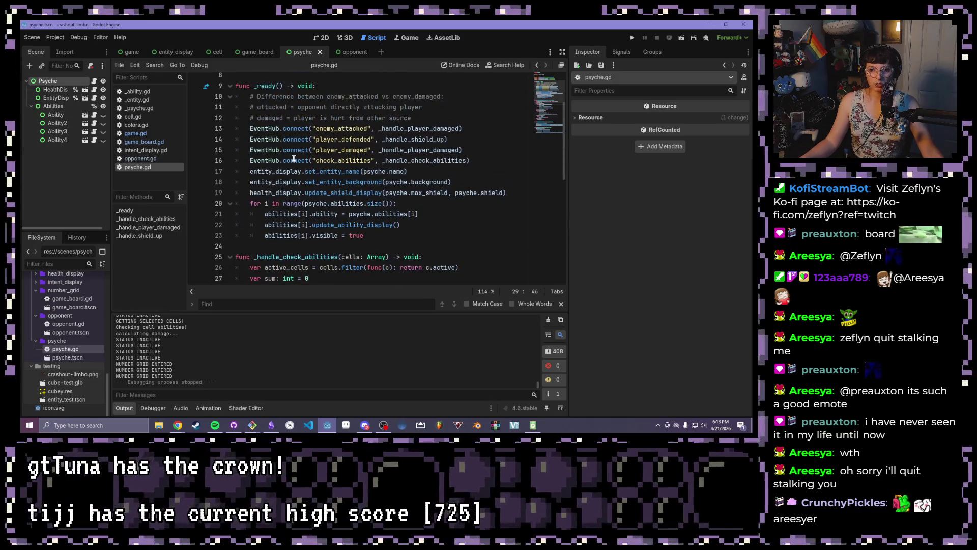
pyautogui.scroll(-2, 300, 148)
pyautogui.scroll(3, 394, 161)
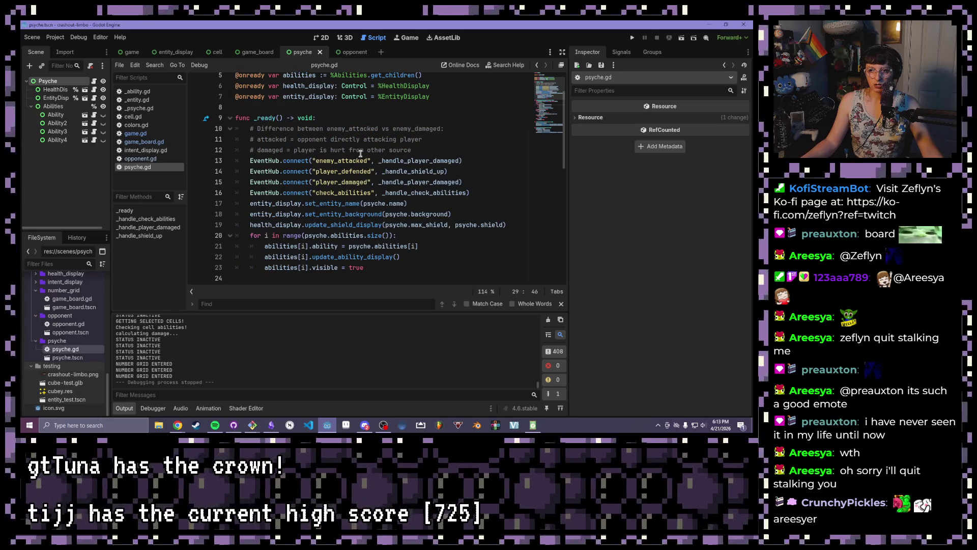
# - Inspect the _ready comment lines and psyche export line, then open _psyche.gd from resources/physches
pyautogui.moveTo(439, 149); pyautogui.dragTo(241, 125)
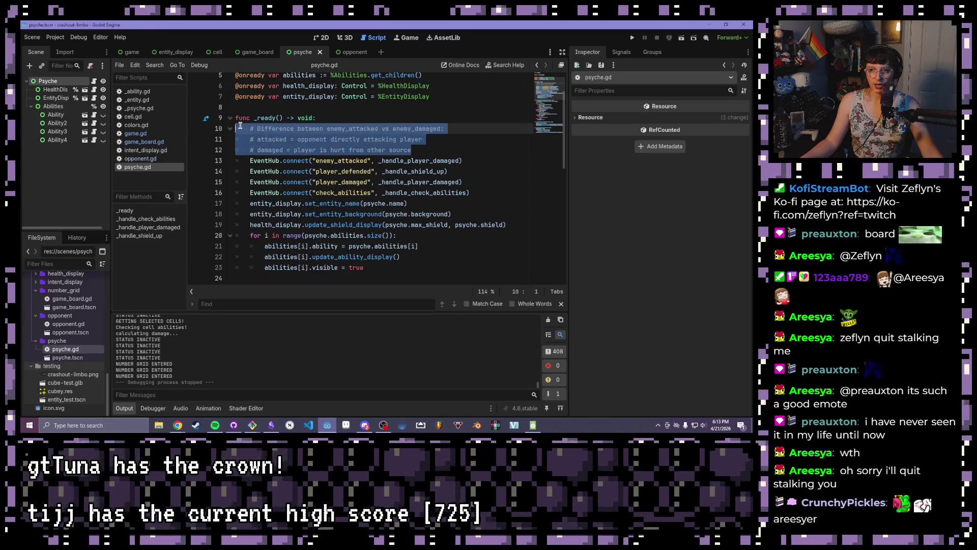
pyautogui.click(459, 164)
pyautogui.scroll(2, 424, 186)
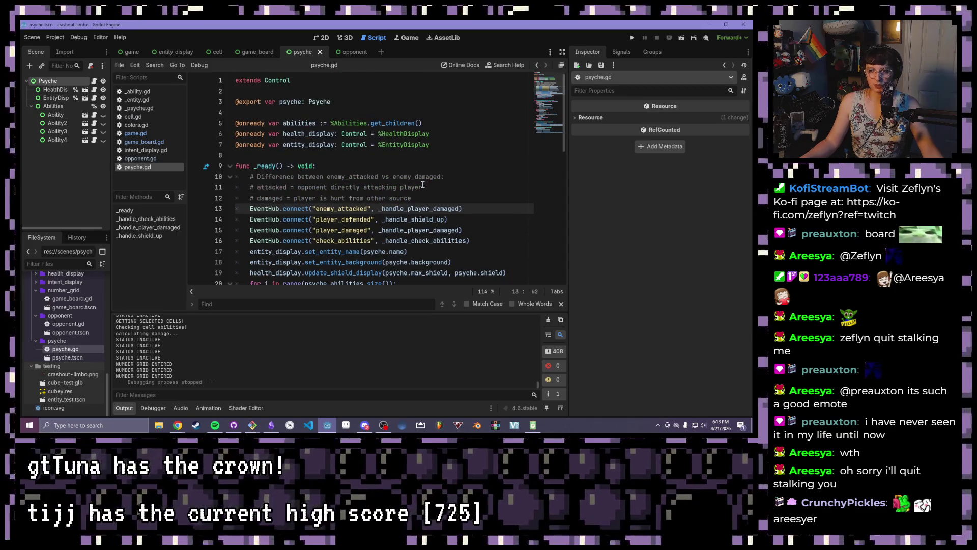
pyautogui.tripleClick(362, 101)
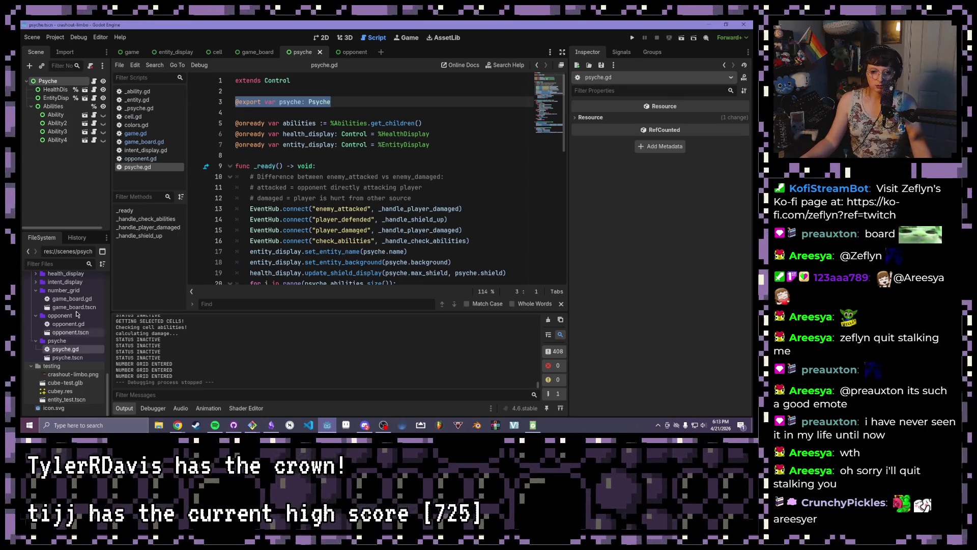
pyautogui.scroll(5, 65, 347)
pyautogui.scroll(10, 65, 347)
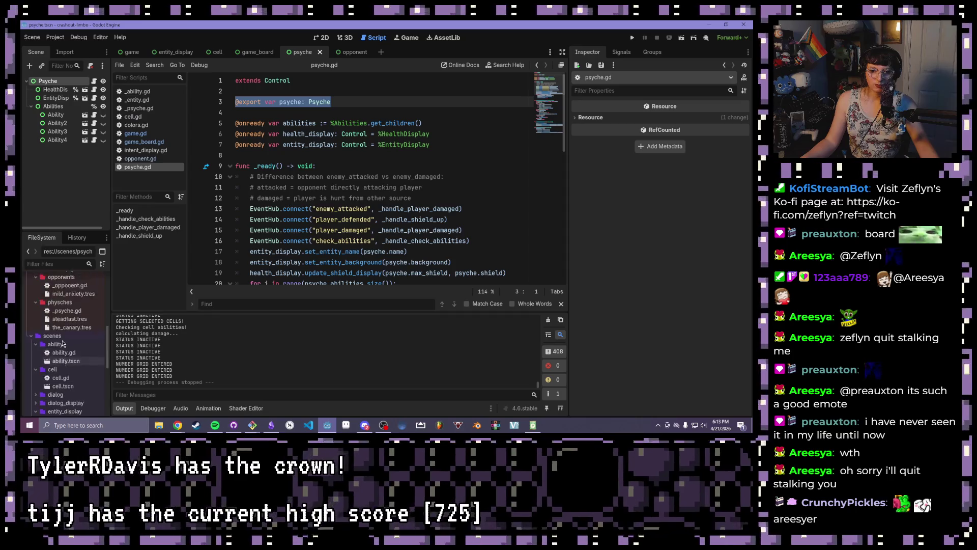
pyautogui.doubleClick(70, 363)
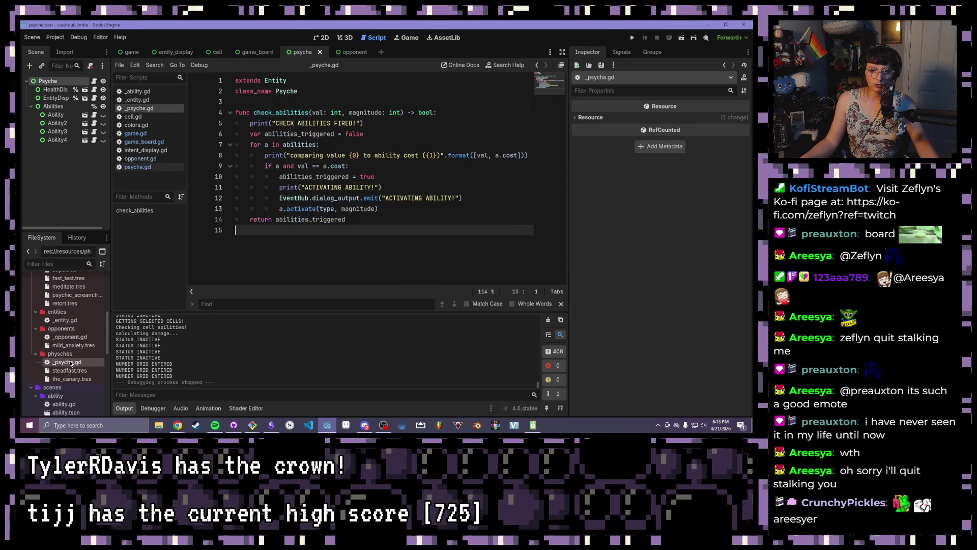
pyautogui.click(322, 87)
pyautogui.press('Up')
pyautogui.hotkey('shift', 'Home')
pyautogui.click(294, 82)
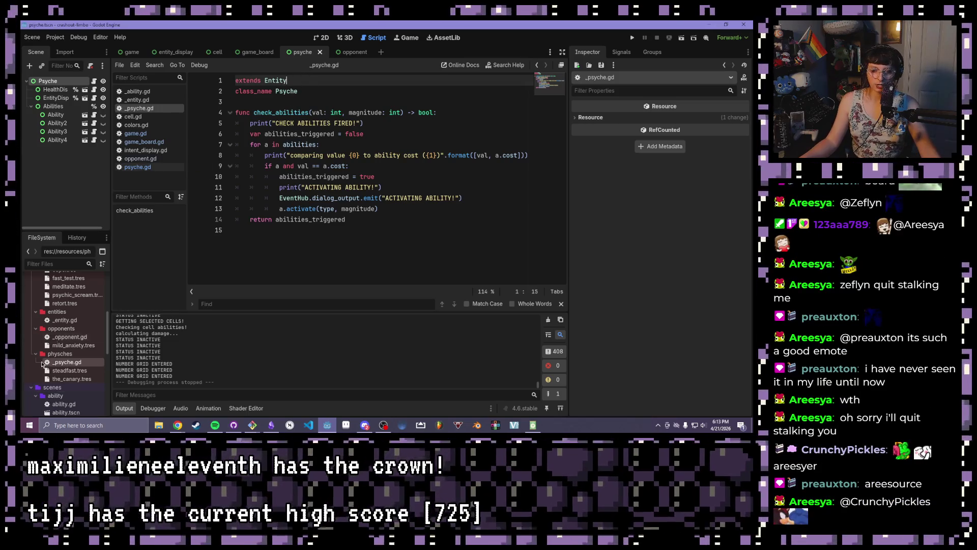
pyautogui.scroll(4, 42, 373)
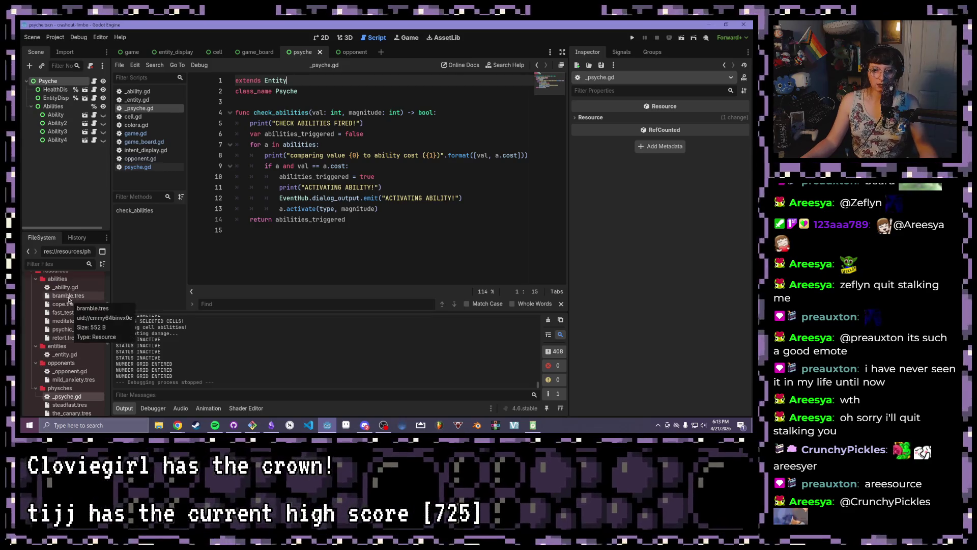
pyautogui.scroll(2, 65, 288)
pyautogui.scroll(-2, 65, 288)
pyautogui.doubleClick(66, 354)
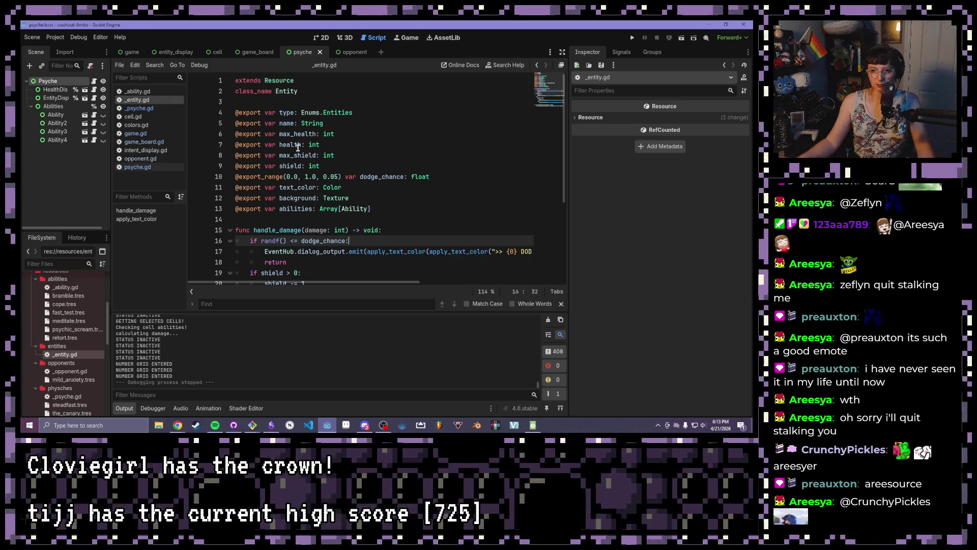
pyautogui.scroll(-4, 305, 159)
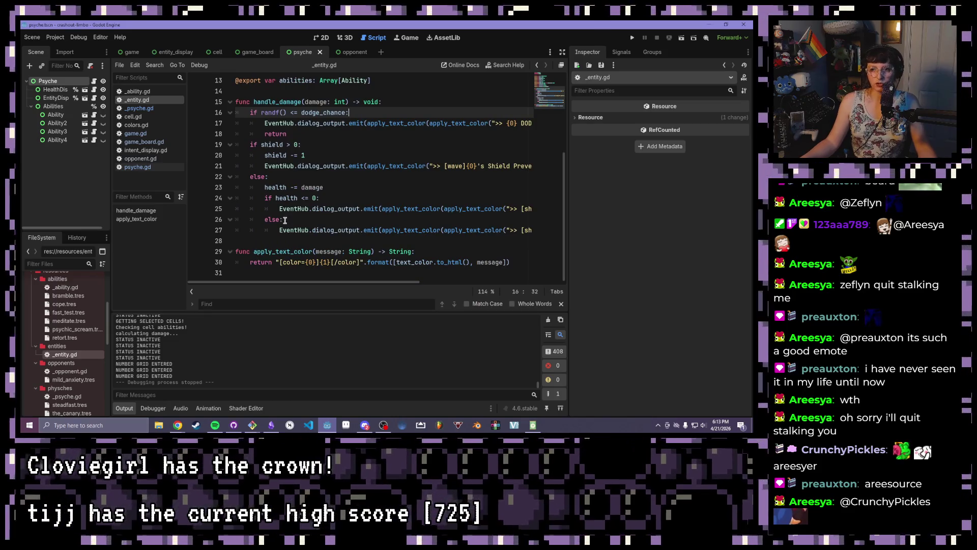
pyautogui.scroll(1, 309, 220)
pyautogui.scroll(-1, 313, 218)
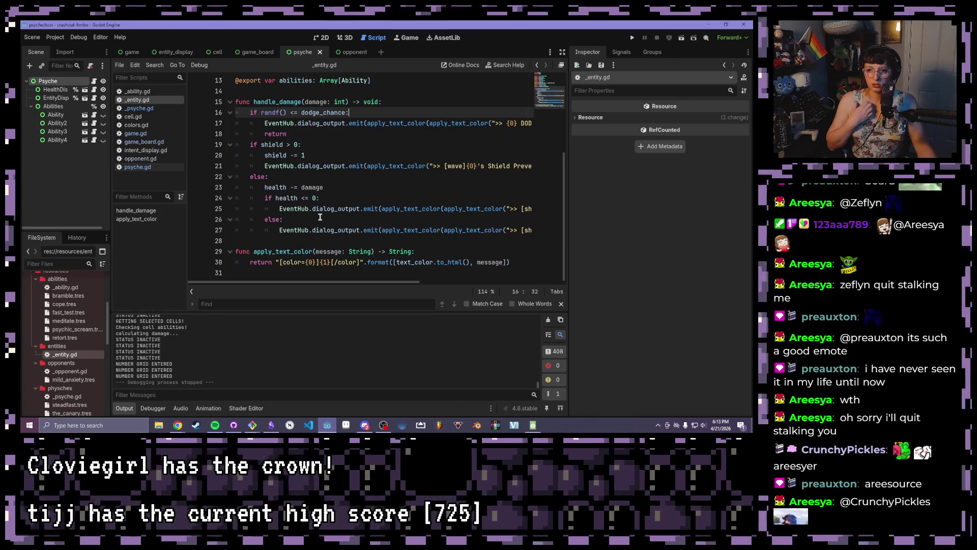
pyautogui.moveTo(510, 262); pyautogui.dragTo(212, 246)
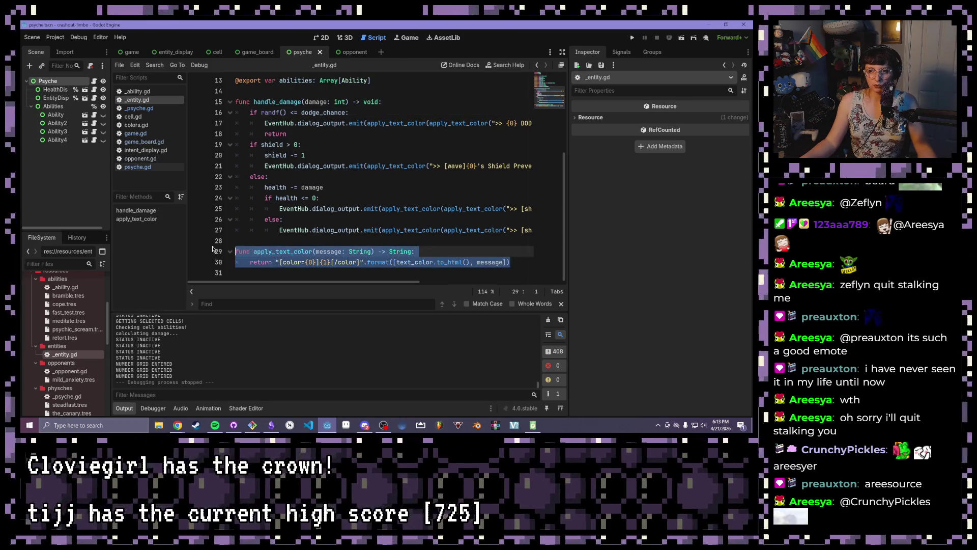
pyautogui.scroll(4, 308, 239)
pyautogui.moveTo(371, 209)
pyautogui.mouseDown()
pyautogui.moveTo(305, 209)
pyautogui.moveTo(195, 130)
pyautogui.moveTo(191, 113)
pyautogui.mouseUp()
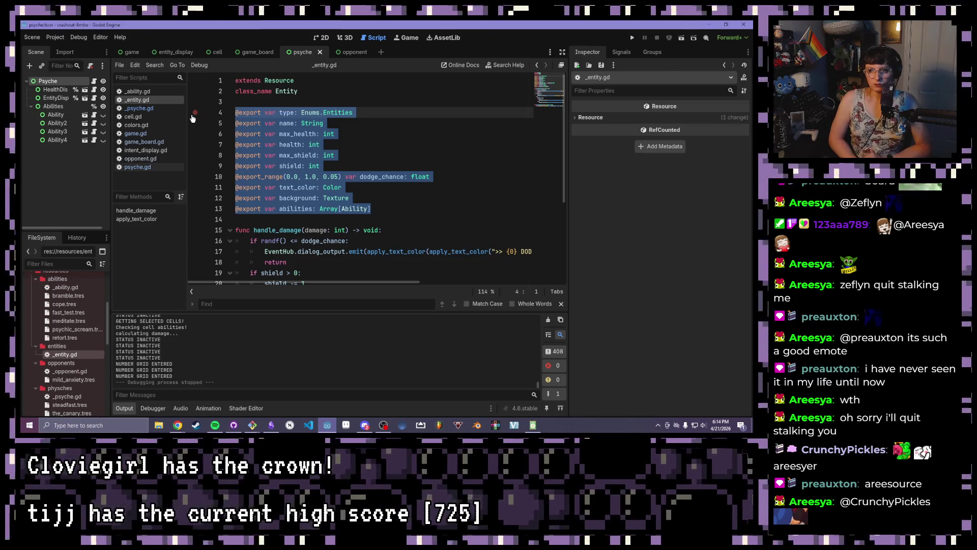
# - In _entity.gd, select the abilities, type, name, max_health, health and shield declarations to review them
pyautogui.moveTo(425, 203)
pyautogui.mouseDown()
pyautogui.moveTo(227, 198)
pyautogui.moveTo(227, 206)
pyautogui.mouseUp()
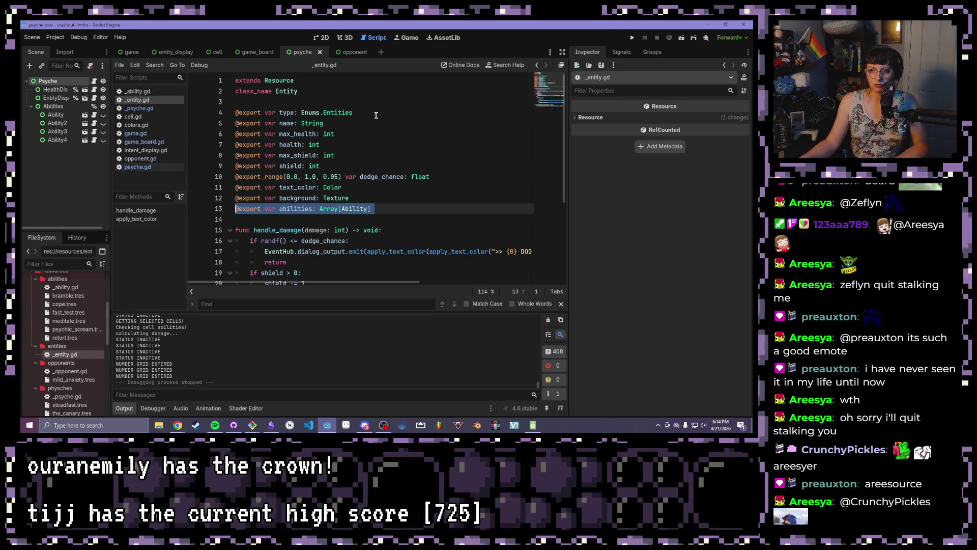
pyautogui.moveTo(376, 112); pyautogui.dragTo(264, 112)
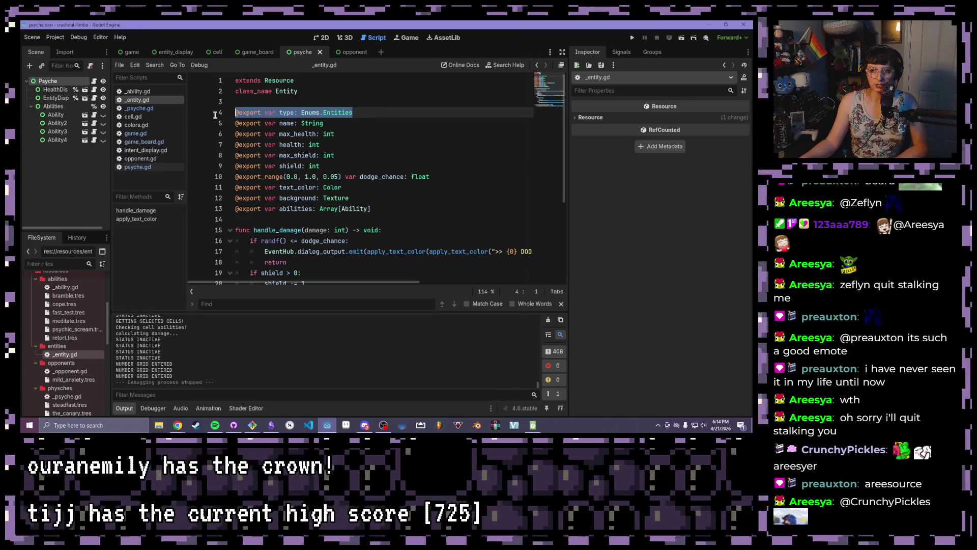
pyautogui.click(337, 122)
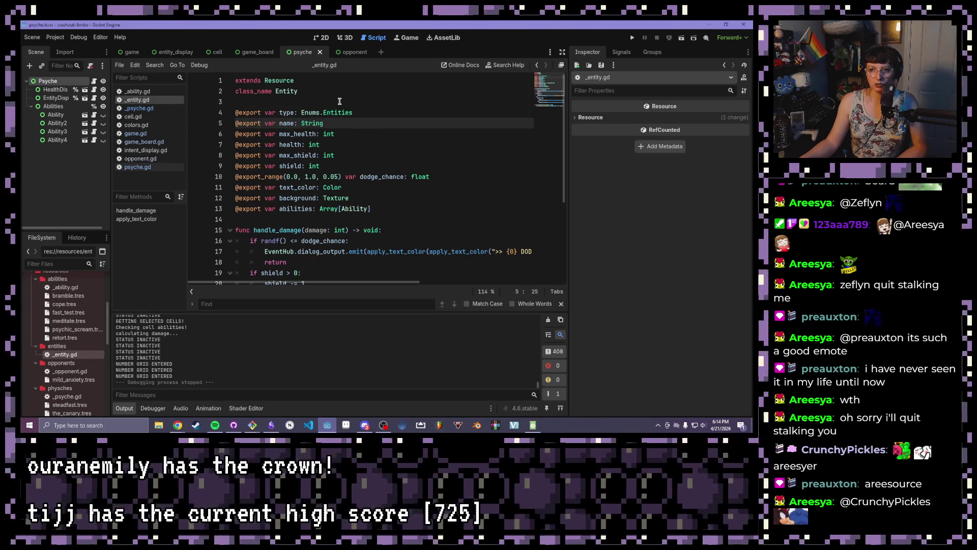
pyautogui.tripleClick(353, 123)
pyautogui.tripleClick(348, 134)
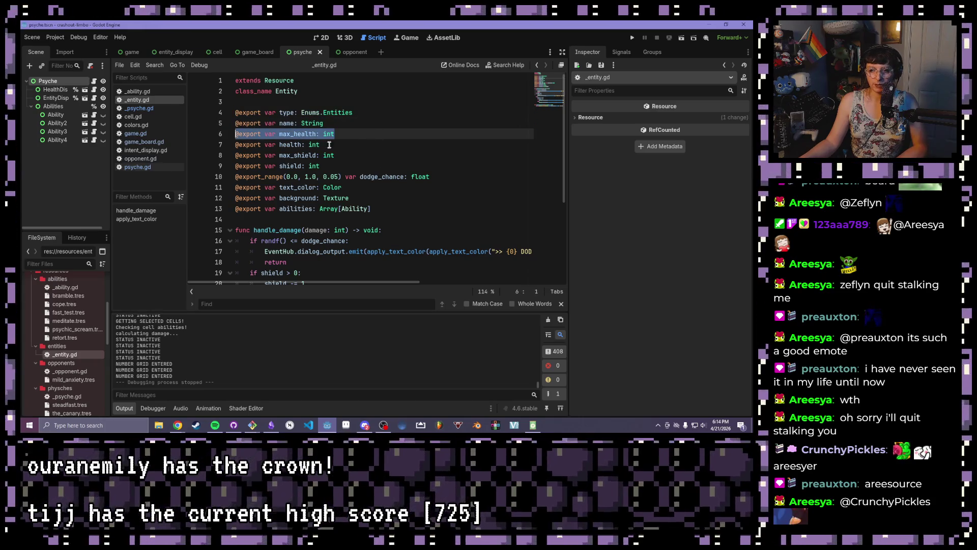
pyautogui.moveTo(321, 144); pyautogui.dragTo(299, 146)
pyautogui.moveTo(201, 139)
pyautogui.mouseDown()
pyautogui.moveTo(309, 134)
pyautogui.moveTo(349, 145)
pyautogui.moveTo(213, 144)
pyautogui.mouseUp()
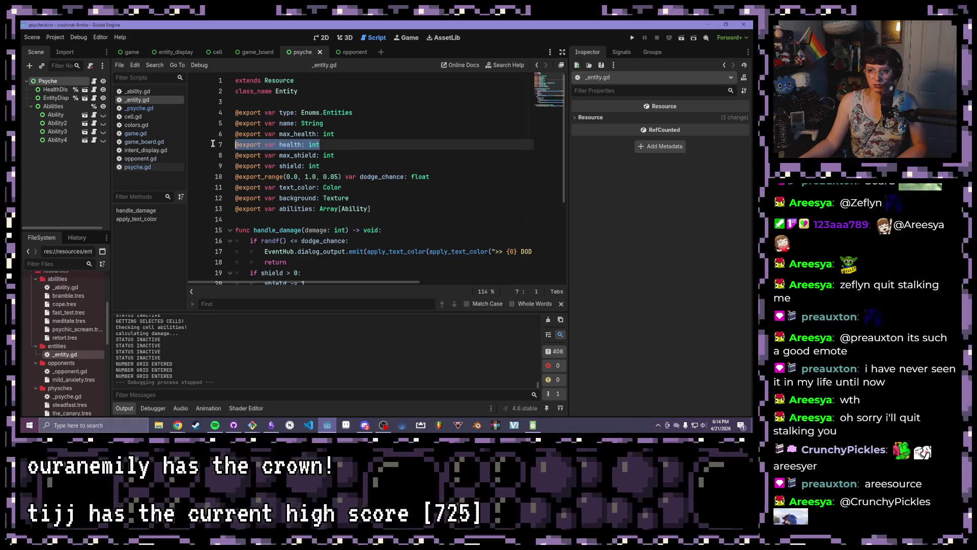
pyautogui.click(381, 151)
pyautogui.moveTo(347, 166); pyautogui.dragTo(192, 159)
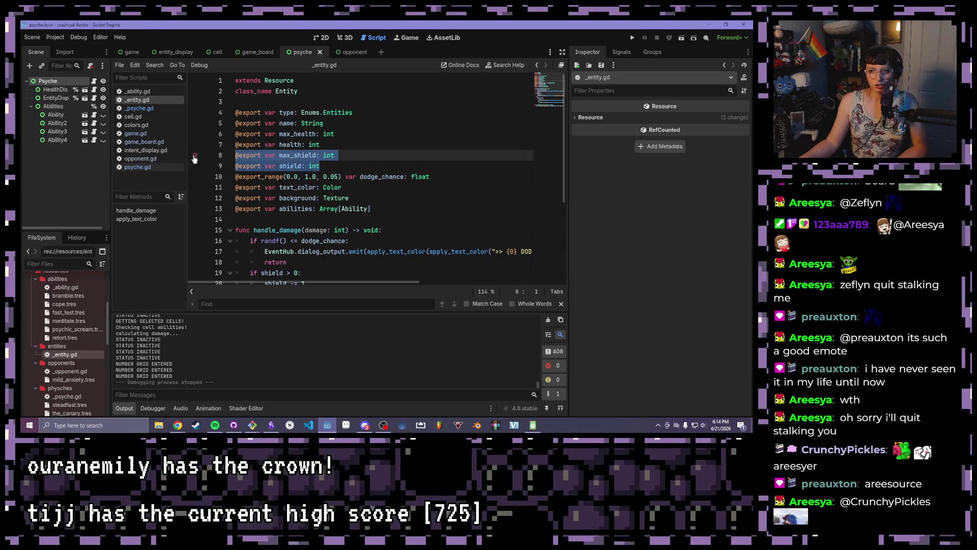
# - Review the dodge_chance, text_color and background exports, then collapse the entities folder
pyautogui.scroll(-1, 260, 168)
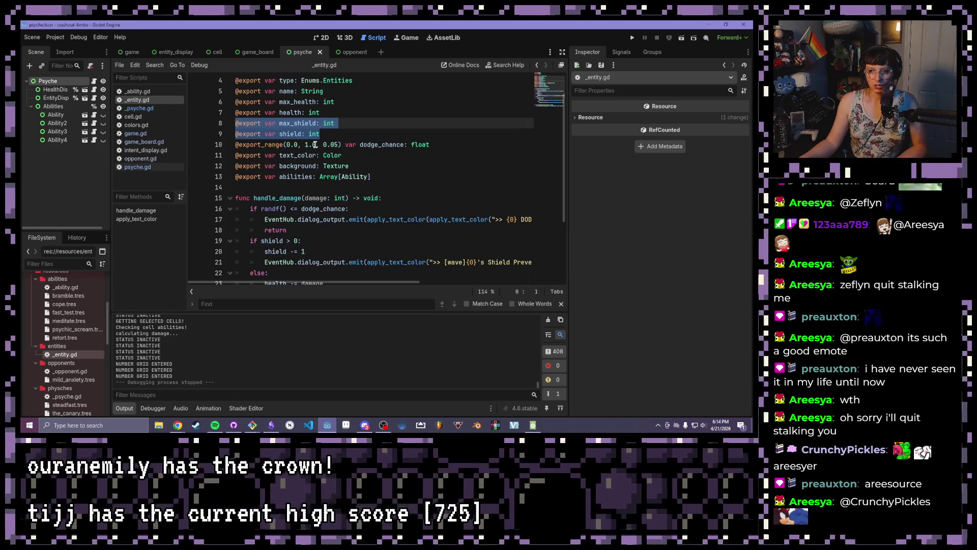
pyautogui.tripleClick(410, 147)
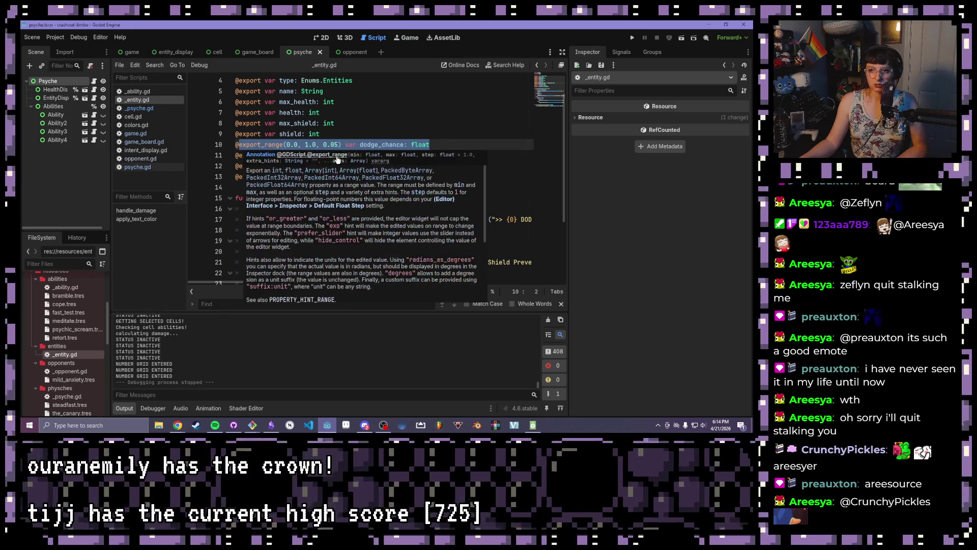
pyautogui.click(357, 97)
pyautogui.moveTo(366, 154); pyautogui.dragTo(223, 159)
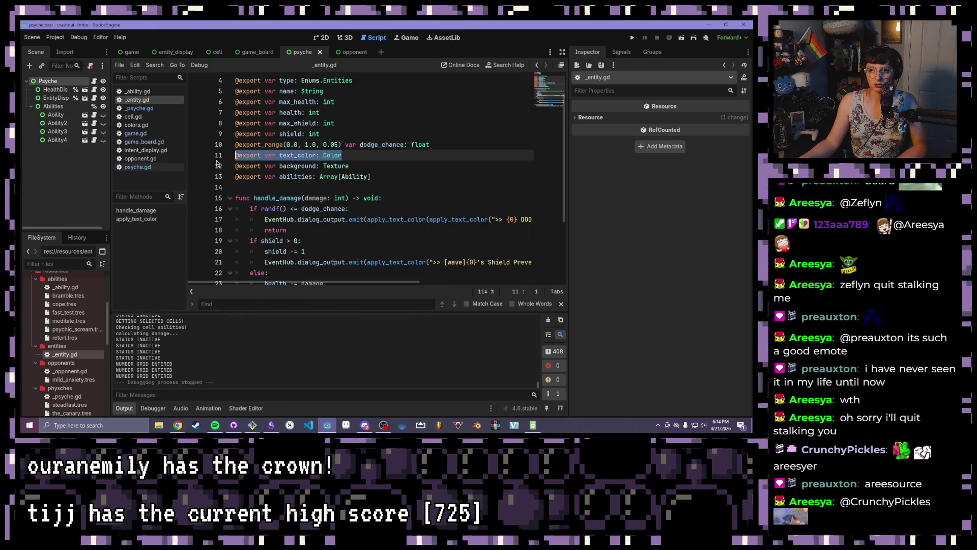
pyautogui.moveTo(375, 168)
pyautogui.mouseDown()
pyautogui.moveTo(218, 166)
pyautogui.moveTo(205, 155)
pyautogui.mouseUp()
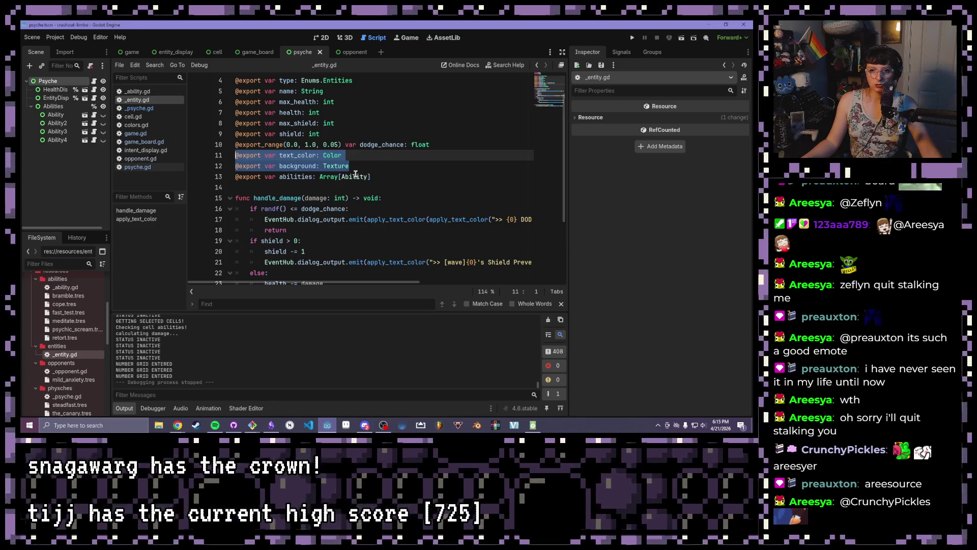
pyautogui.scroll(1, 355, 175)
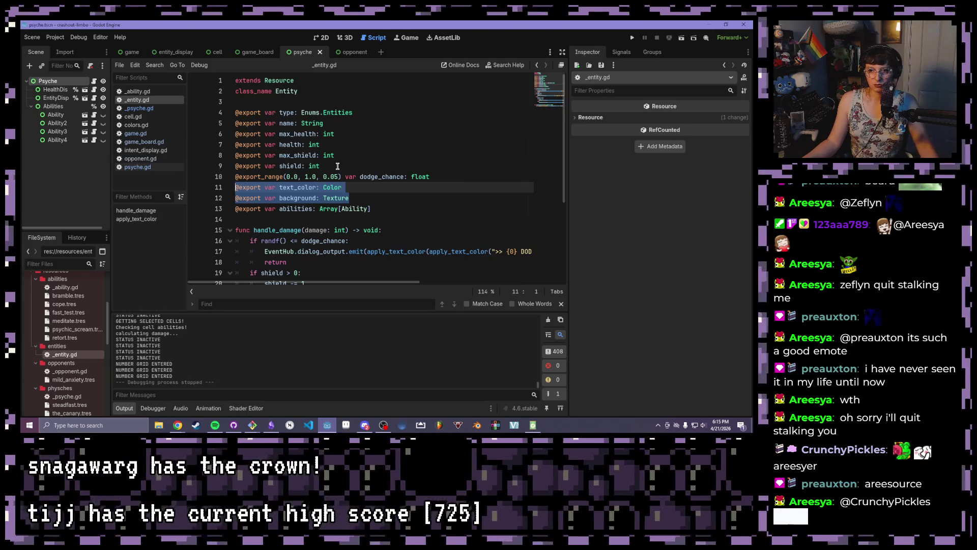
pyautogui.click(37, 347)
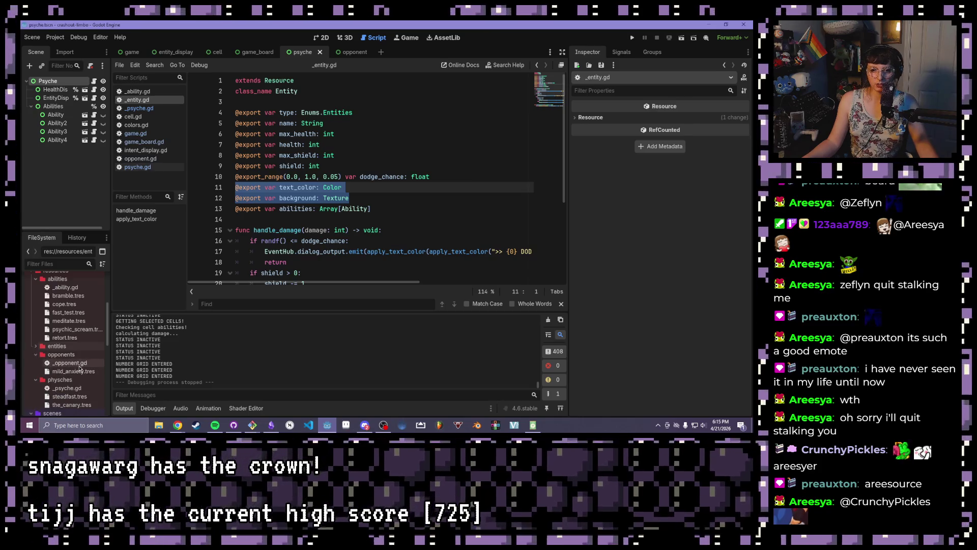
# - Open _opponent.gd and look over its Opponent class and action_rate export
pyautogui.doubleClick(56, 363)
pyautogui.scroll(2, 314, 94)
pyautogui.click(314, 94)
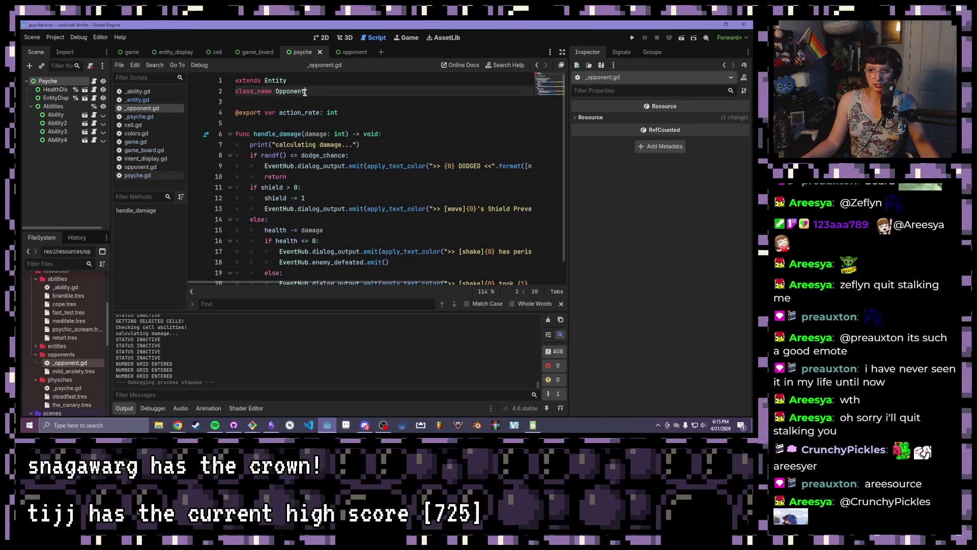
pyautogui.tripleClick(285, 112)
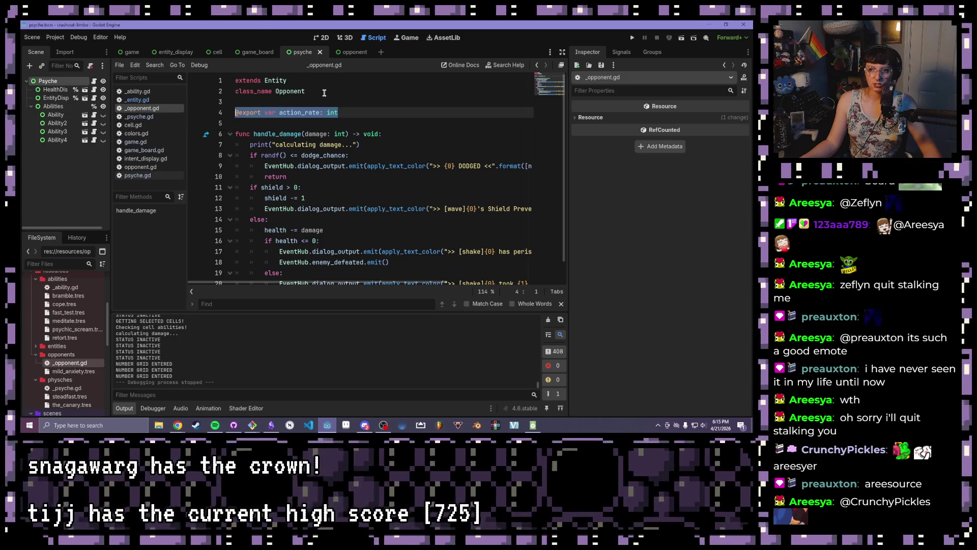
# - Collapse the abilities, opponents and scenes folders and switch to psyche.gd
pyautogui.click(36, 279)
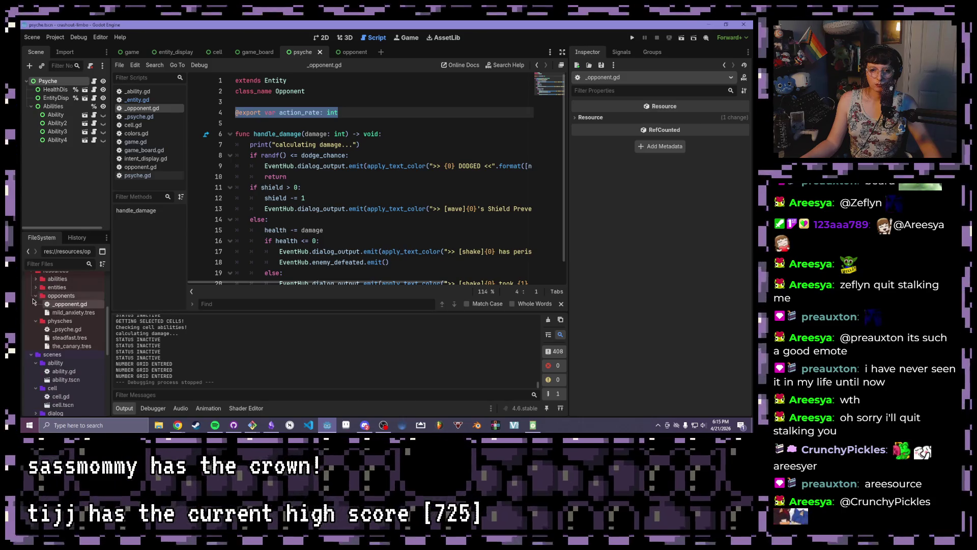
pyautogui.click(36, 296)
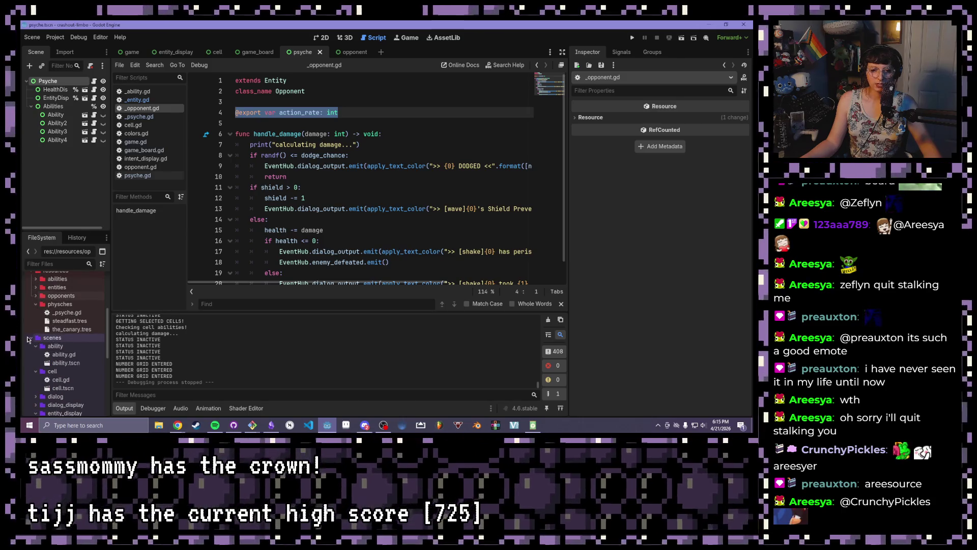
pyautogui.click(31, 338)
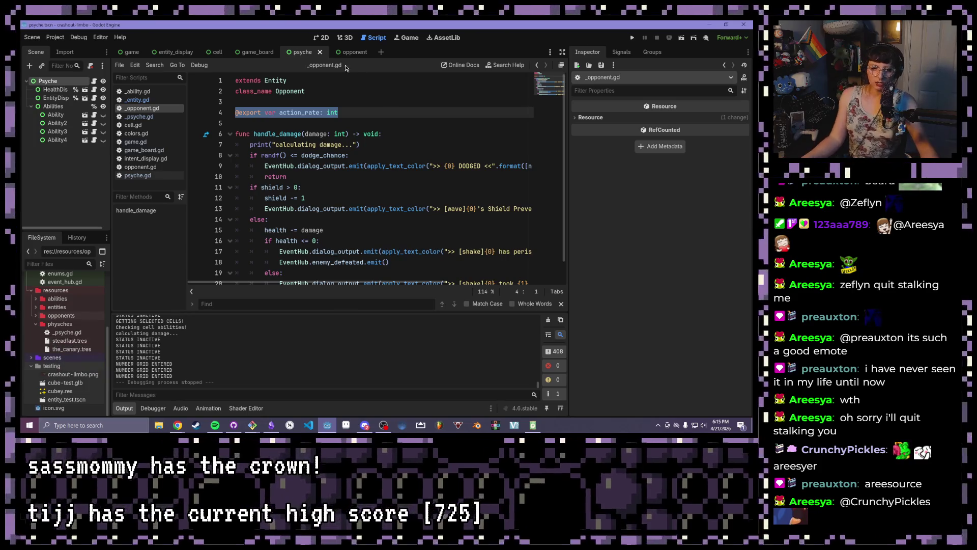
pyautogui.click(137, 175)
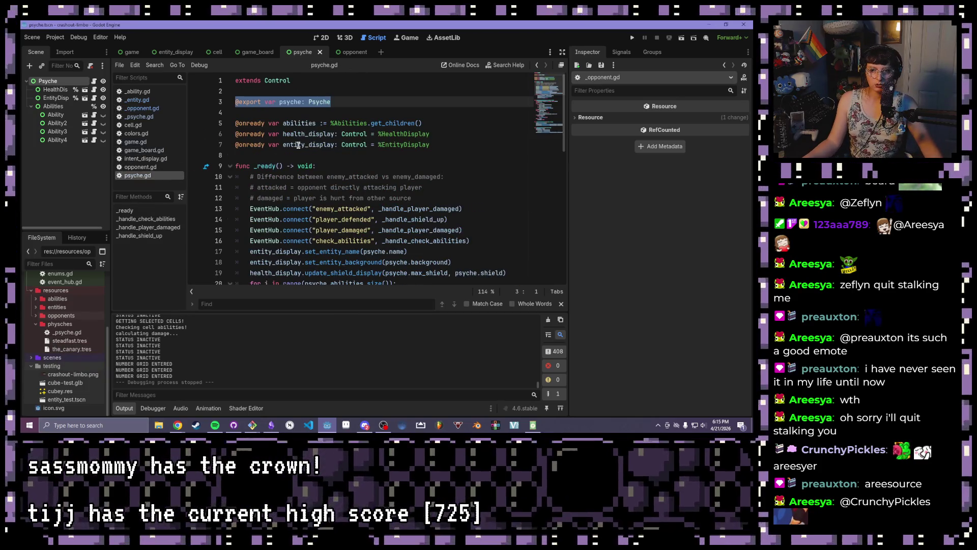
pyautogui.scroll(-8, 357, 178)
pyautogui.scroll(8, 337, 150)
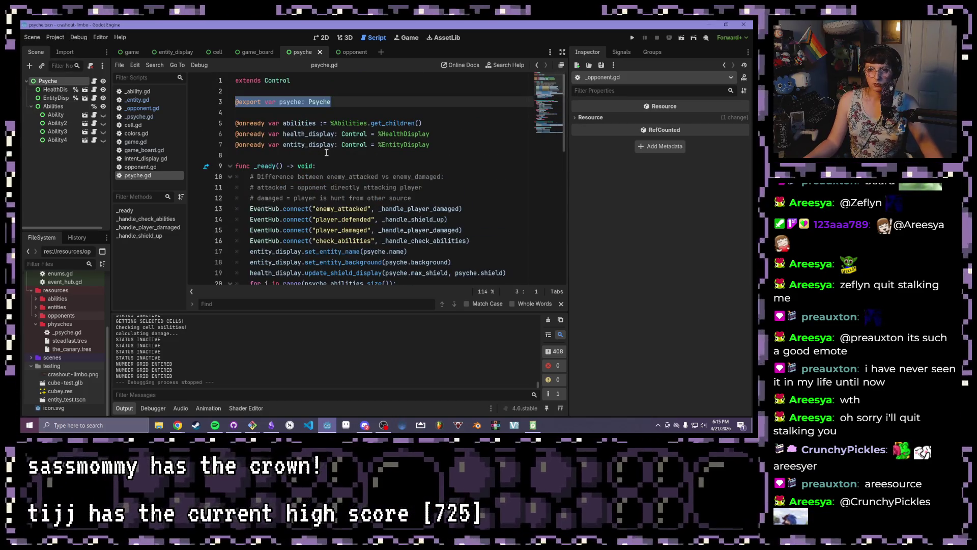
pyautogui.moveTo(449, 122)
pyautogui.mouseDown()
pyautogui.moveTo(239, 113)
pyautogui.moveTo(235, 123)
pyautogui.mouseUp()
pyautogui.moveTo(422, 123)
pyautogui.mouseDown()
pyautogui.moveTo(356, 134)
pyautogui.moveTo(218, 117)
pyautogui.mouseUp()
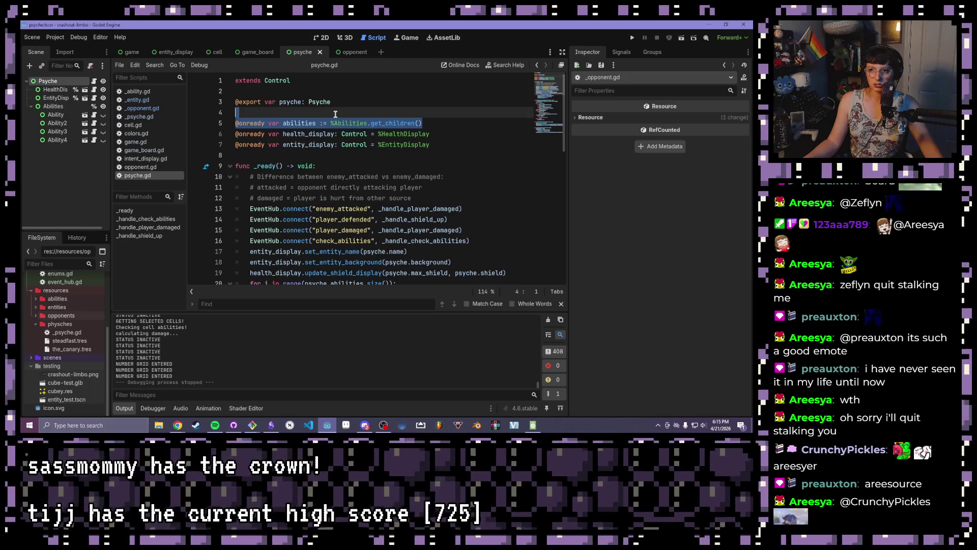
pyautogui.click(218, 117)
pyautogui.scroll(-3, 235, 138)
pyautogui.scroll(3, 236, 138)
# - Scroll through psyche.gd and mark the psyche.handle_damage call on line 45
pyautogui.moveTo(340, 103); pyautogui.dragTo(273, 102)
pyautogui.scroll(-4, 269, 133)
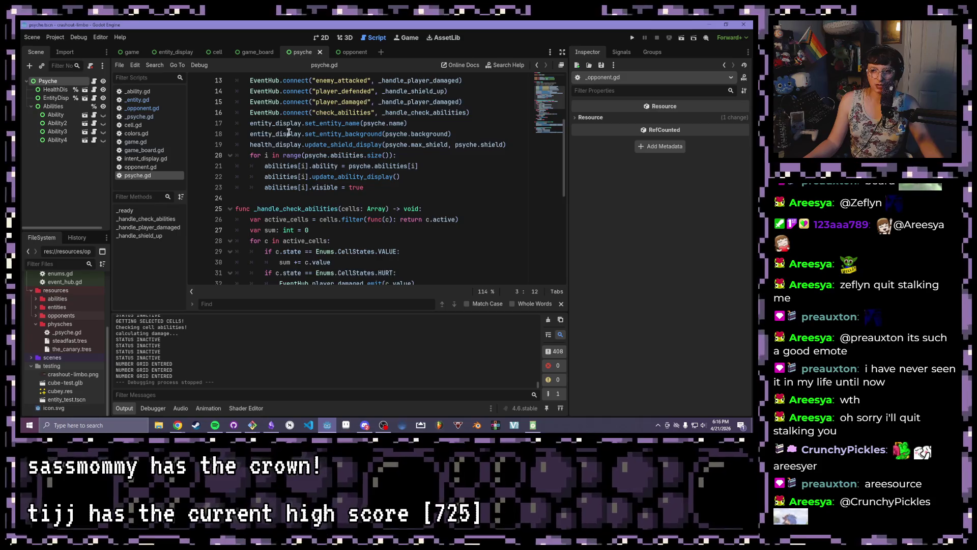
pyautogui.scroll(3, 336, 117)
pyautogui.scroll(-7, 323, 193)
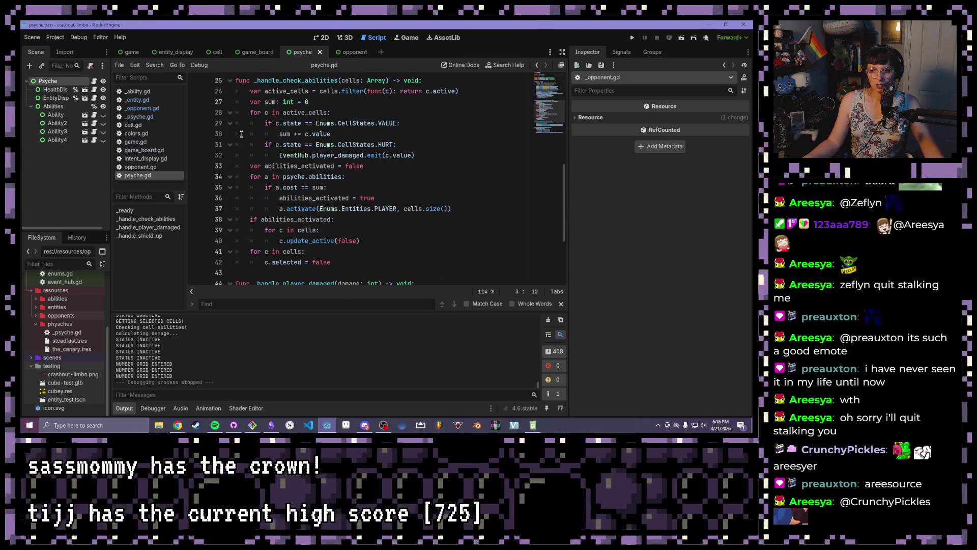
pyautogui.scroll(1, 238, 136)
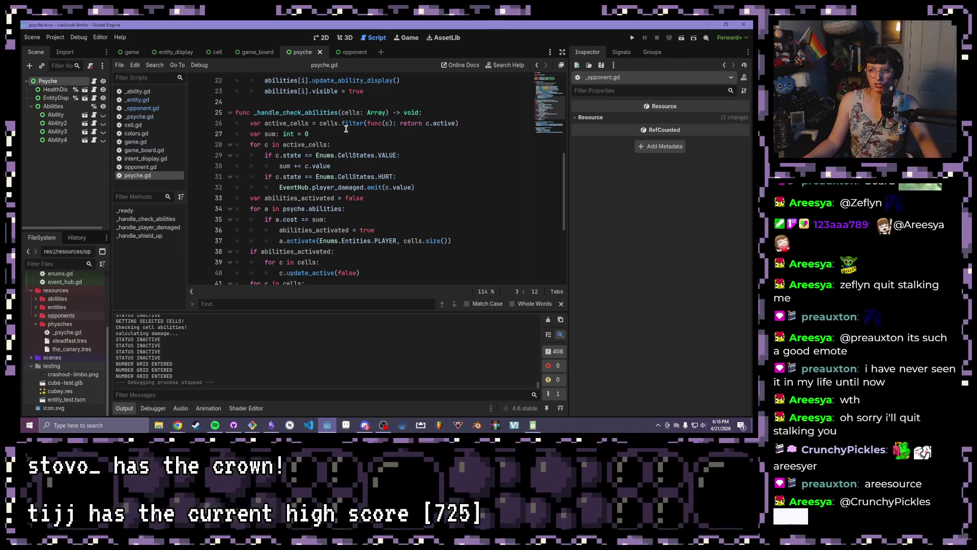
pyautogui.scroll(-5, 391, 150)
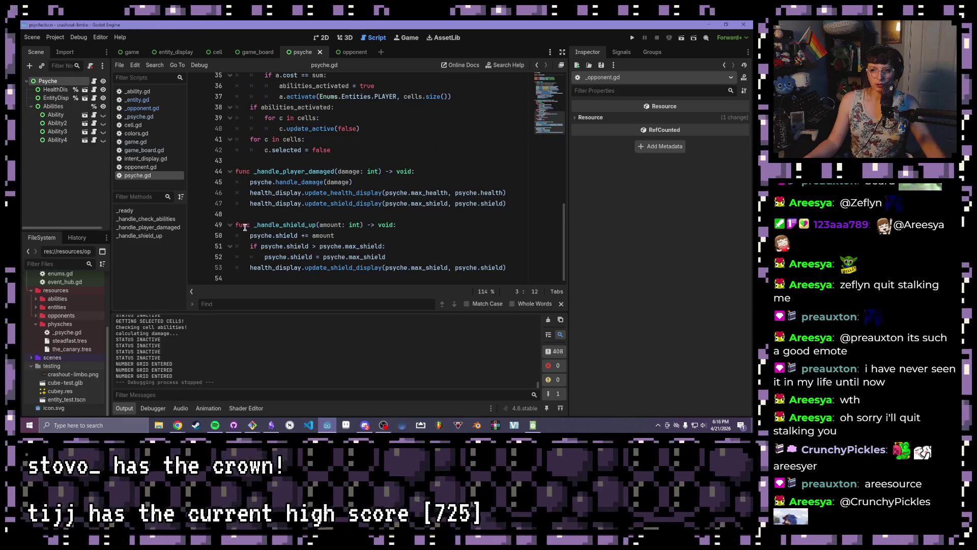
pyautogui.scroll(1, 245, 227)
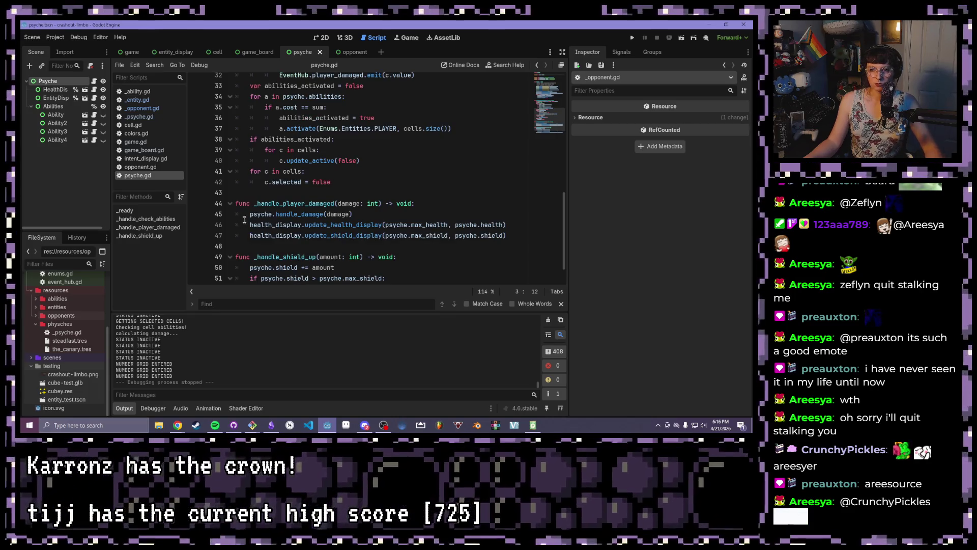
pyautogui.moveTo(249, 214); pyautogui.dragTo(283, 213)
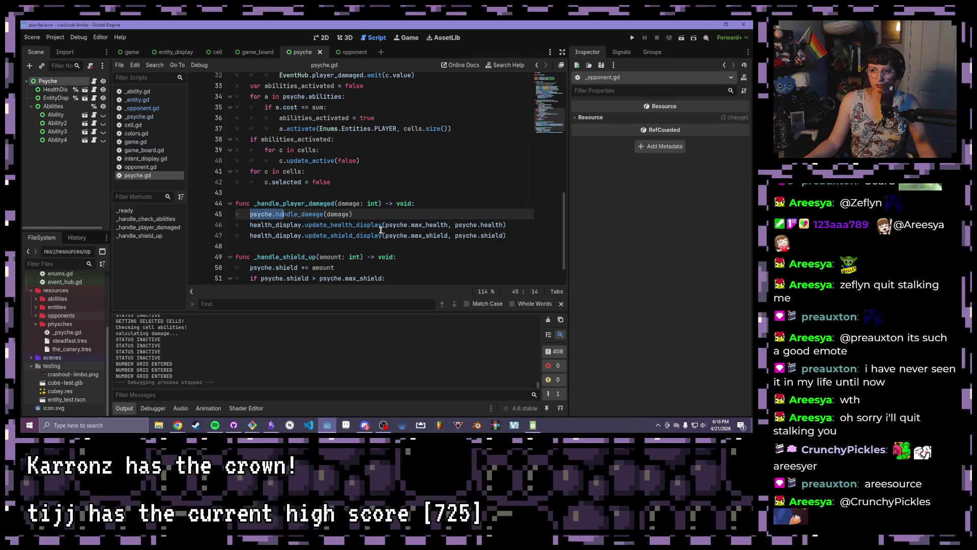
pyautogui.scroll(1, 372, 223)
pyautogui.scroll(2, 365, 218)
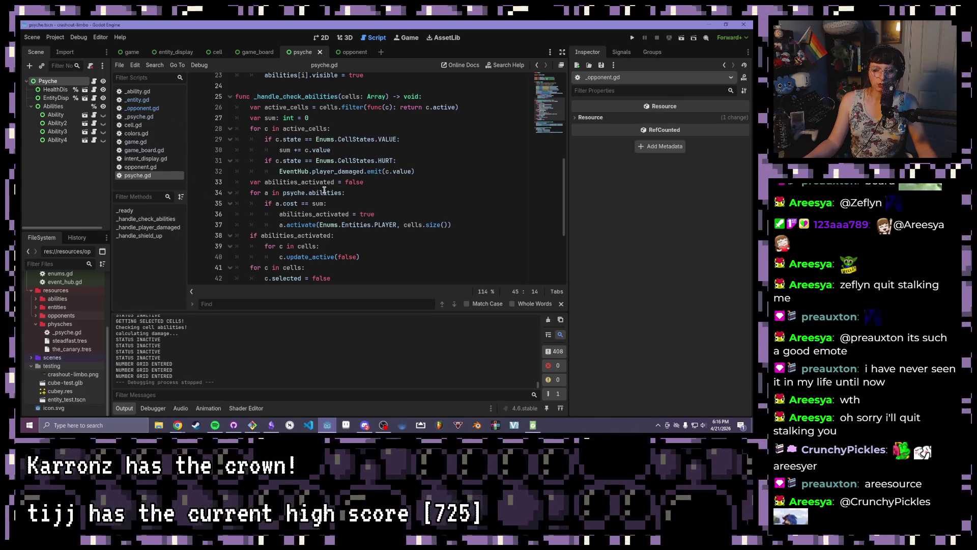
pyautogui.scroll(2, 356, 196)
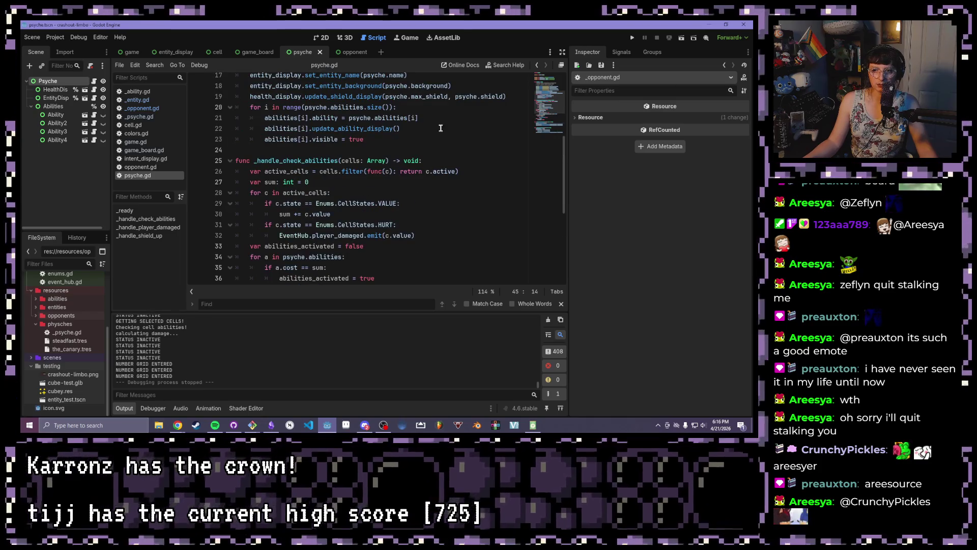
# - Open game.gd, inspect the psyche.psyche.abilities loop on line 15, and collapse the physches folder
pyautogui.click(135, 141)
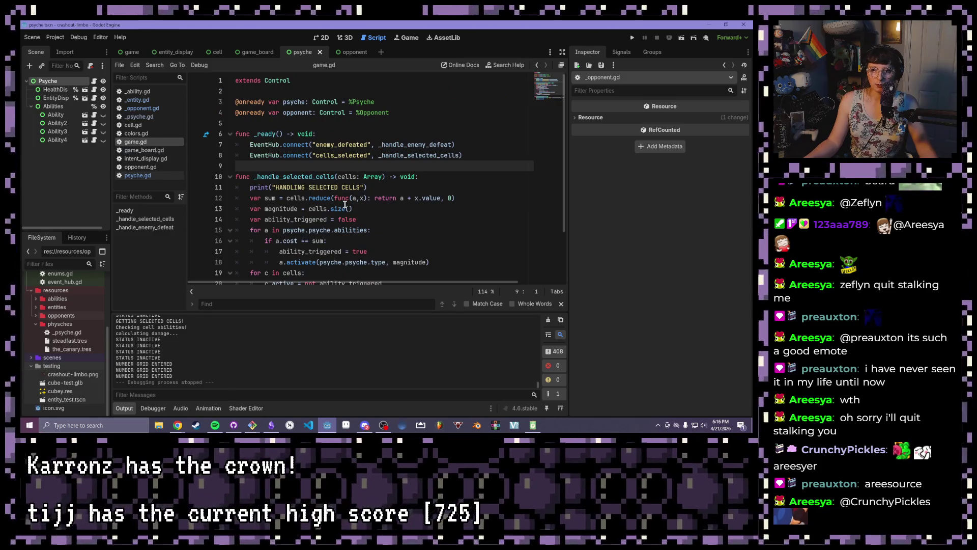
pyautogui.scroll(-1, 344, 204)
pyautogui.moveTo(281, 197)
pyautogui.mouseDown()
pyautogui.moveTo(374, 198)
pyautogui.moveTo(250, 198)
pyautogui.mouseUp()
pyautogui.scroll(1, 354, 214)
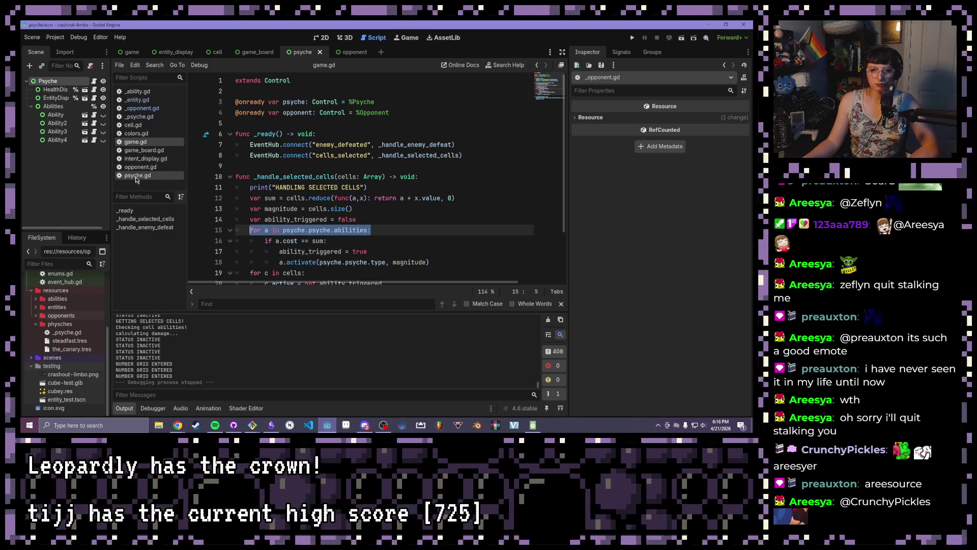
pyautogui.click(36, 323)
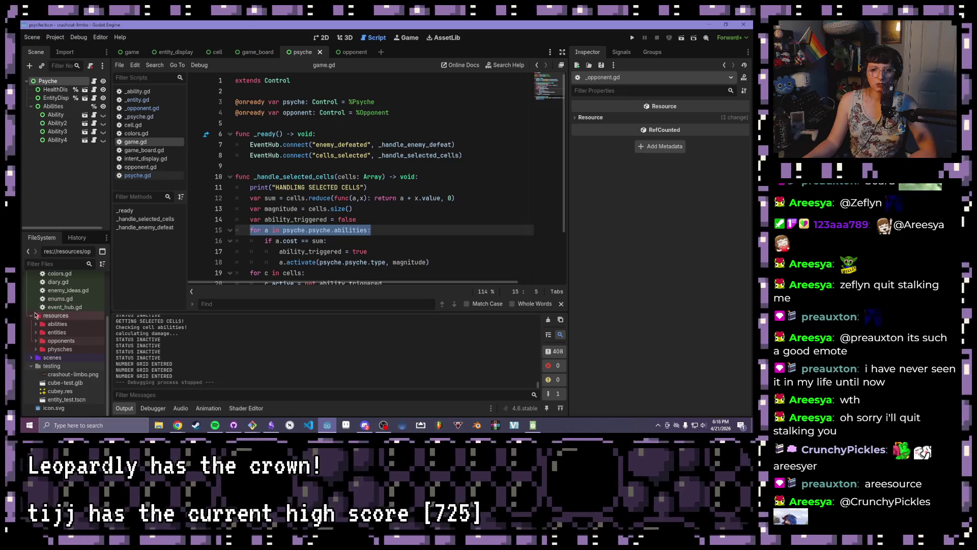
pyautogui.rightClick(61, 316)
# - Create a new 'stats' folder inside the resources folder
pyautogui.moveTo(137, 280)
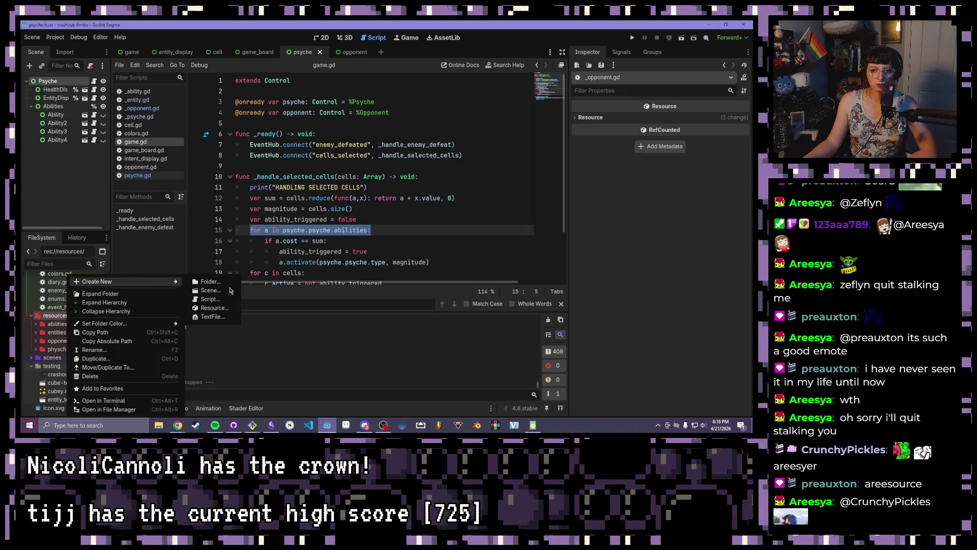
pyautogui.click(216, 282)
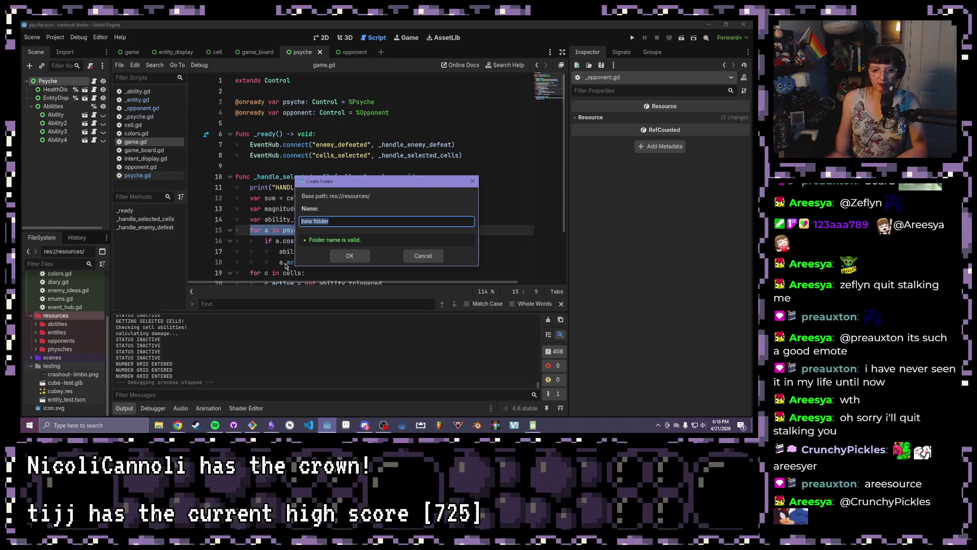
pyautogui.write('stats')
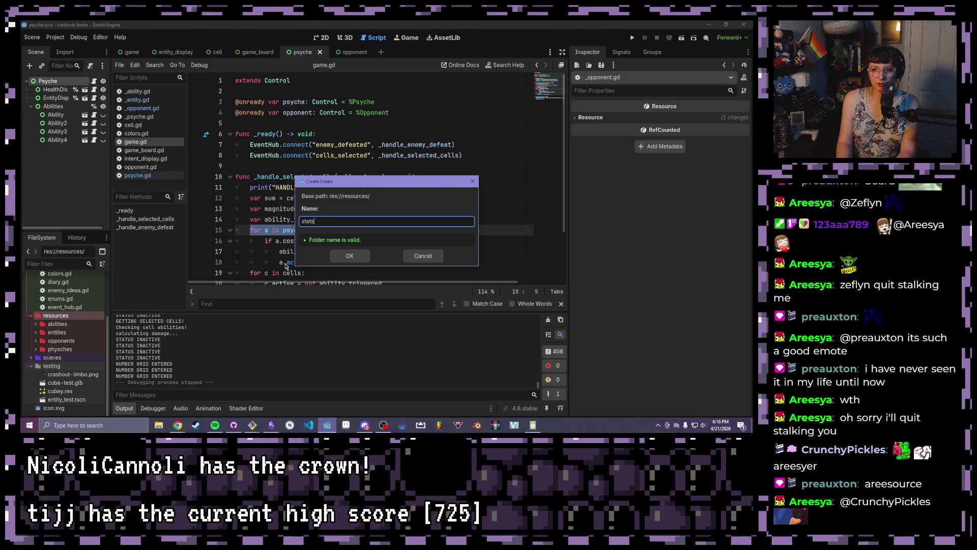
pyautogui.press('Return')
# - Create a _stats.gd script in the stats folder that inherits from Resource
pyautogui.rightClick(52, 357)
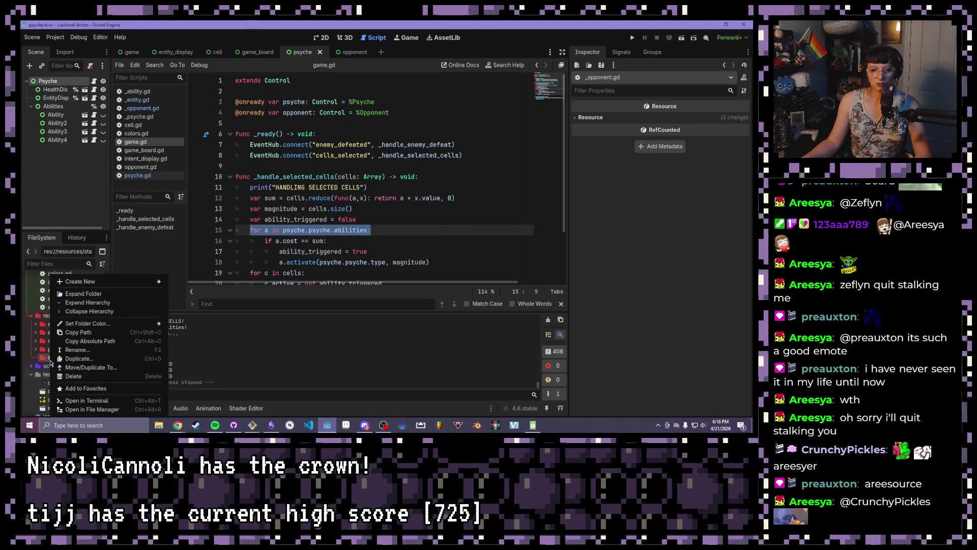
pyautogui.moveTo(103, 283)
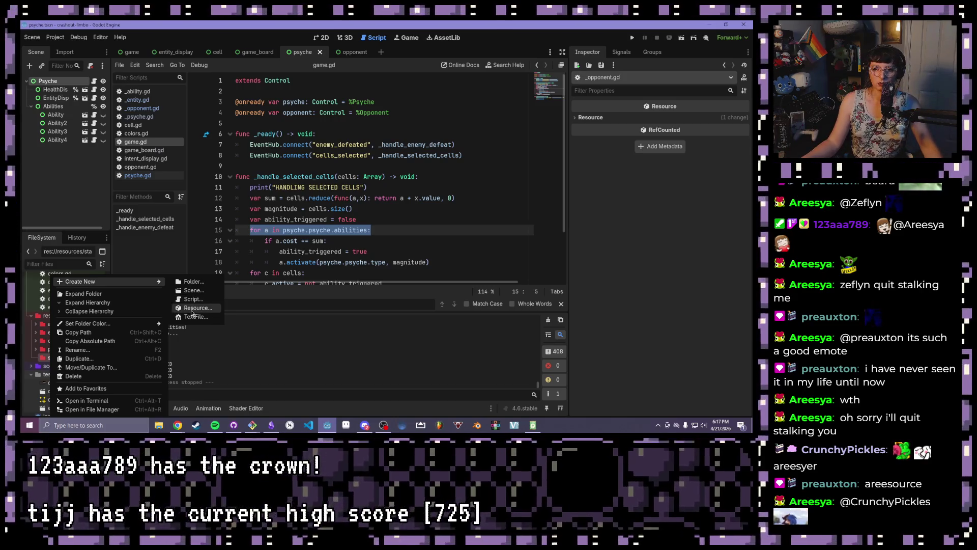
pyautogui.click(192, 300)
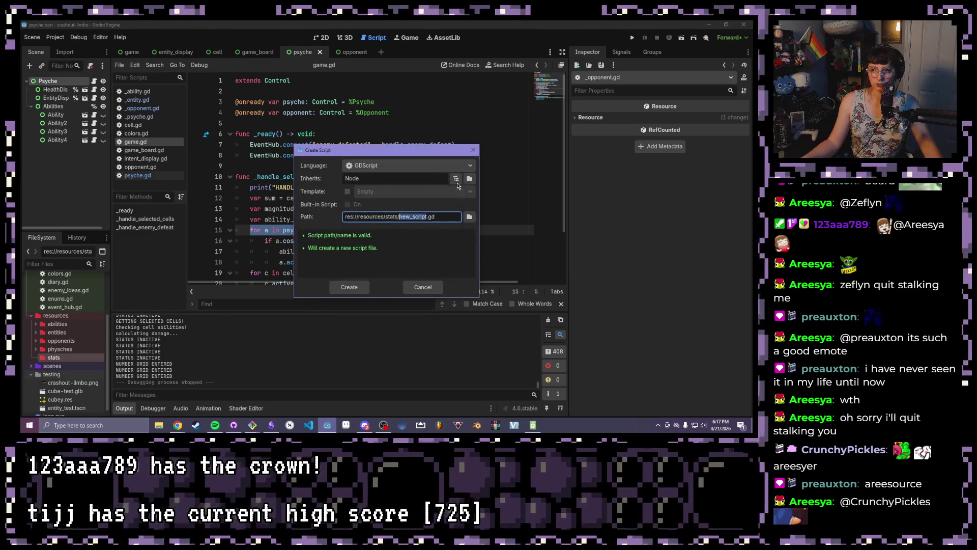
pyautogui.click(456, 178)
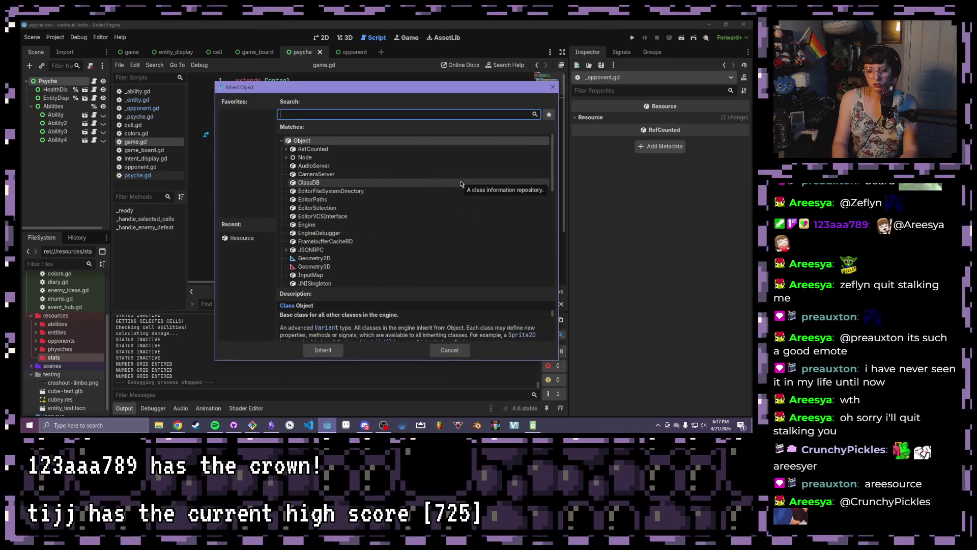
pyautogui.write('Res')
pyautogui.doubleClick(452, 158)
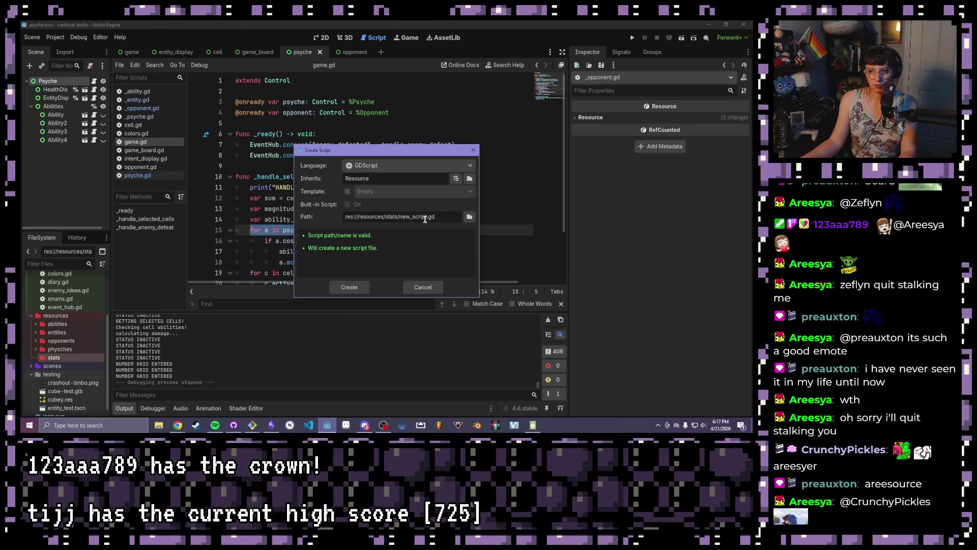
pyautogui.moveTo(427, 218); pyautogui.dragTo(400, 225)
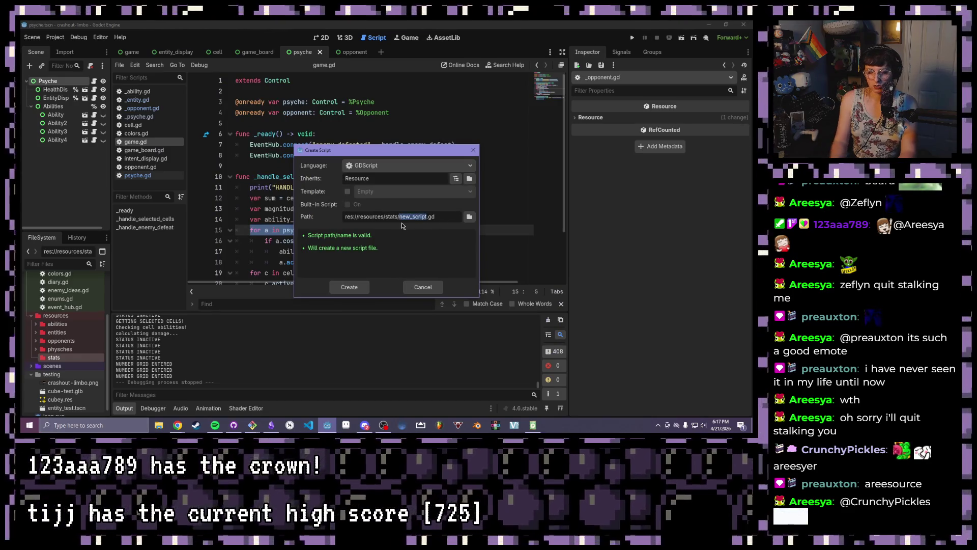
pyautogui.write('_s')
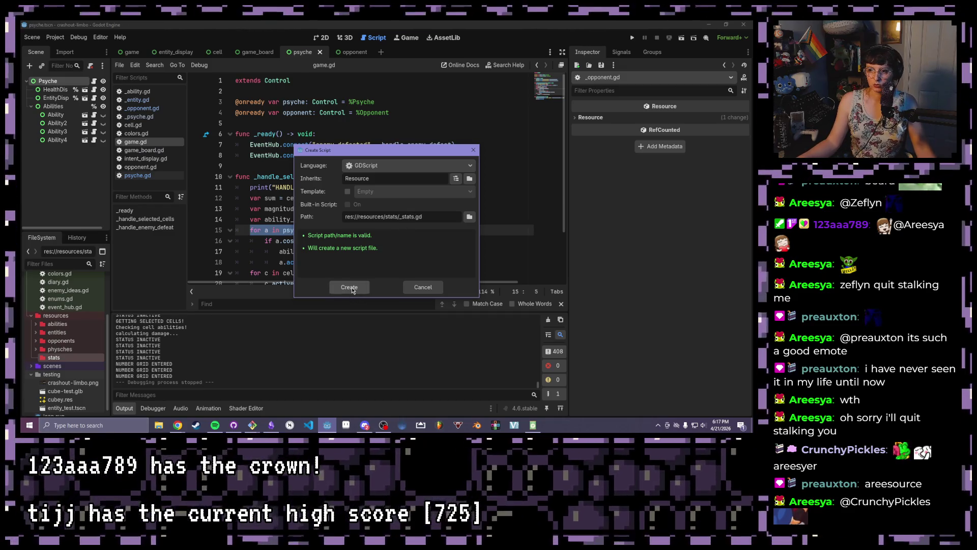
pyautogui.click(351, 287)
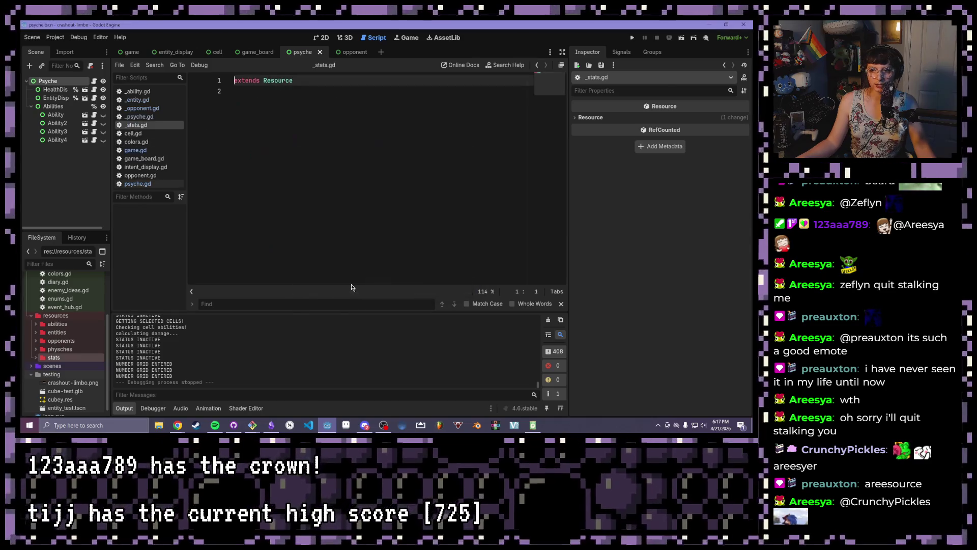
# - Add 'class_name Stats' below extends Resource in _stats.gd
pyautogui.click(346, 96)
pyautogui.write('class_name St')
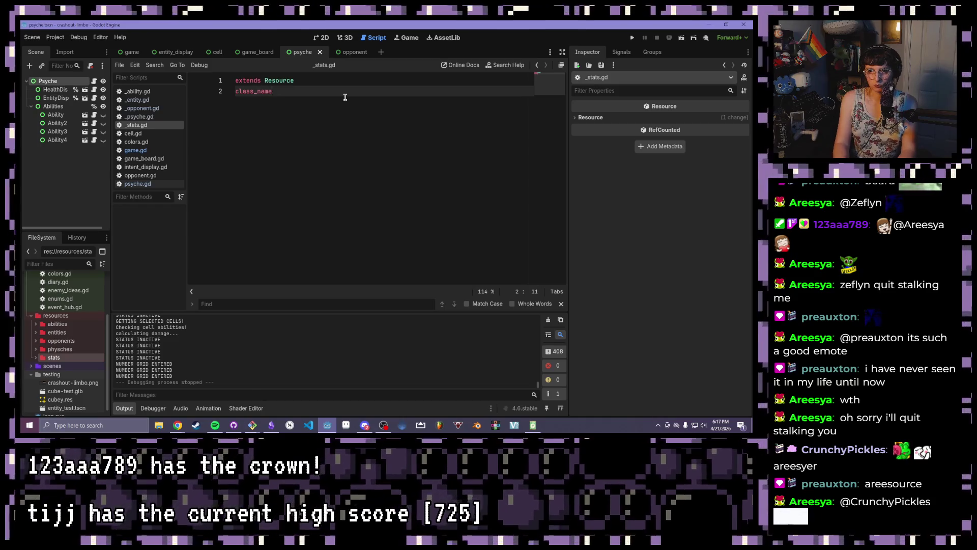
pyautogui.write('ats')
pyautogui.press('Return')
pyautogui.press('Return')
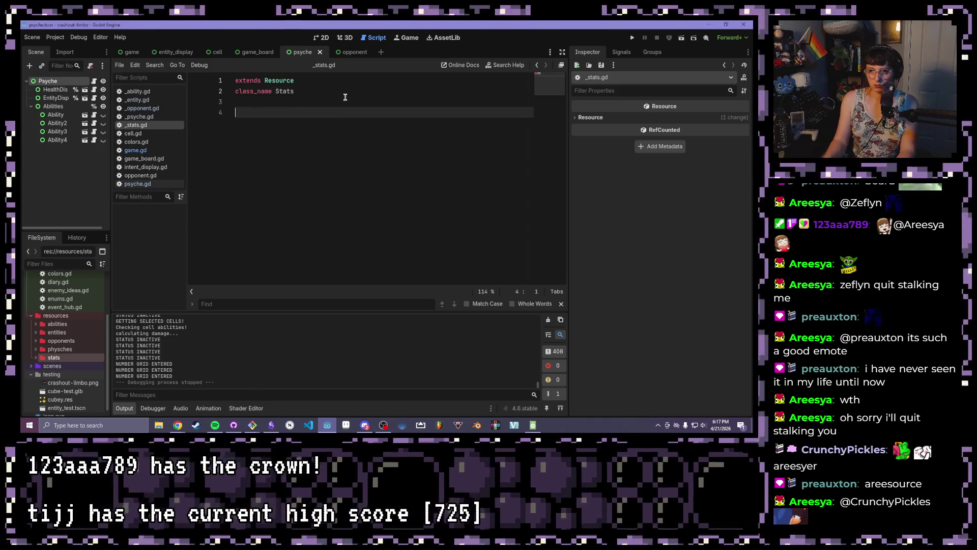
# - Copy the exported variable declarations from _entity.gd and paste them into _stats.gd
pyautogui.click(149, 117)
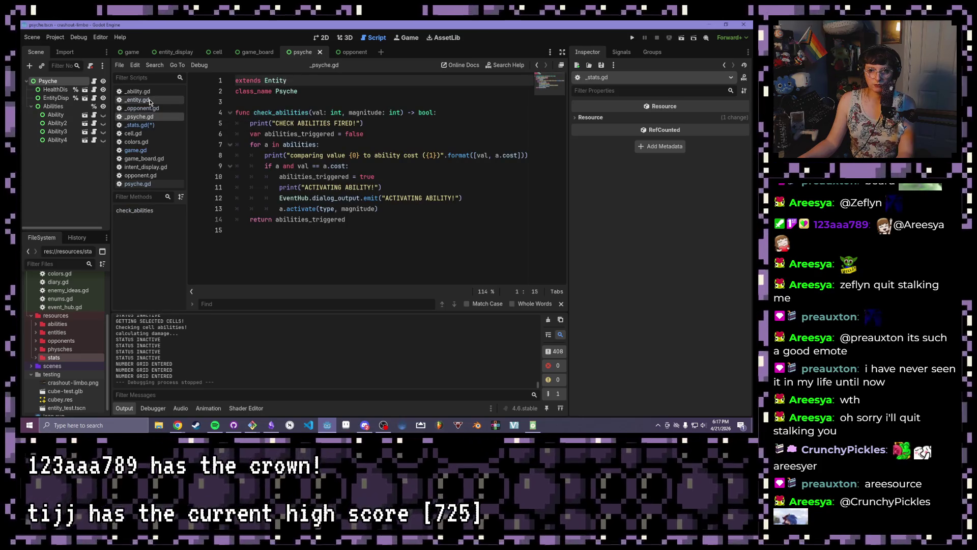
pyautogui.click(149, 101)
pyautogui.moveTo(236, 124)
pyautogui.mouseDown()
pyautogui.moveTo(328, 168)
pyautogui.moveTo(438, 173)
pyautogui.moveTo(437, 198)
pyautogui.mouseUp()
pyautogui.hotkey('ctrl', 'c')
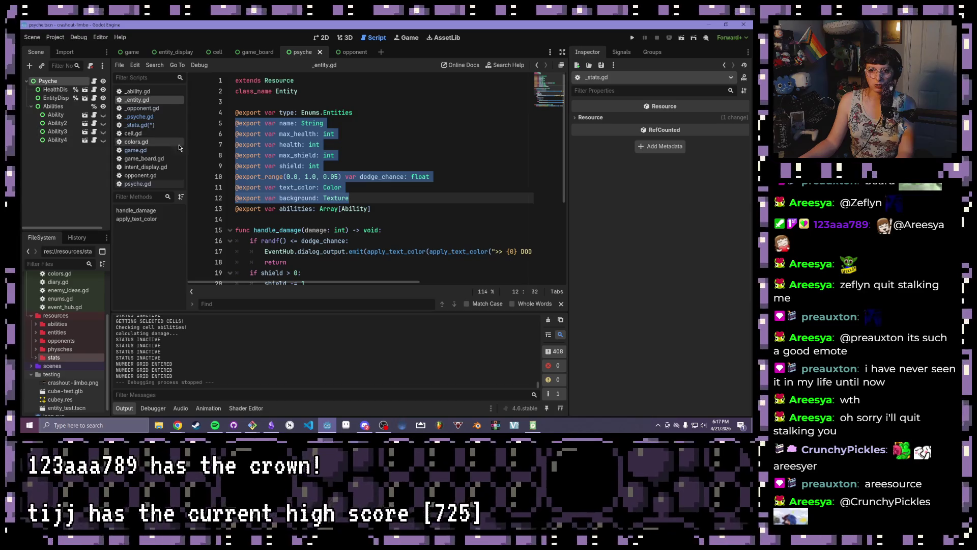
pyautogui.click(138, 124)
pyautogui.hotkey('ctrl', 'v')
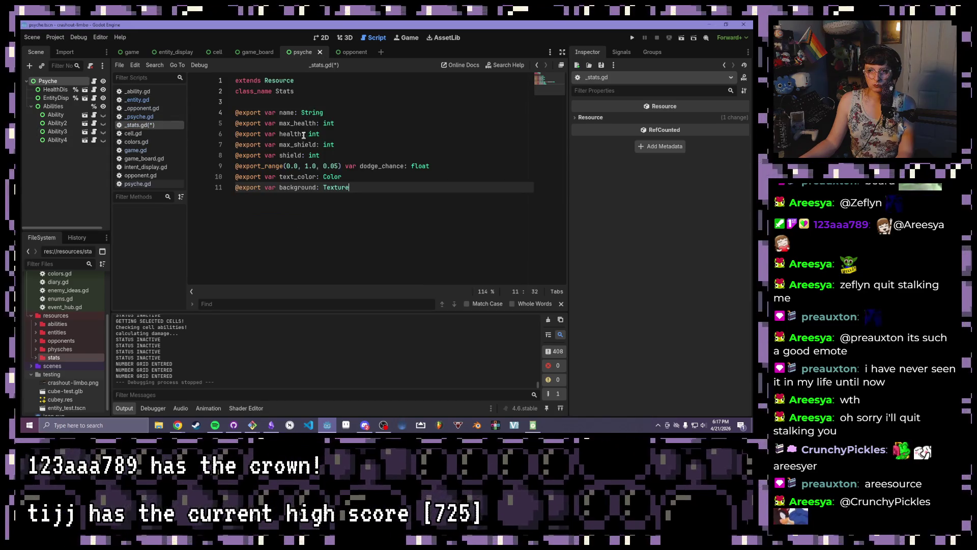
pyautogui.click(466, 174)
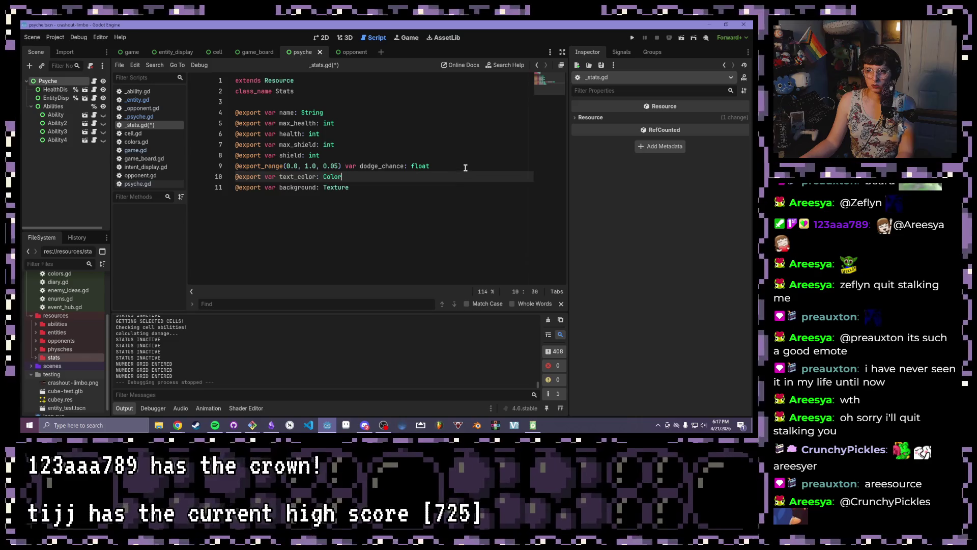
pyautogui.click(465, 167)
pyautogui.press('Return')
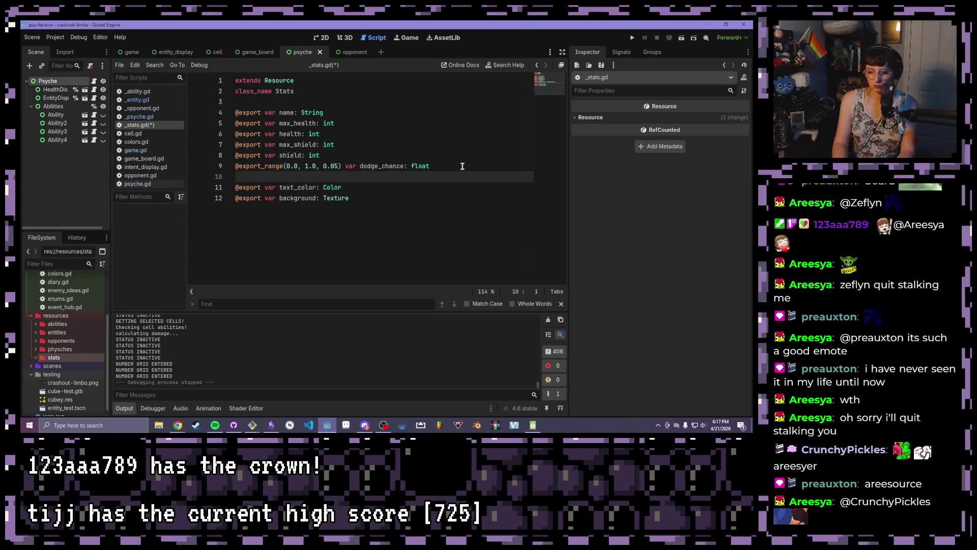
pyautogui.write('ex')
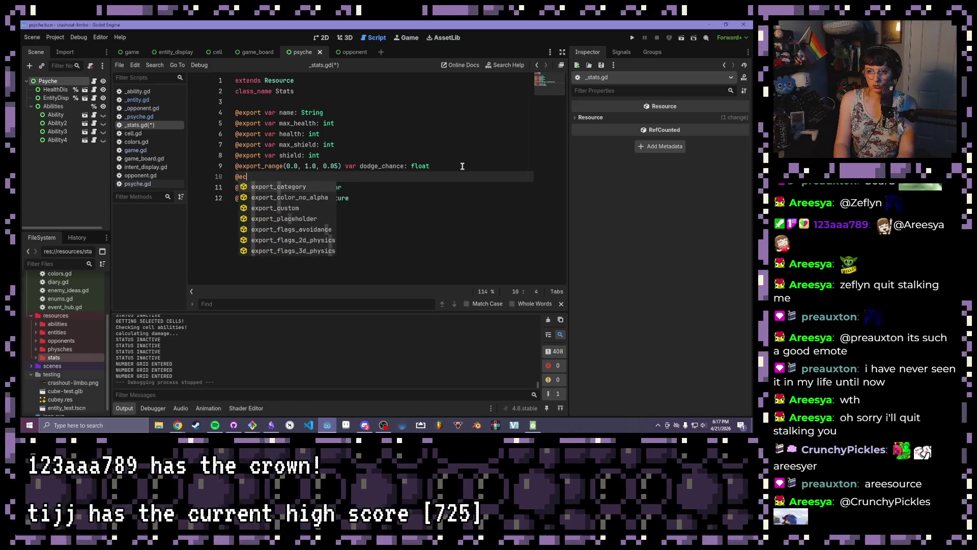
pyautogui.write('port')
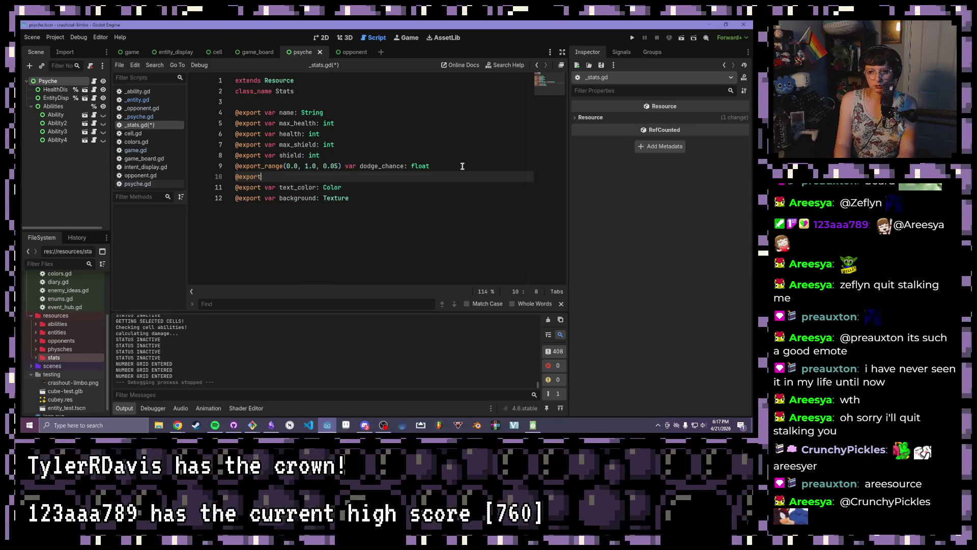
pyautogui.write('_group(')
pyautogui.write('"Vi')
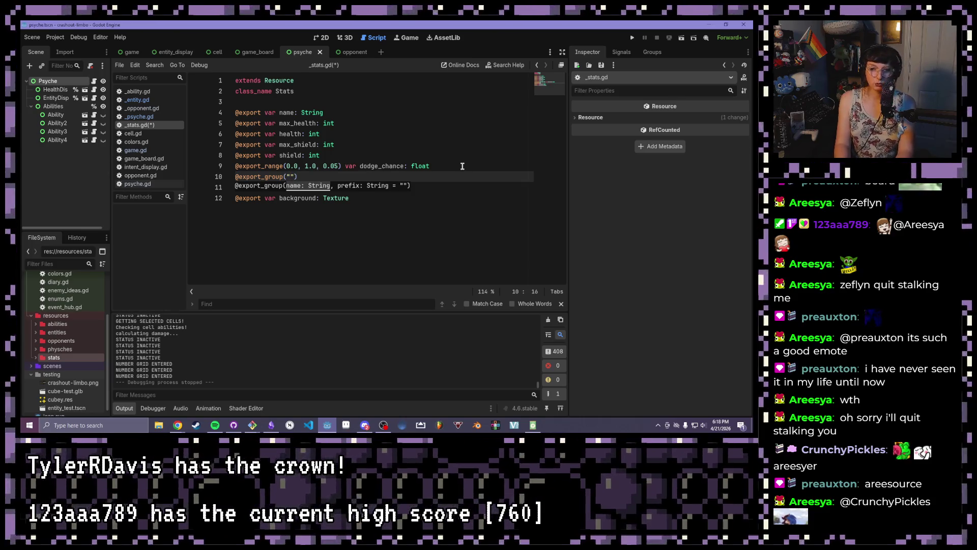
pyautogui.write('suals')
pyautogui.hotkey('ctrl', 's')
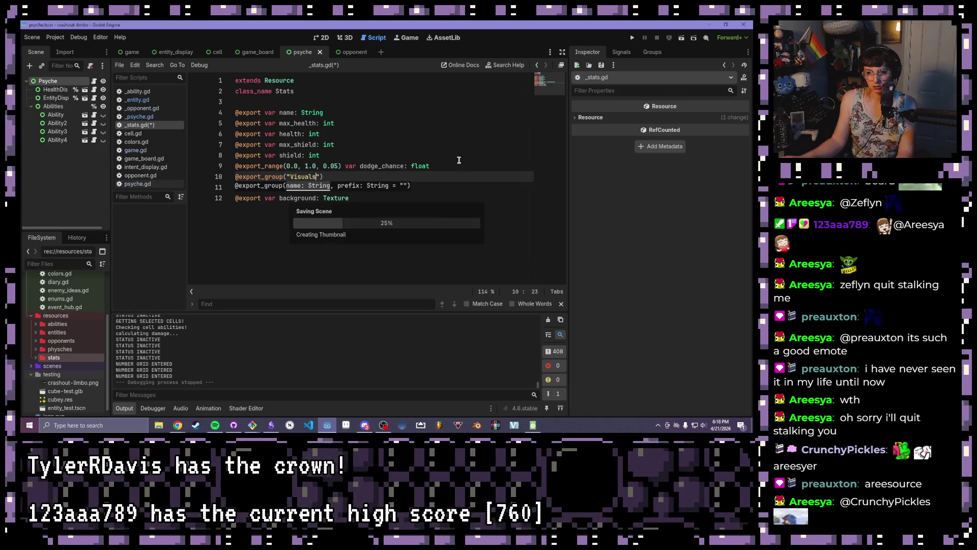
pyautogui.click(432, 135)
pyautogui.click(338, 176)
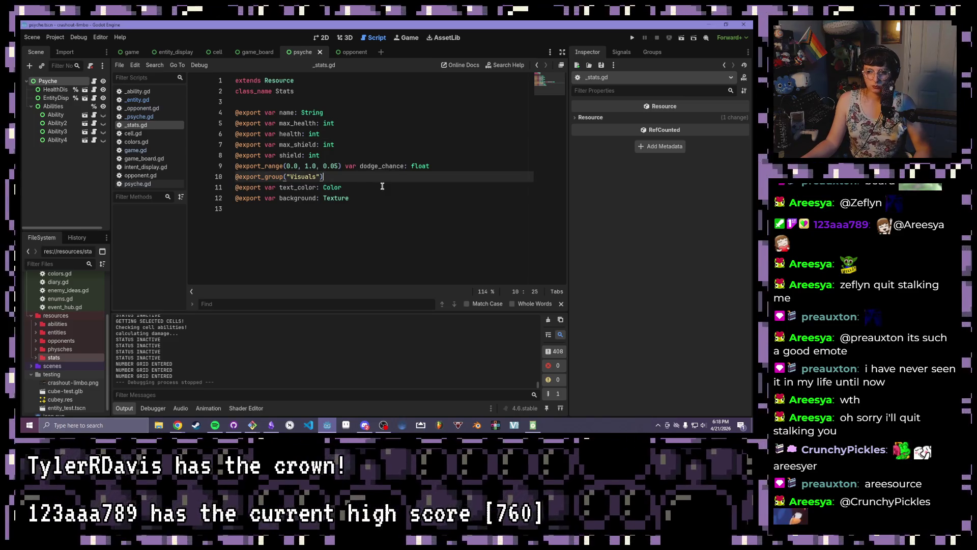
pyautogui.moveTo(391, 201); pyautogui.dragTo(235, 187)
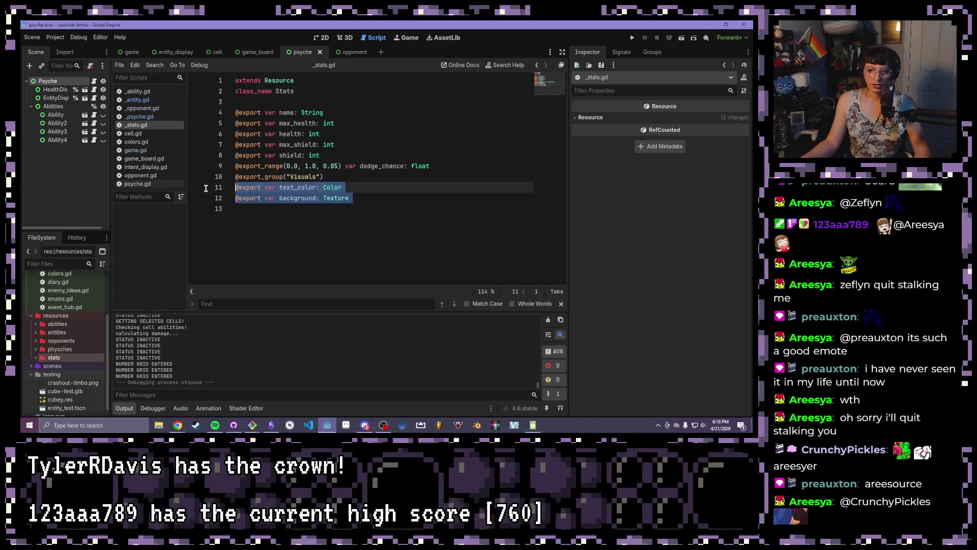
pyautogui.click(412, 209)
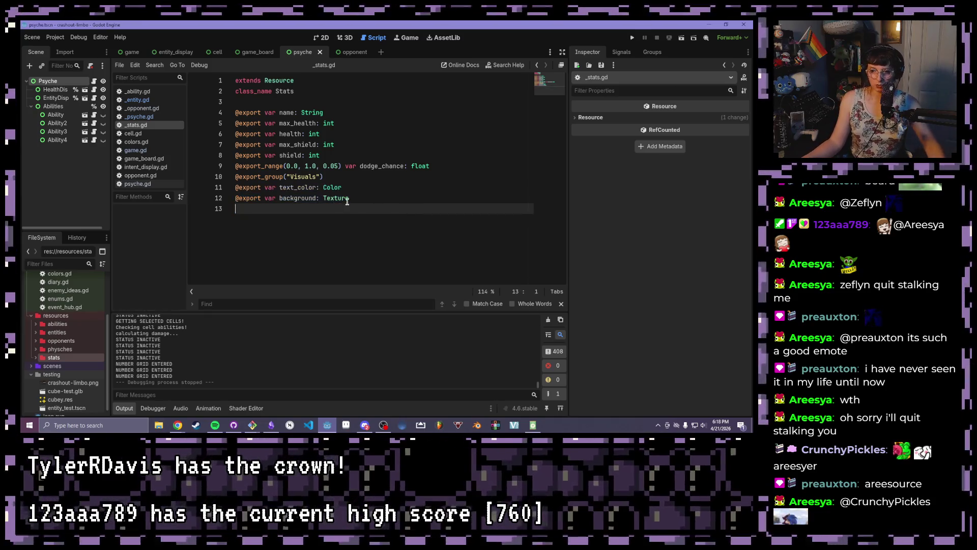
pyautogui.moveTo(358, 200); pyautogui.dragTo(211, 190)
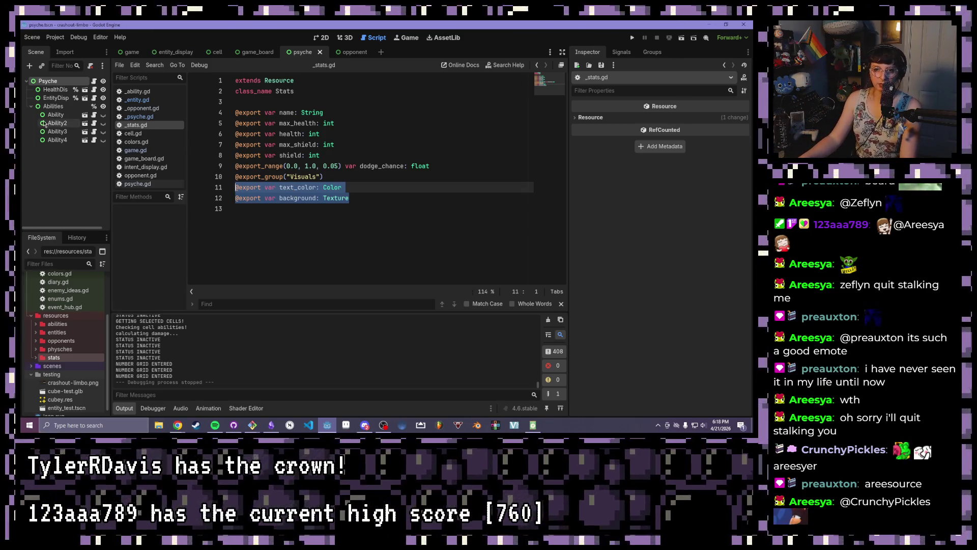
pyautogui.click(346, 224)
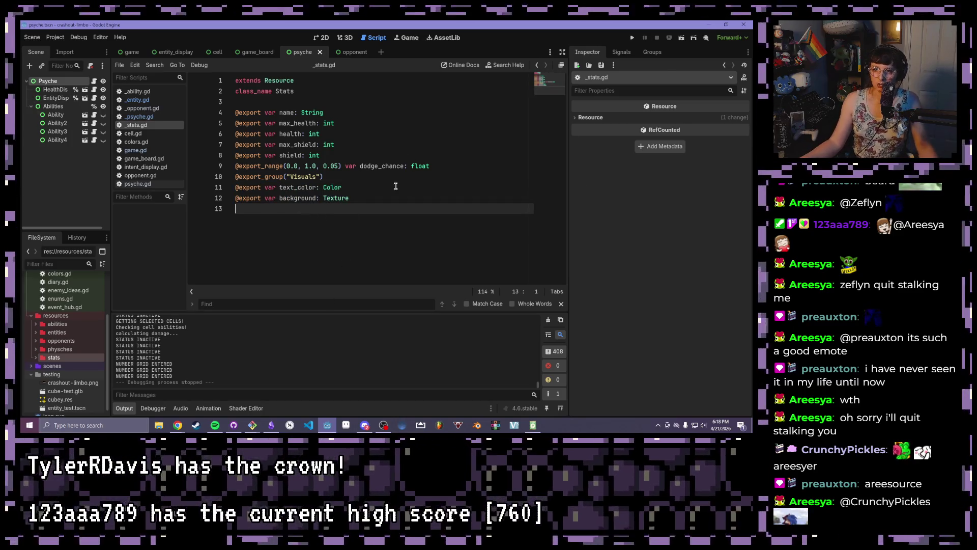
pyautogui.moveTo(371, 194); pyautogui.dragTo(342, 187)
pyautogui.press('Left')
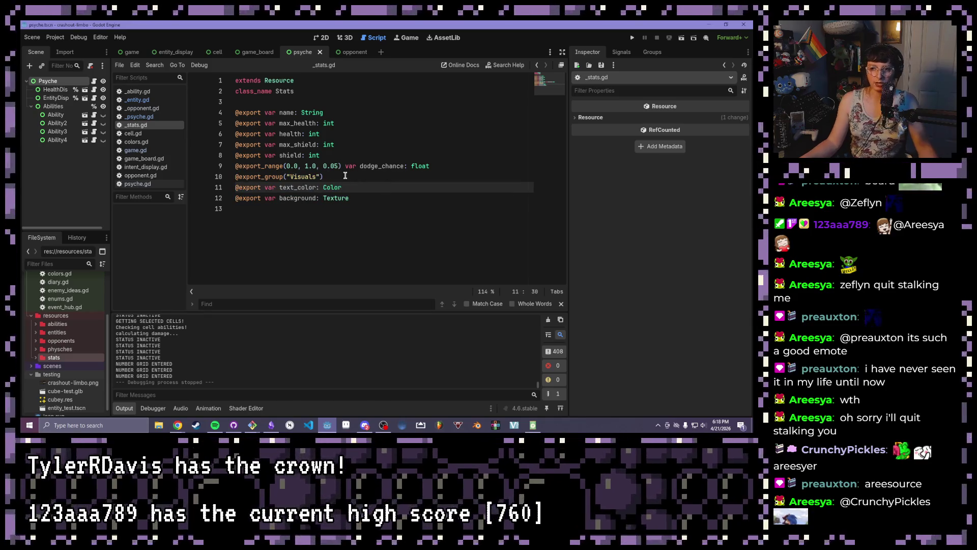
pyautogui.click(345, 176)
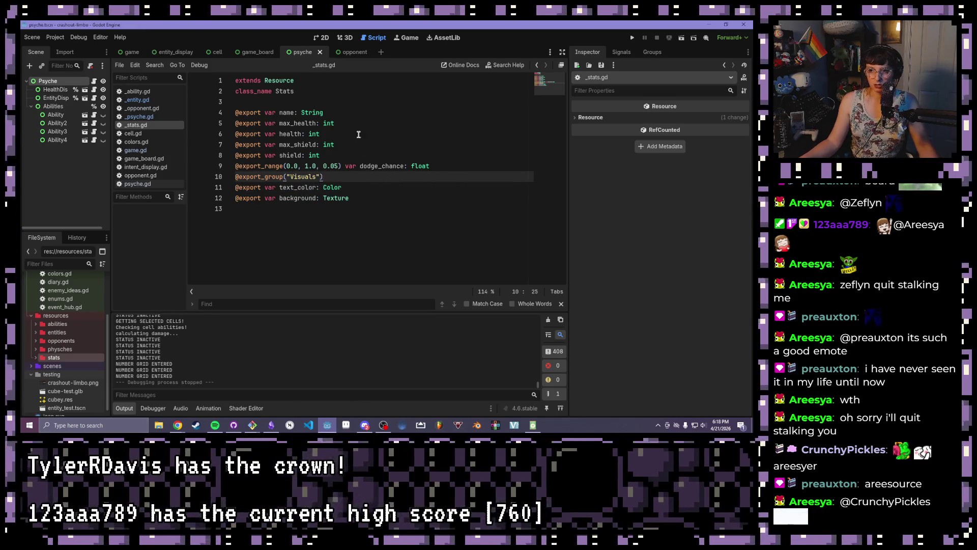
pyautogui.click(333, 214)
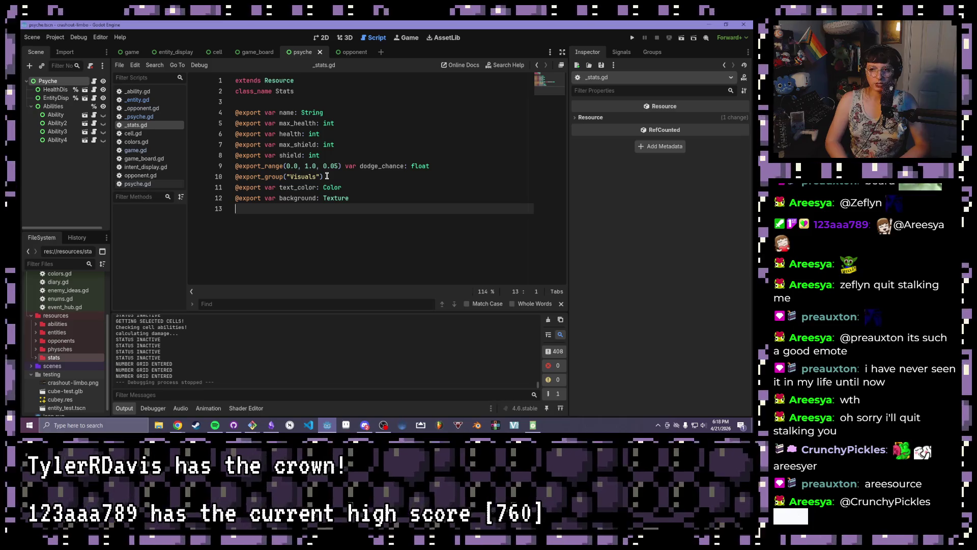
pyautogui.moveTo(382, 192)
pyautogui.mouseDown()
pyautogui.moveTo(386, 84)
pyautogui.moveTo(399, 108)
pyautogui.mouseUp()
pyautogui.click(399, 110)
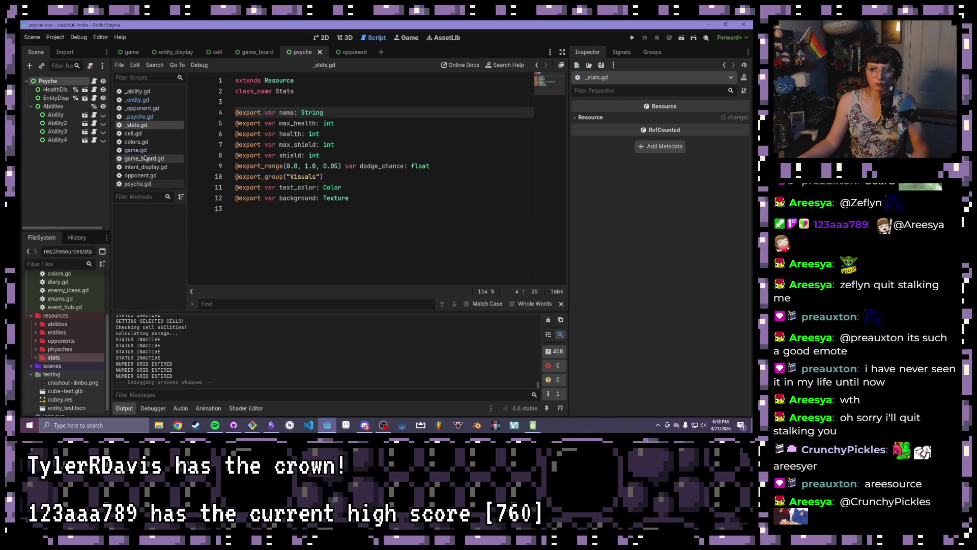
pyautogui.click(137, 184)
pyautogui.scroll(5, 285, 195)
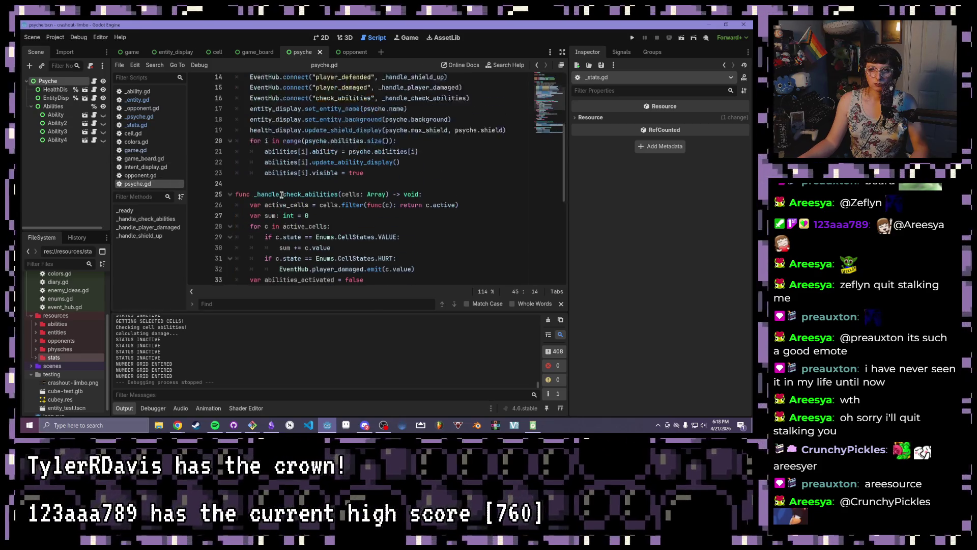
pyautogui.click(354, 98)
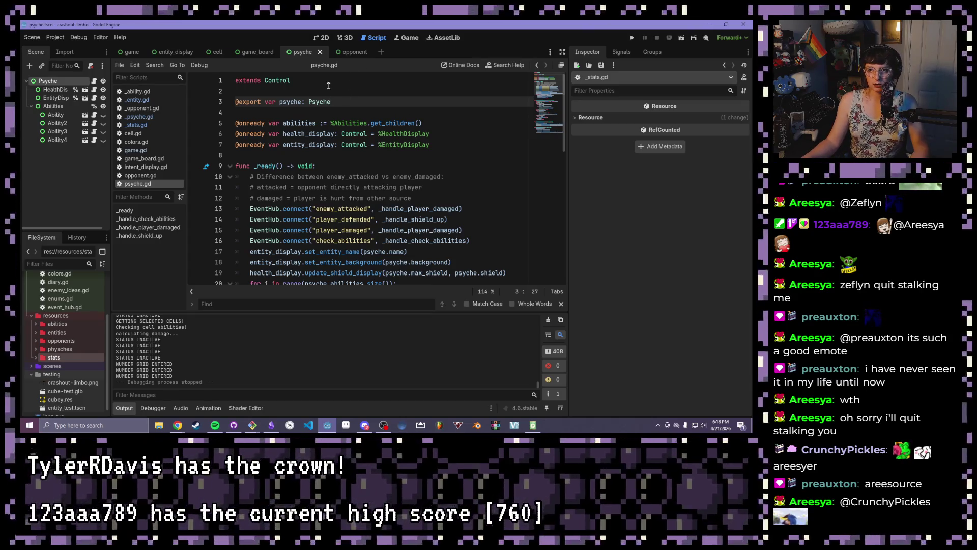
pyautogui.click(328, 86)
pyautogui.press('Return')
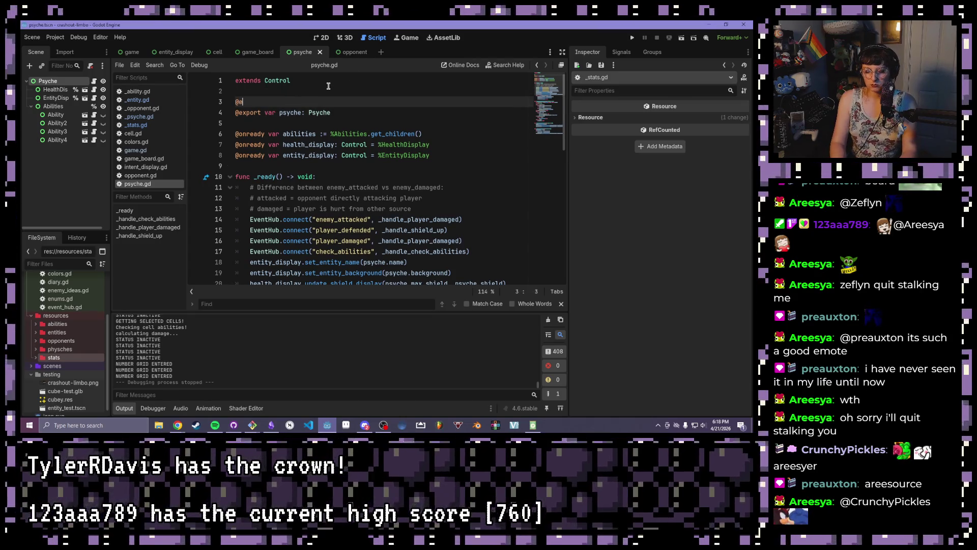
pyautogui.write('rt ')
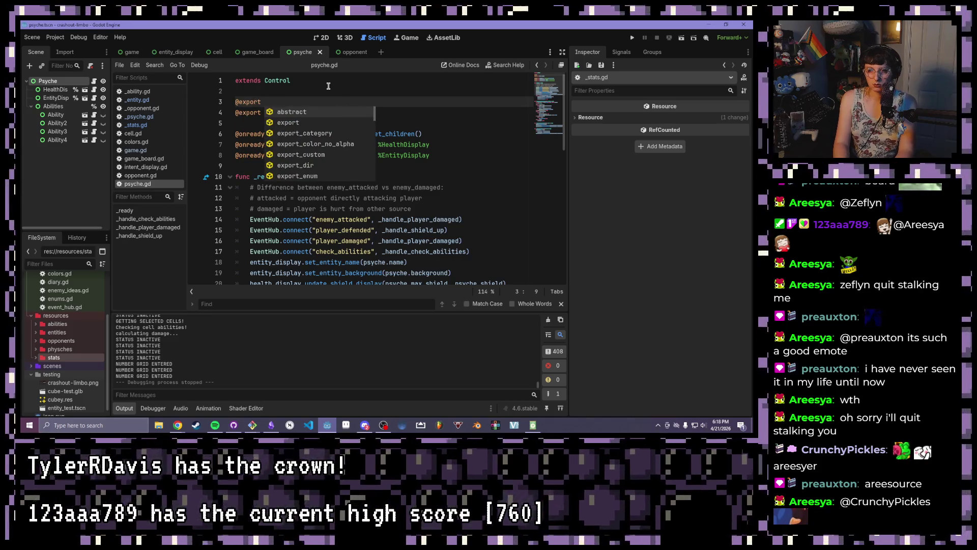
pyautogui.write('stats: Stats')
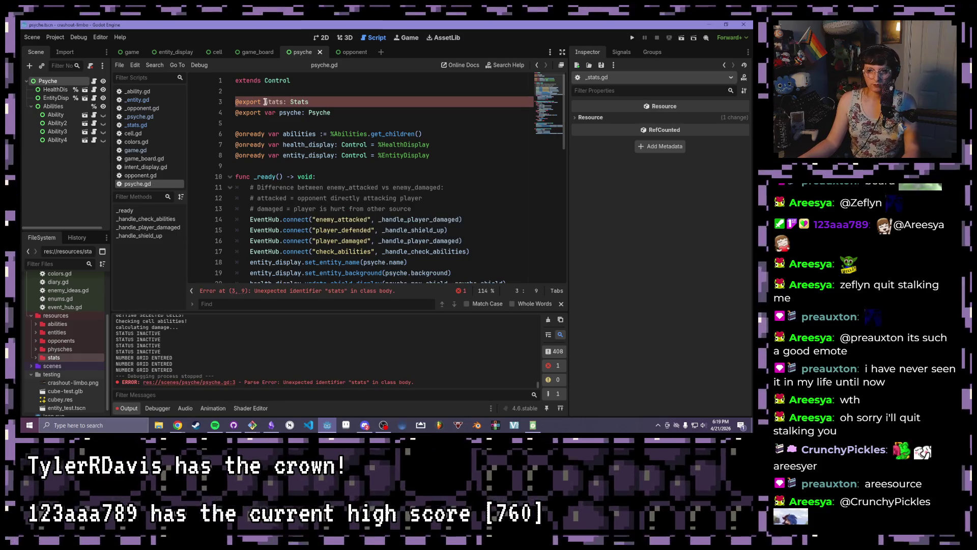
pyautogui.write('var')
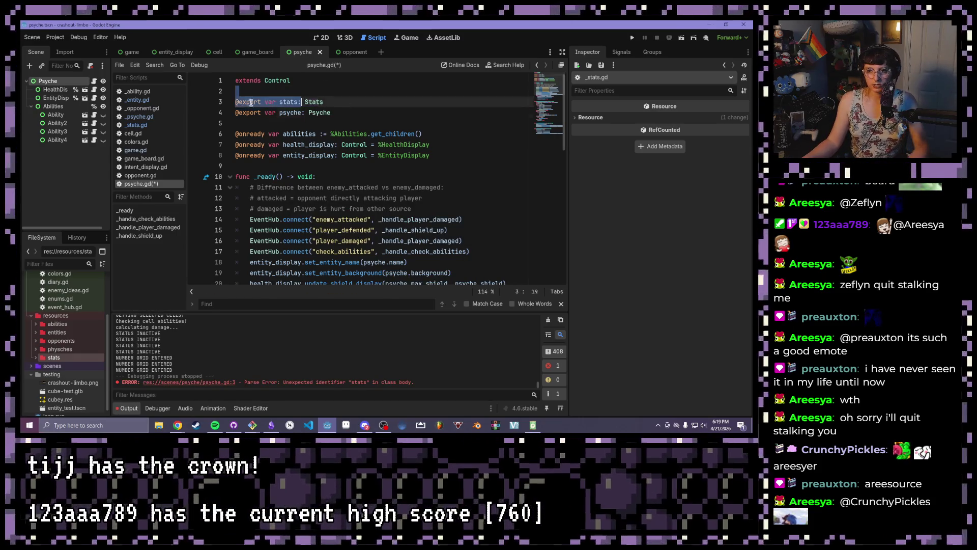
pyautogui.moveTo(352, 103); pyautogui.dragTo(232, 102)
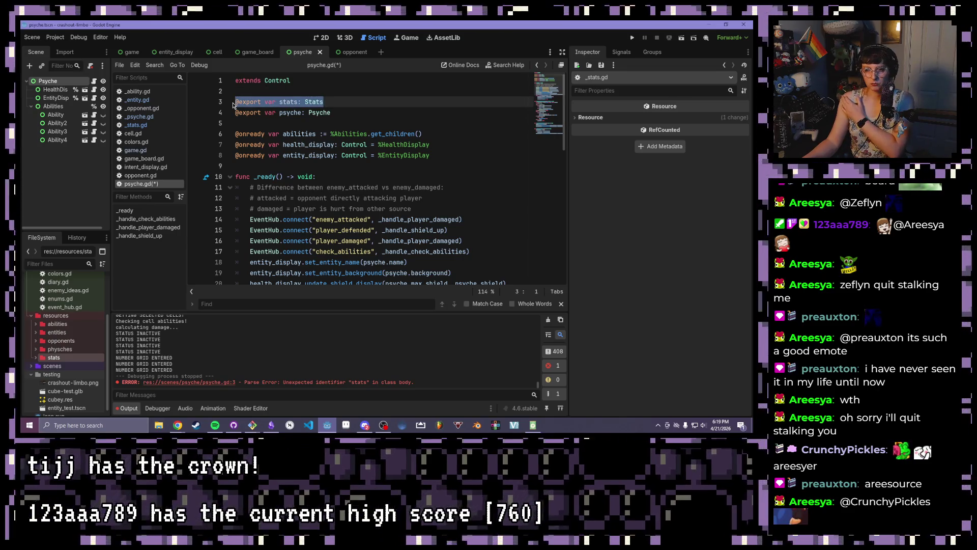
pyautogui.click(346, 113)
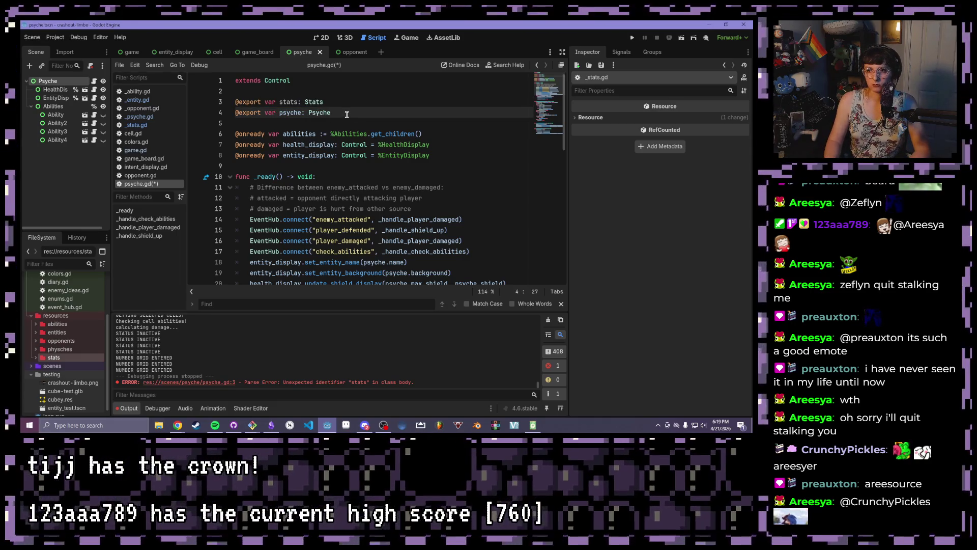
pyautogui.press('Down')
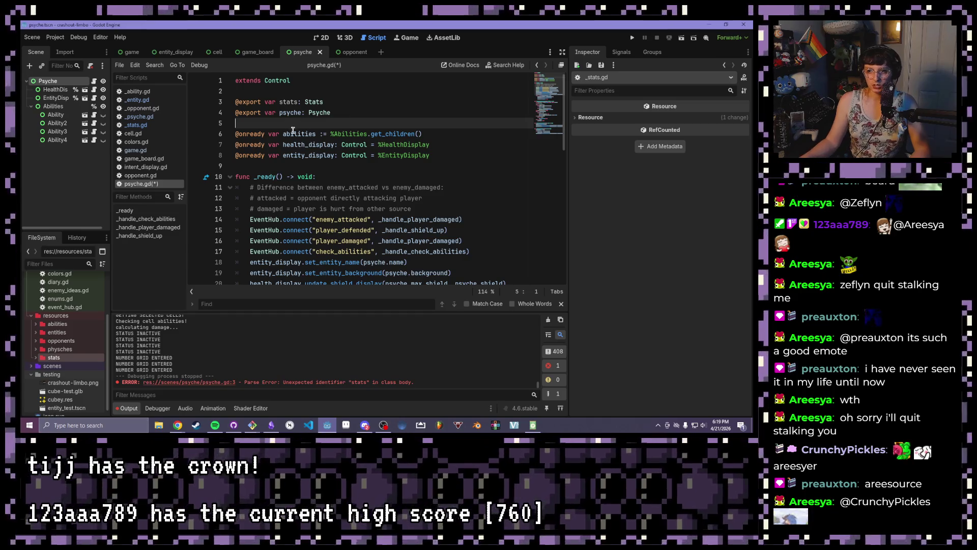
# - Rename abilities to ability_displays on lines 6 and 22–24, then save psyche.gd
pyautogui.click(304, 134)
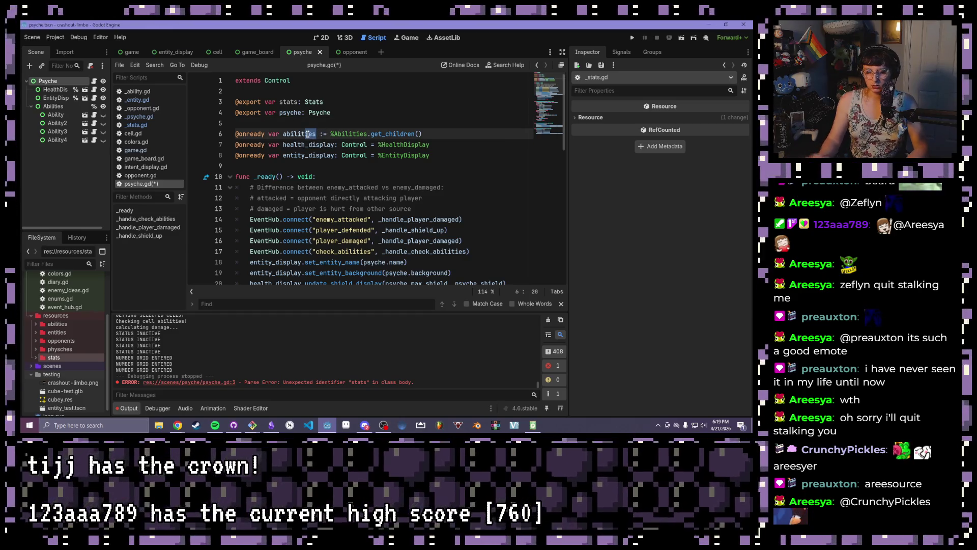
pyautogui.write('y_displays')
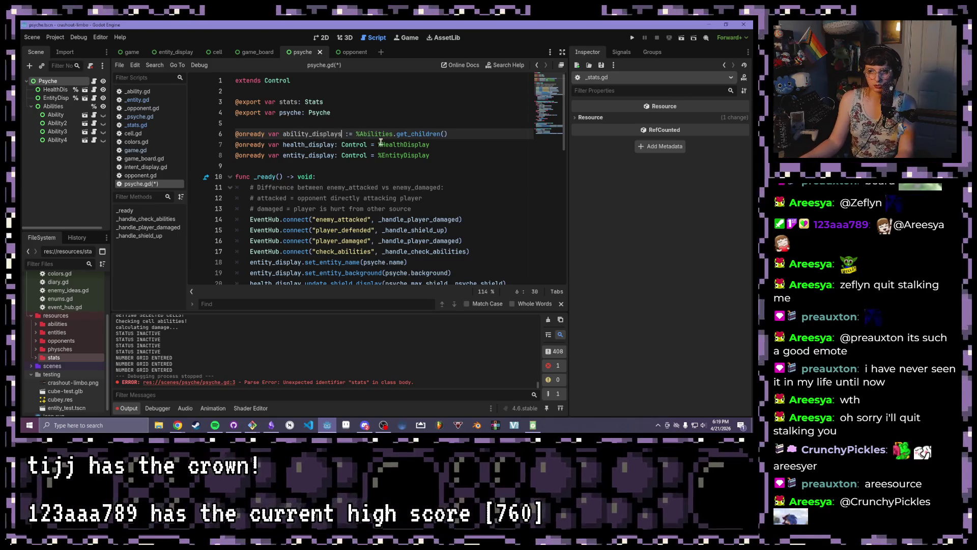
pyautogui.scroll(-3, 428, 173)
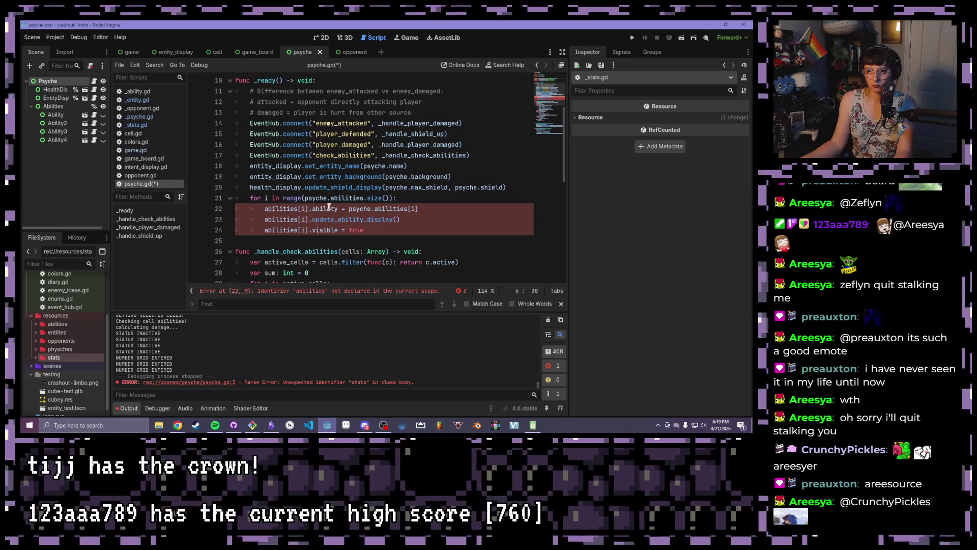
pyautogui.click(298, 209)
pyautogui.moveTo(298, 220); pyautogui.dragTo(298, 230)
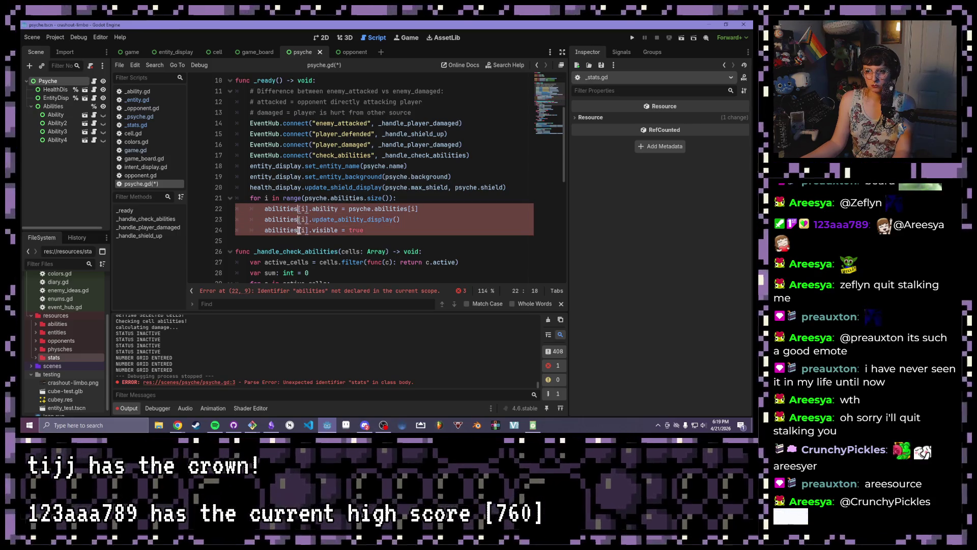
pyautogui.press('BackSpace')
pyautogui.press('BackSpace')
pyautogui.press('BackSpace')
pyautogui.write('y_displays')
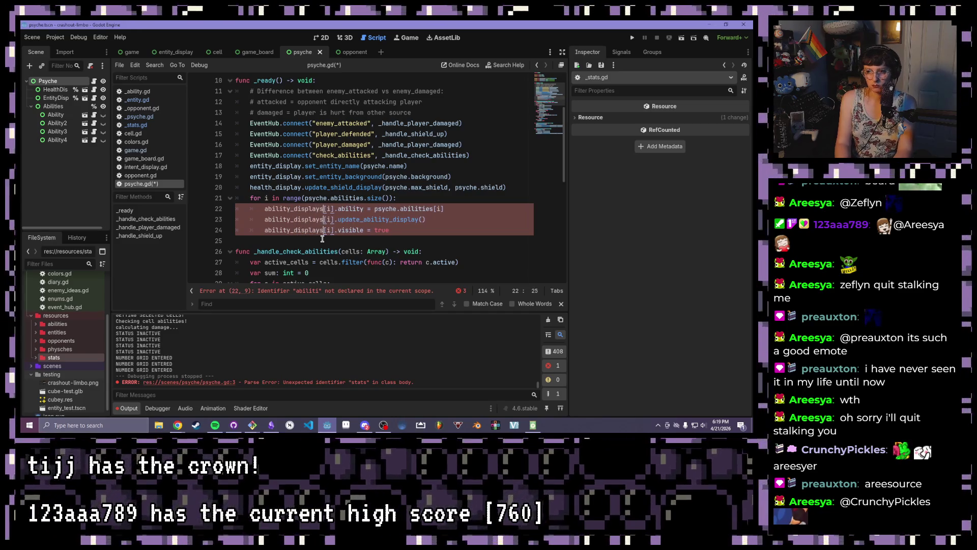
pyautogui.hotkey('ctrl', 's')
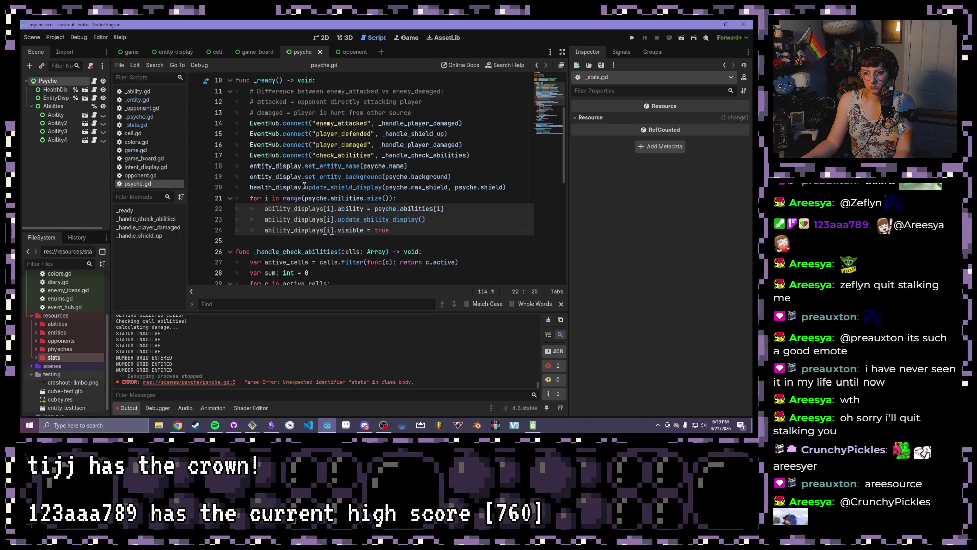
pyautogui.scroll(3, 305, 186)
pyautogui.click(464, 135)
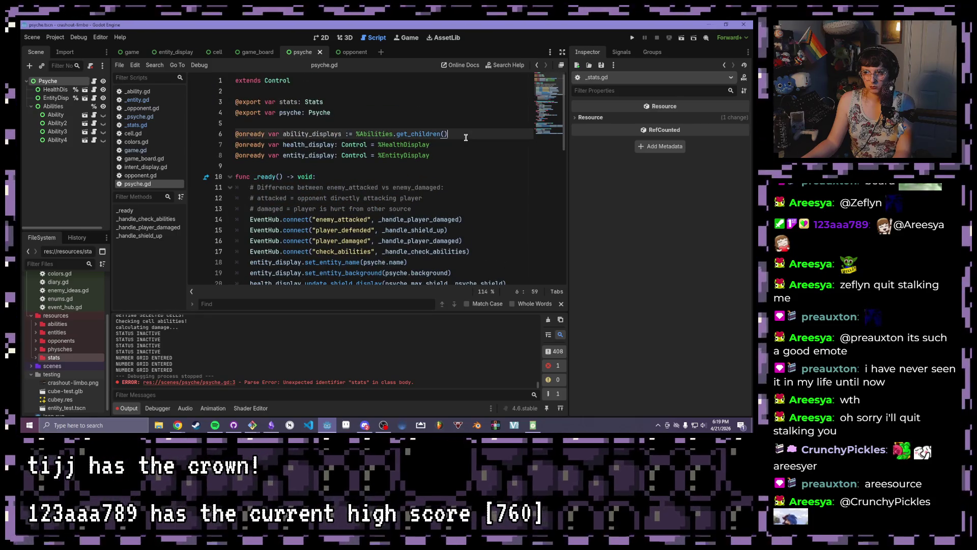
pyautogui.click(389, 121)
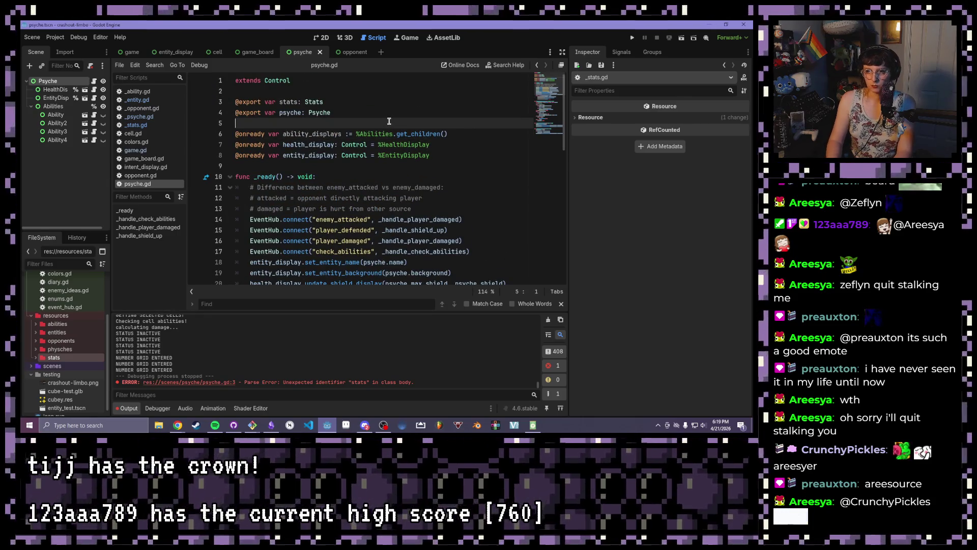
pyautogui.press('Up')
pyautogui.click(367, 103)
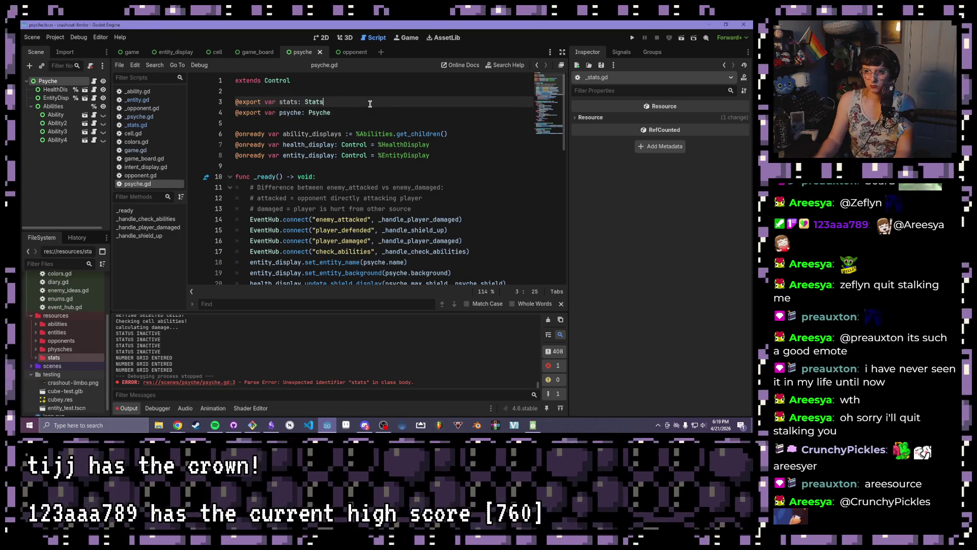
pyautogui.press('Return')
pyautogui.write('export var ')
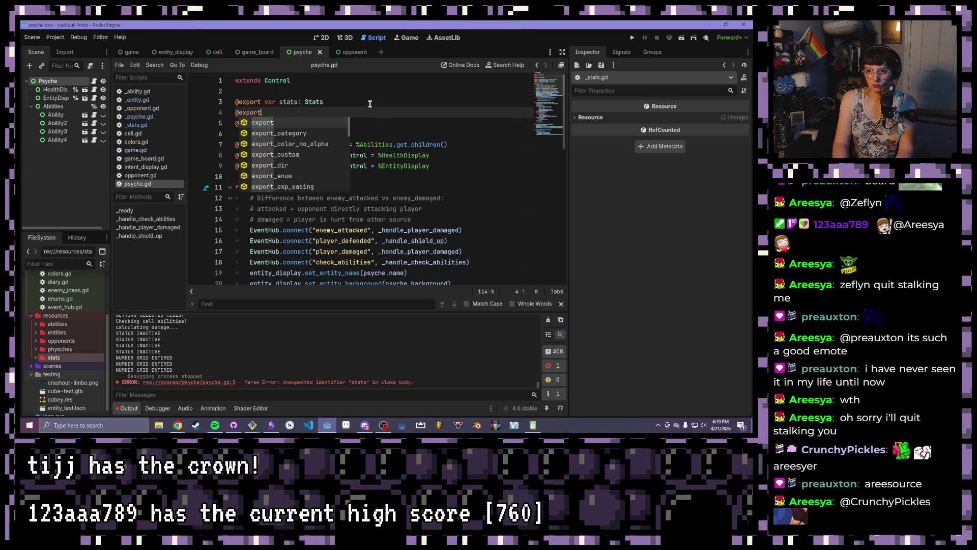
pyautogui.write('abilities: A')
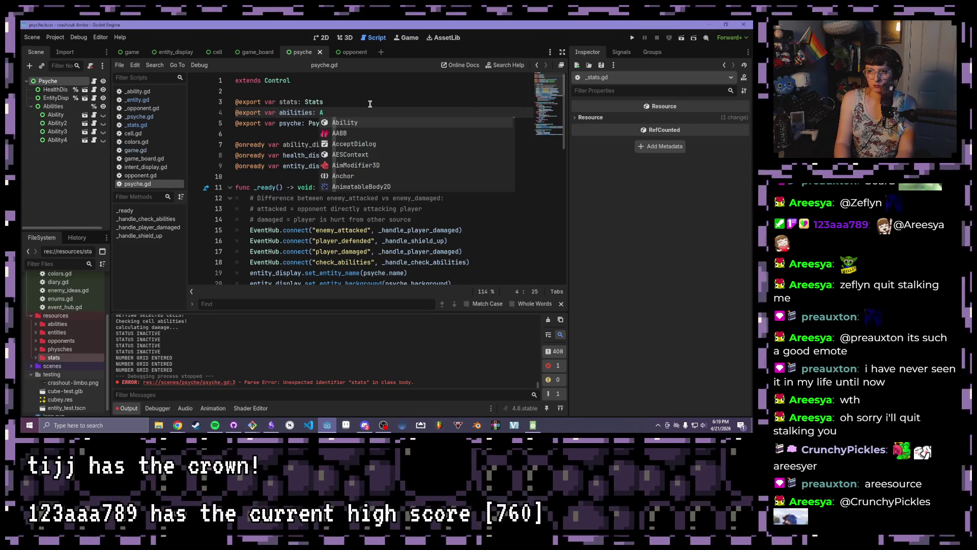
pyautogui.press('BackSpace')
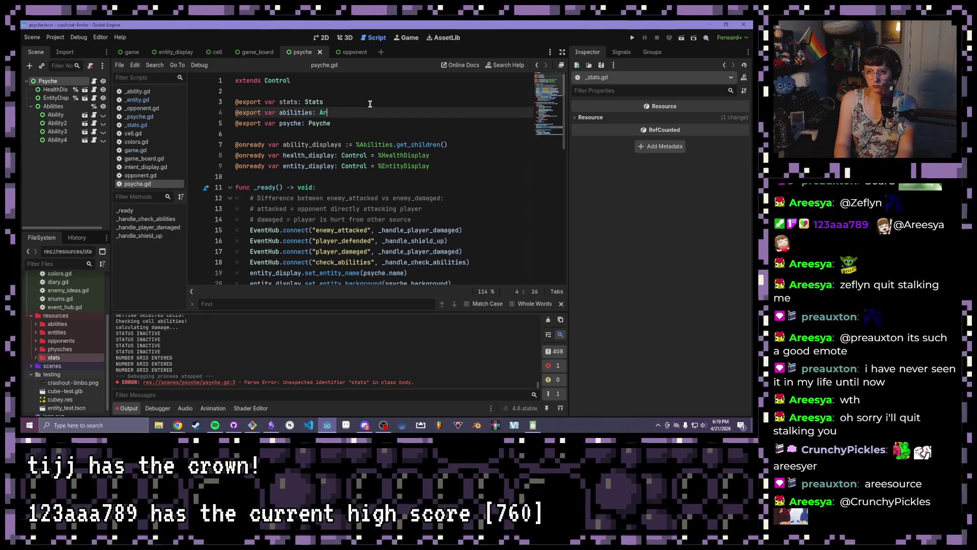
pyautogui.write('[Abi')
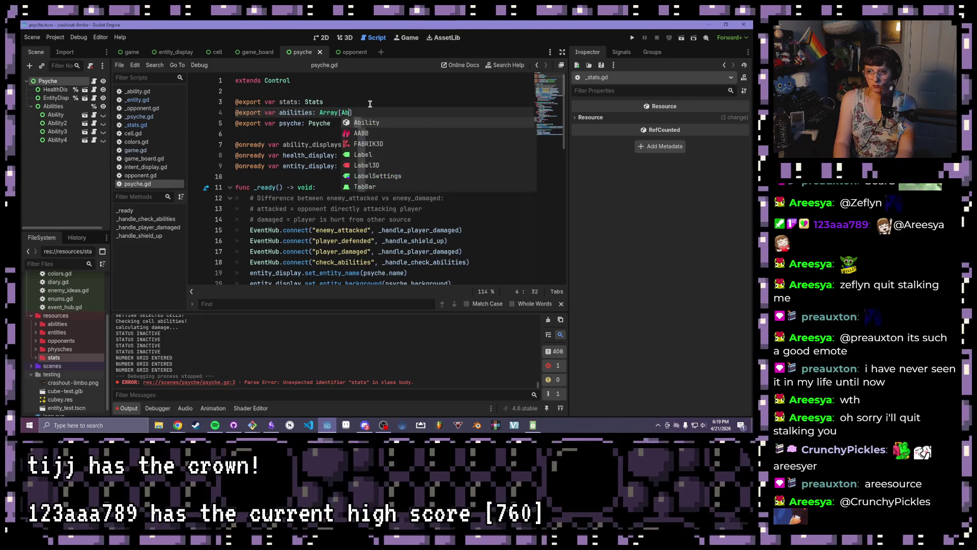
pyautogui.press('Return')
pyautogui.moveTo(398, 110); pyautogui.dragTo(217, 104)
pyautogui.click(404, 122)
pyautogui.moveTo(403, 122)
pyautogui.mouseDown()
pyautogui.moveTo(237, 113)
pyautogui.moveTo(235, 123)
pyautogui.mouseUp()
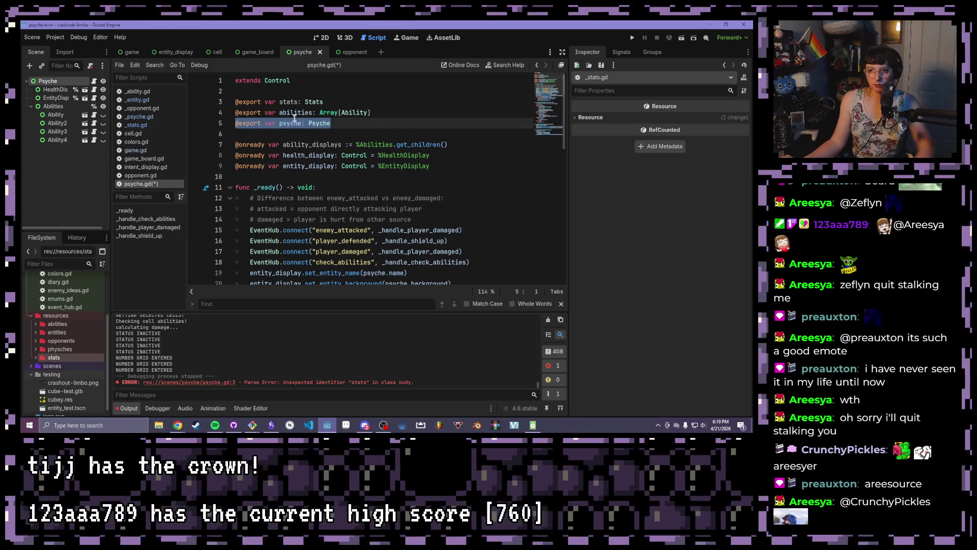
pyautogui.press('BackSpace')
pyautogui.press('BackSpace')
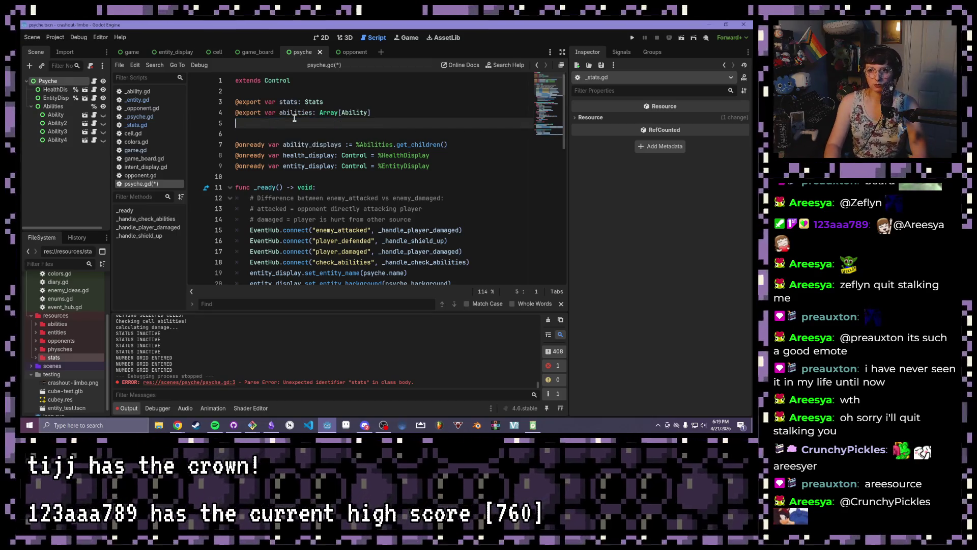
pyautogui.hotkey('ctrl', 's')
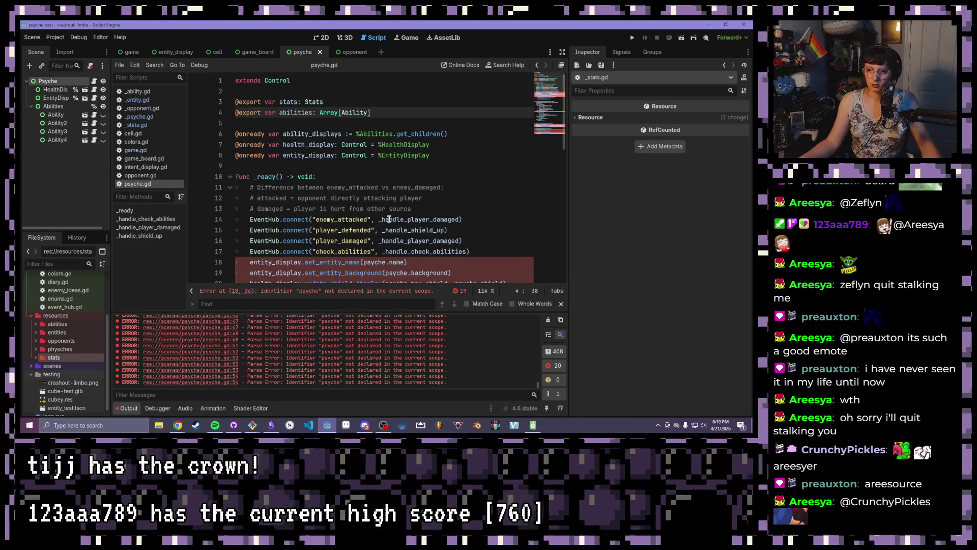
pyautogui.scroll(-1, 384, 220)
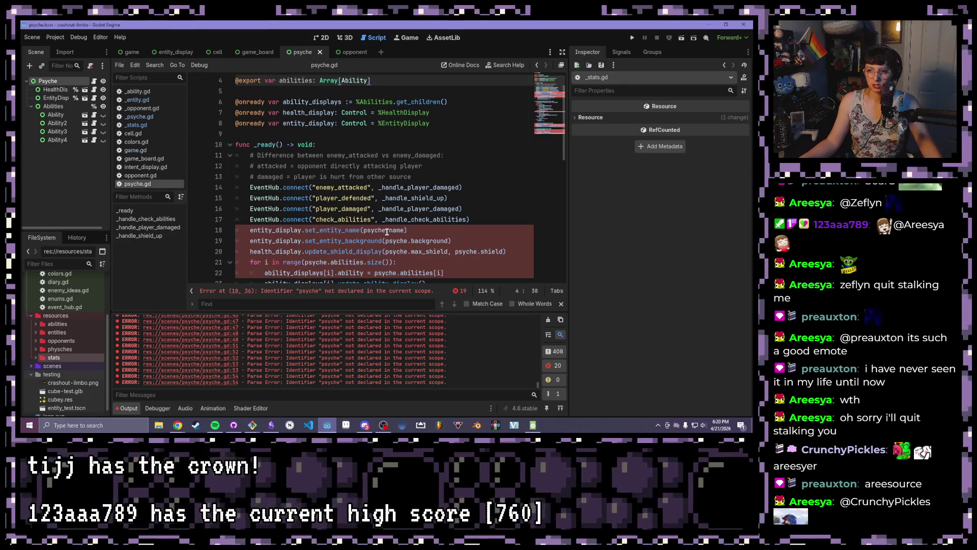
# - Change psyche to stats in the set_entity_name, set_entity_background and line 20 calls
pyautogui.moveTo(386, 230); pyautogui.dragTo(364, 230)
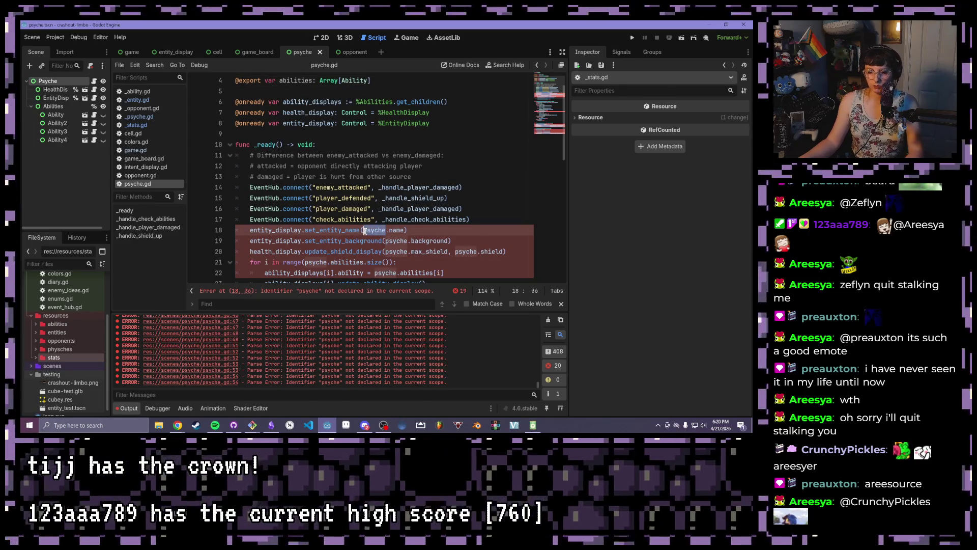
pyautogui.write('stats')
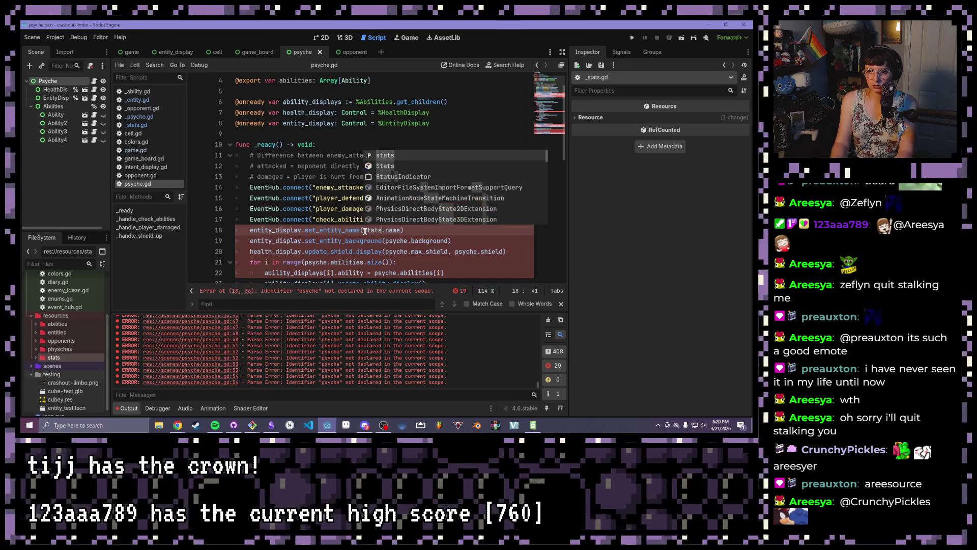
pyautogui.click(392, 240)
pyautogui.moveTo(407, 241); pyautogui.dragTo(386, 241)
pyautogui.write('stats')
pyautogui.moveTo(407, 252); pyautogui.dragTo(386, 252)
pyautogui.write('stats')
pyautogui.moveTo(474, 252); pyautogui.dragTo(452, 252)
pyautogui.write('stats')
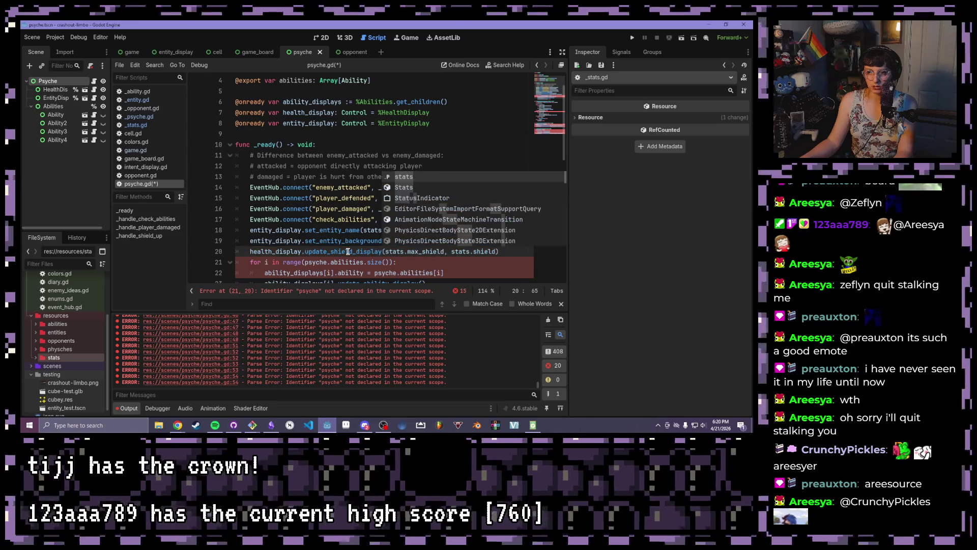
# - Change psyche to stats in the range() call and the line 22 abilities assignment
pyautogui.doubleClick(327, 260)
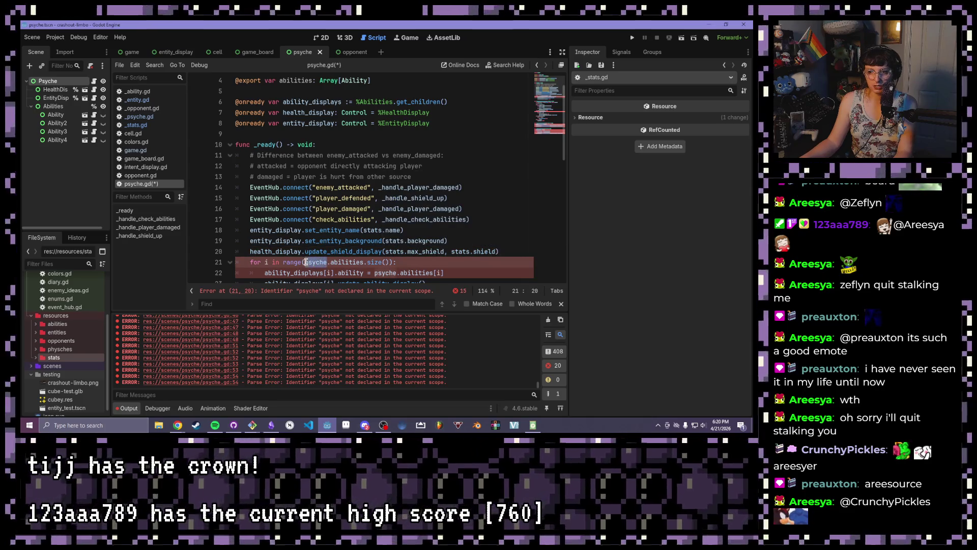
pyautogui.write('stats')
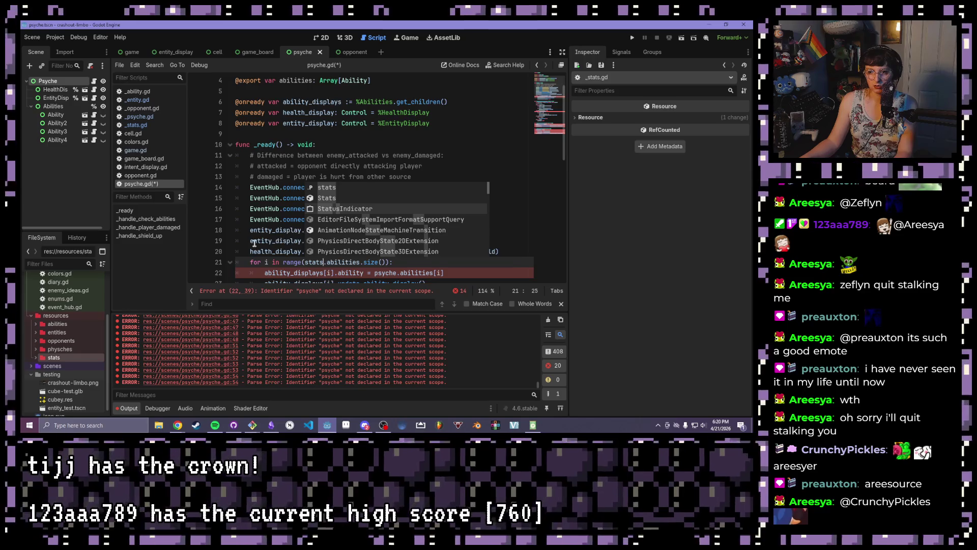
pyautogui.scroll(-2, 254, 243)
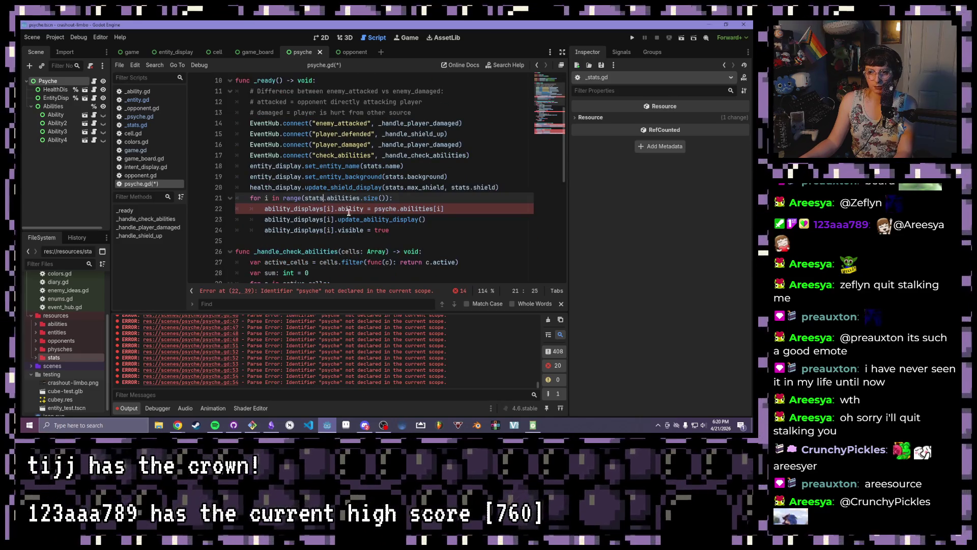
pyautogui.moveTo(397, 209); pyautogui.dragTo(374, 208)
pyautogui.write('stats')
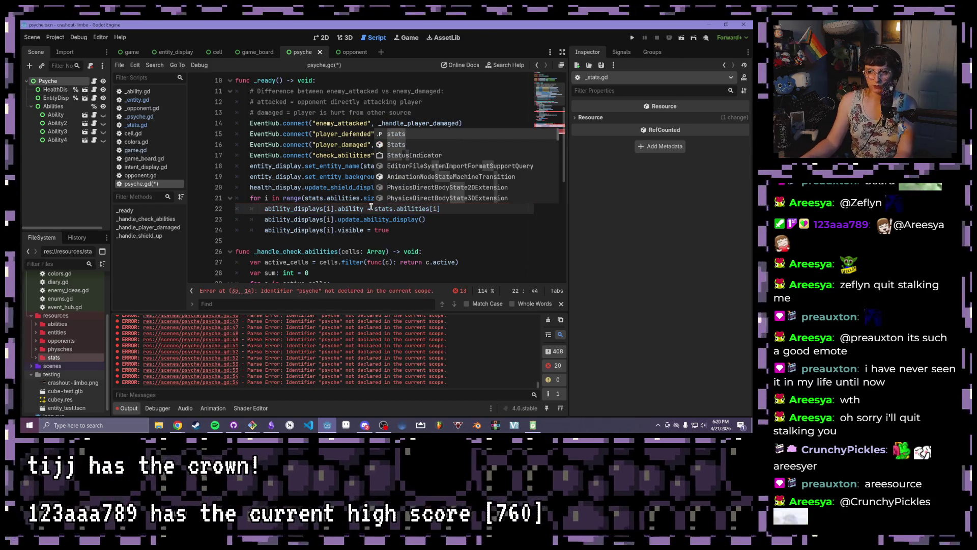
pyautogui.click(374, 208)
# - Delete the psyche. prefix from the abilities for loop and bring up _psyche.gd
pyautogui.scroll(-1, 256, 186)
pyautogui.scroll(-3, 256, 187)
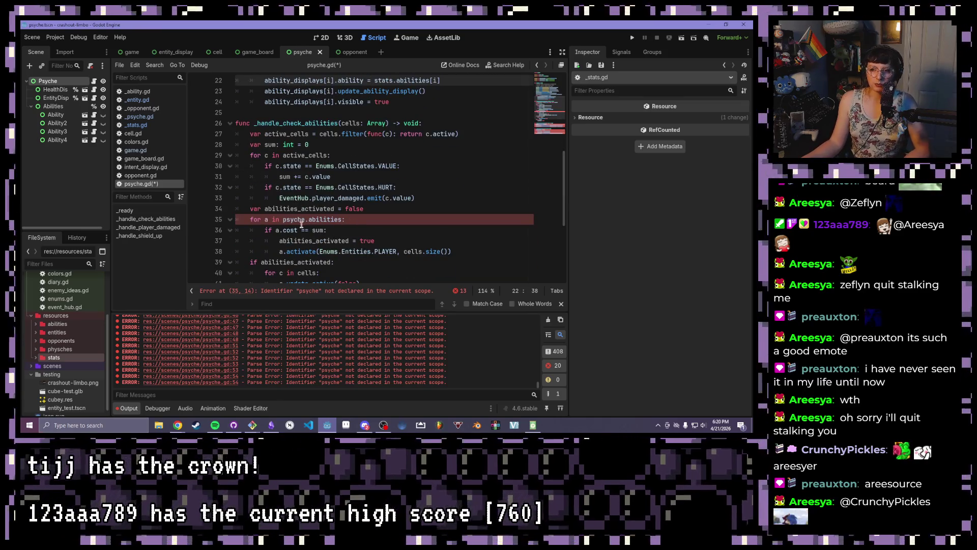
pyautogui.moveTo(307, 223); pyautogui.dragTo(291, 221)
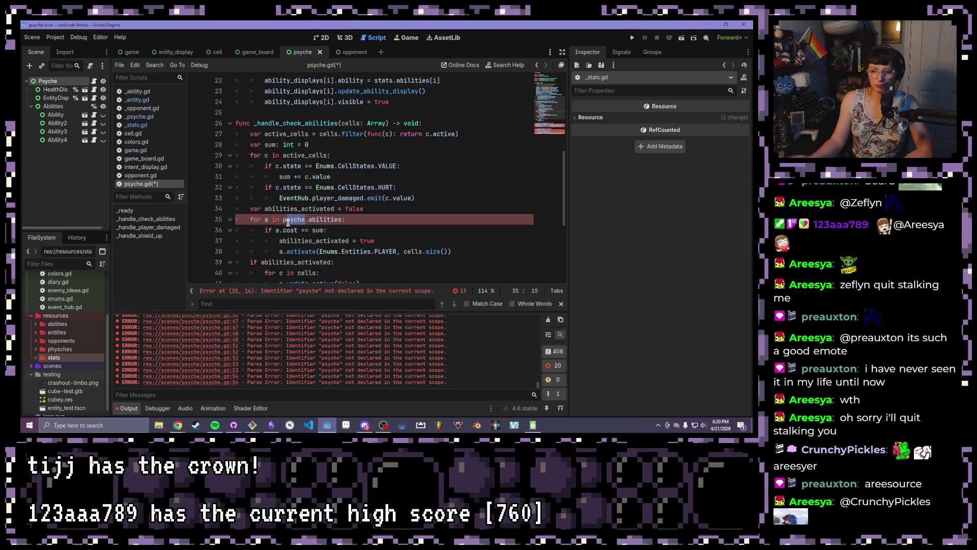
pyautogui.press('BackSpace')
pyautogui.press('Delete')
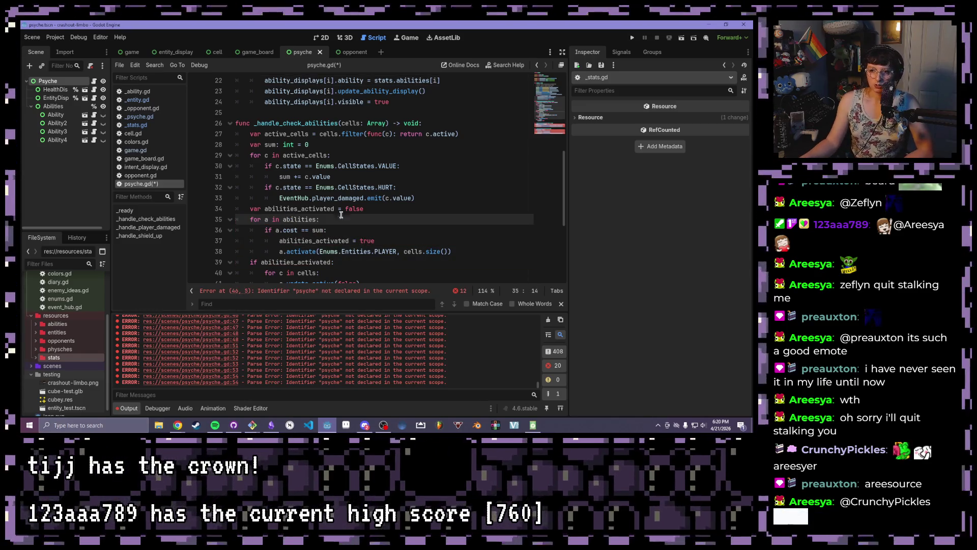
pyautogui.moveTo(284, 230)
pyautogui.mouseDown()
pyautogui.moveTo(448, 272)
pyautogui.moveTo(456, 249)
pyautogui.mouseUp()
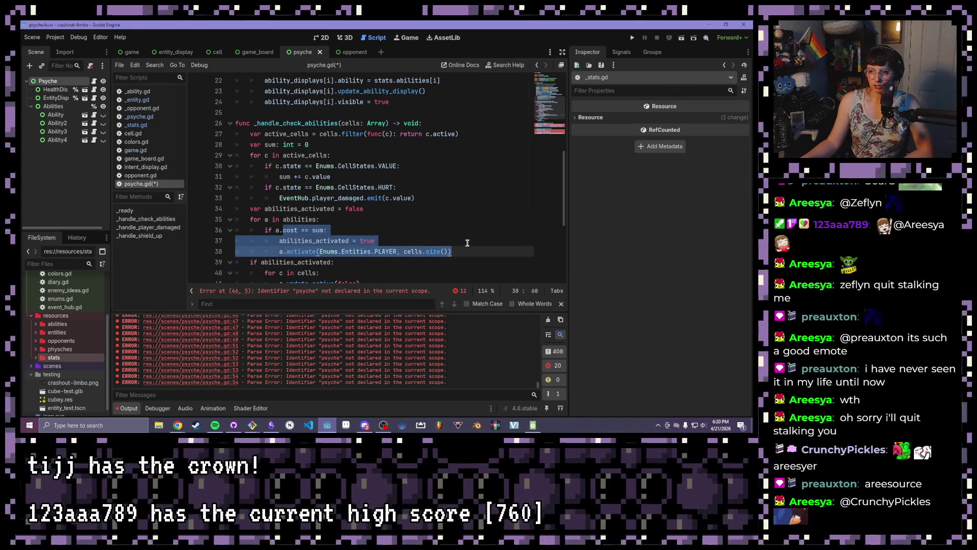
pyautogui.click(467, 243)
pyautogui.scroll(-3, 360, 216)
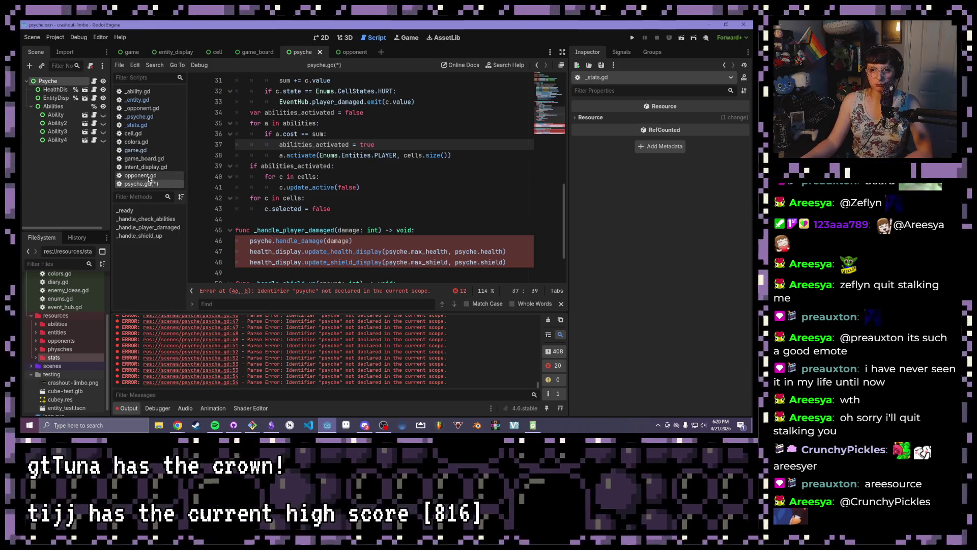
pyautogui.click(150, 118)
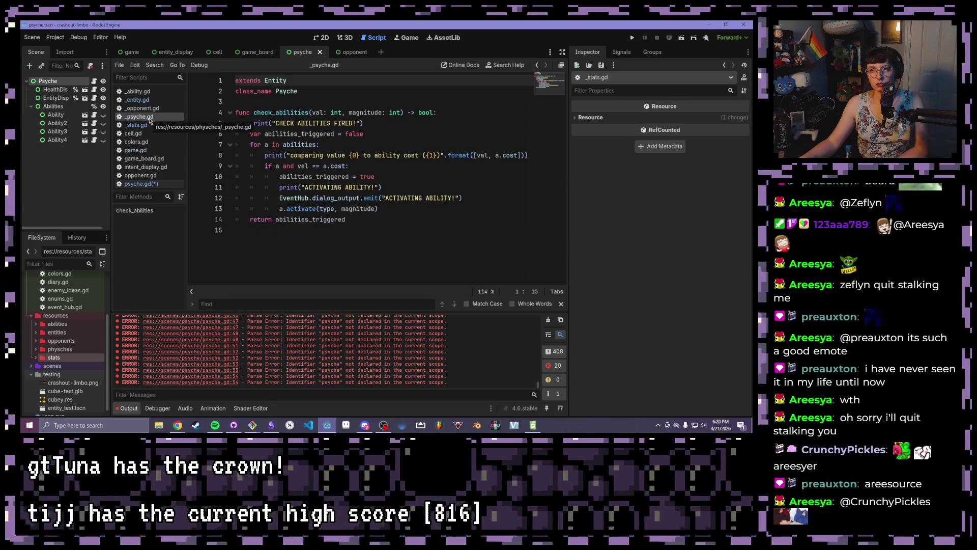
# - Look through _entity.gd, then switch the script editor to opponent.gd
pyautogui.click(145, 102)
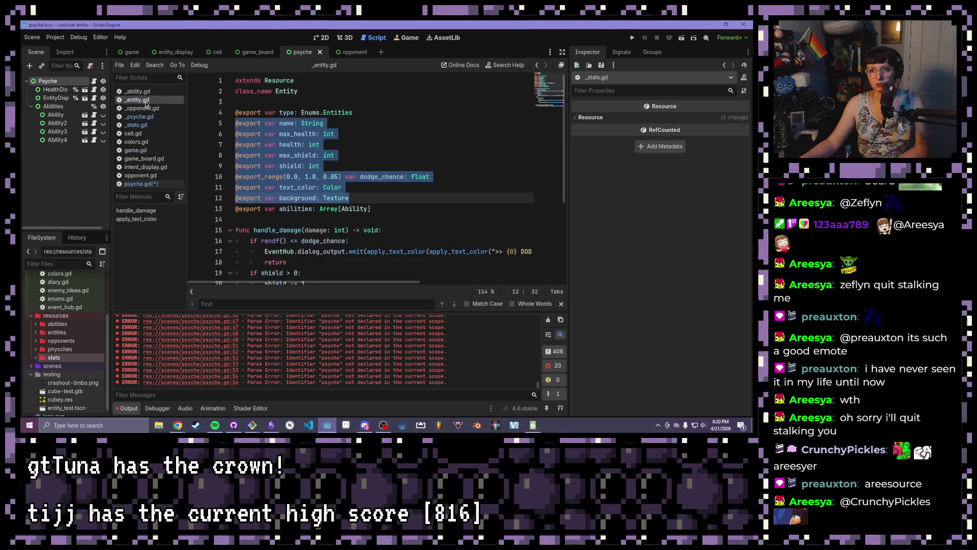
pyautogui.scroll(-3, 420, 181)
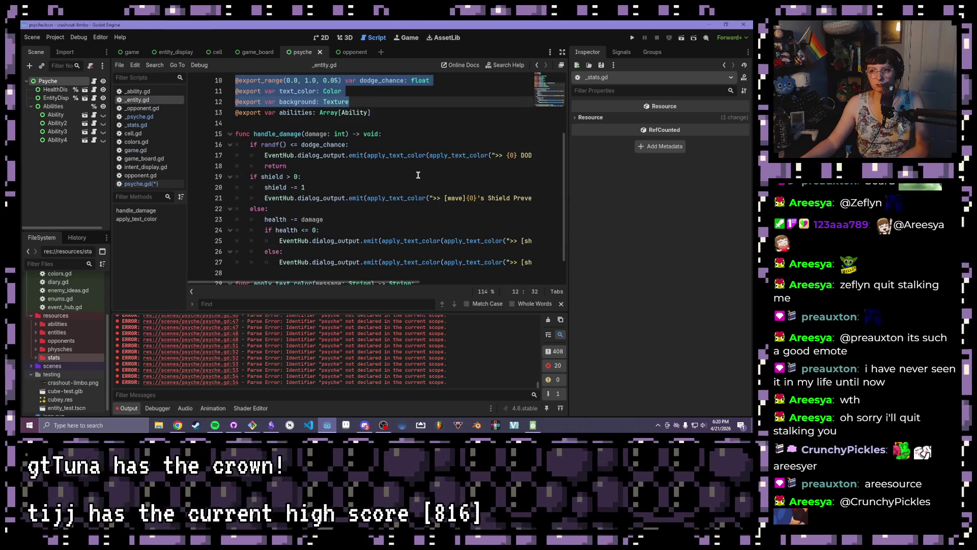
pyautogui.scroll(-1, 418, 175)
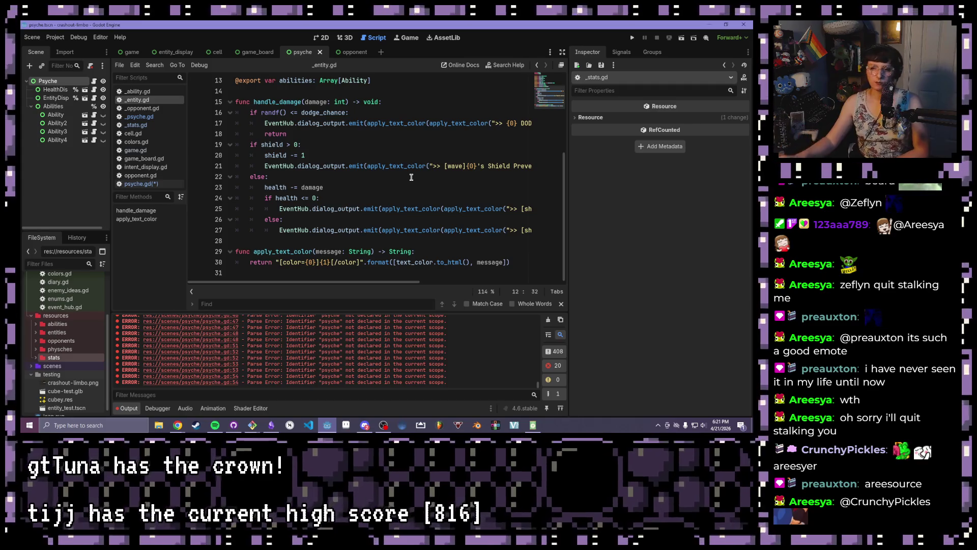
pyautogui.scroll(2, 397, 182)
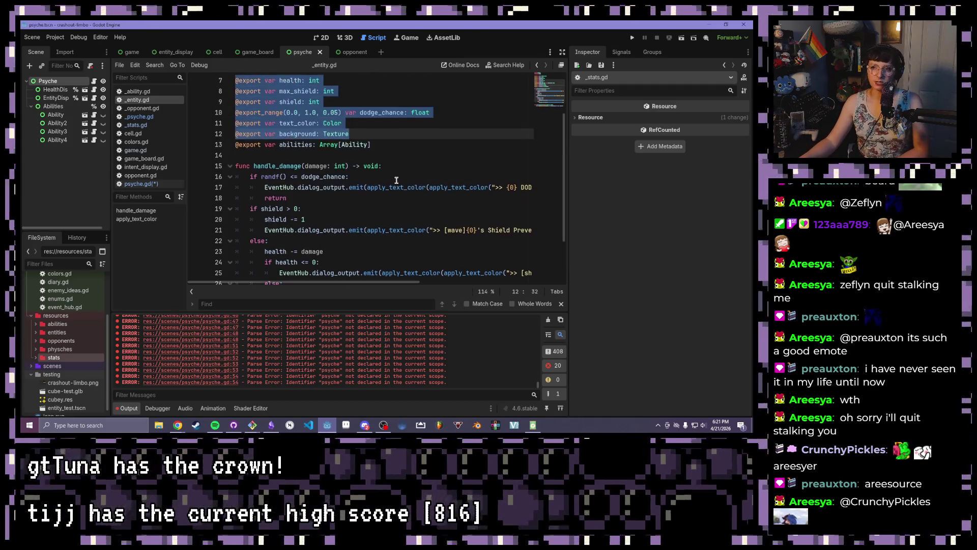
pyautogui.scroll(2, 392, 173)
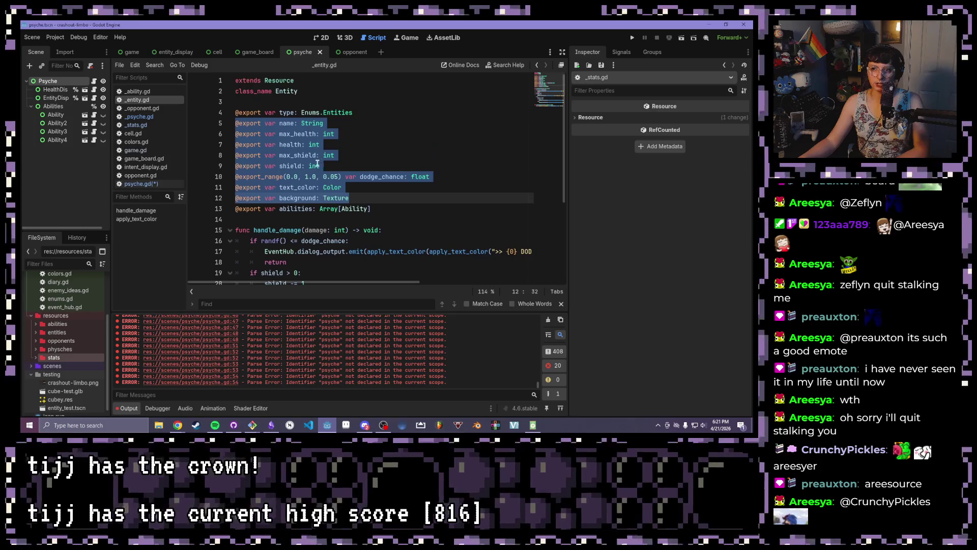
pyautogui.scroll(-3, 316, 163)
pyautogui.scroll(1, 309, 172)
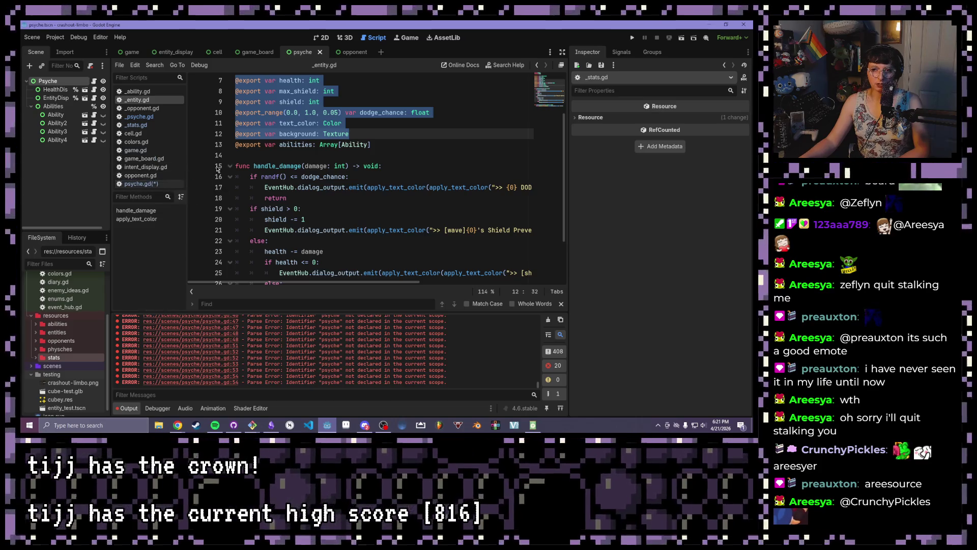
pyautogui.scroll(-2, 250, 148)
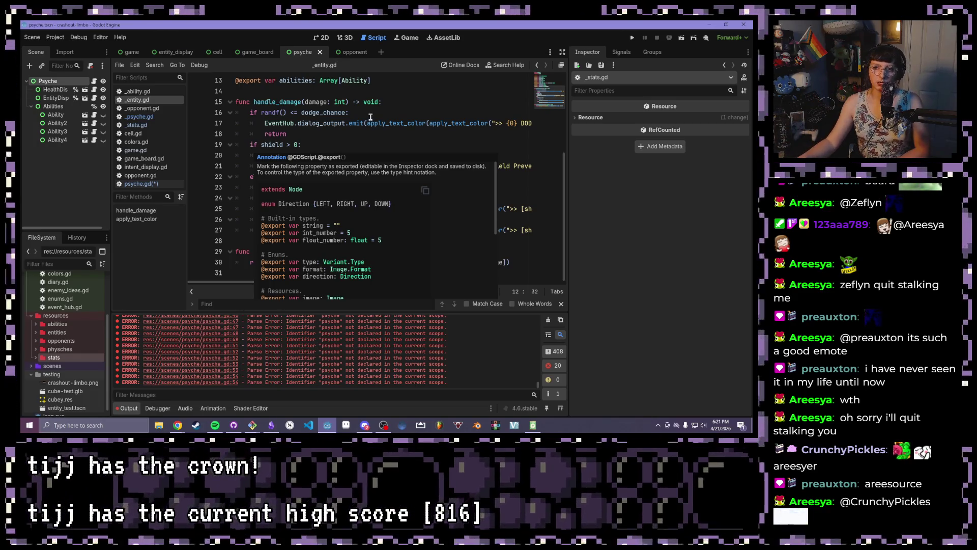
pyautogui.click(140, 175)
pyautogui.scroll(5, 307, 184)
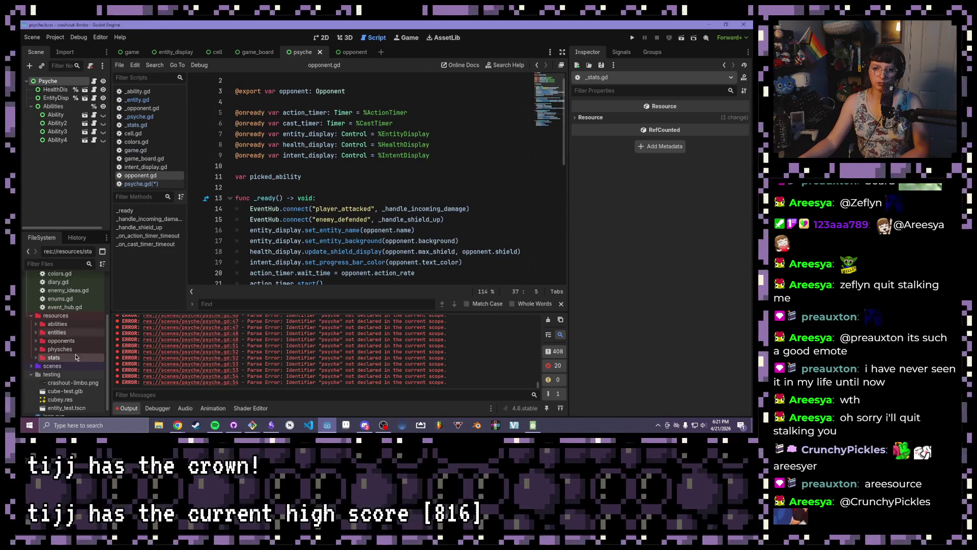
# - Expand resources/opponents in the FileSystem and open _opponent.gd
pyautogui.scroll(1, 61, 351)
pyautogui.click(36, 341)
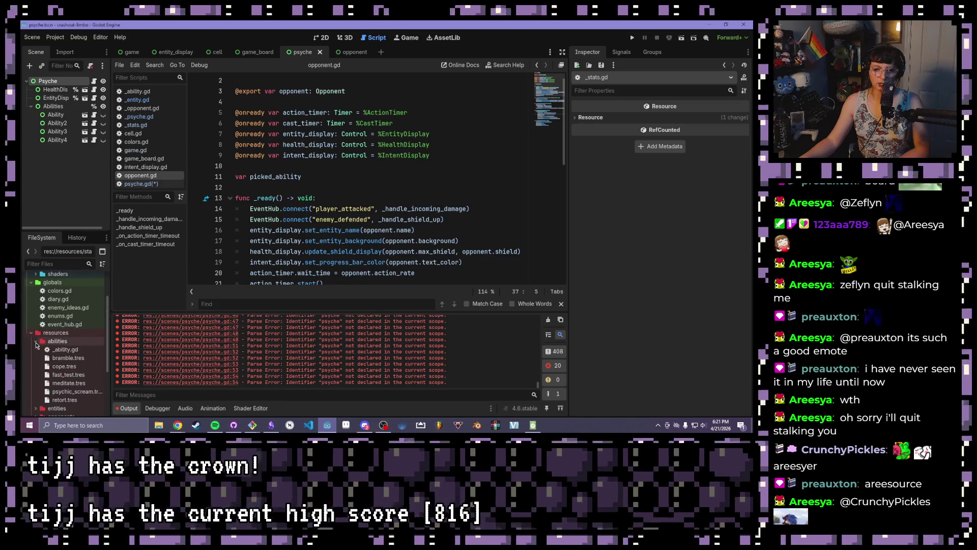
pyautogui.click(36, 341)
pyautogui.click(36, 357)
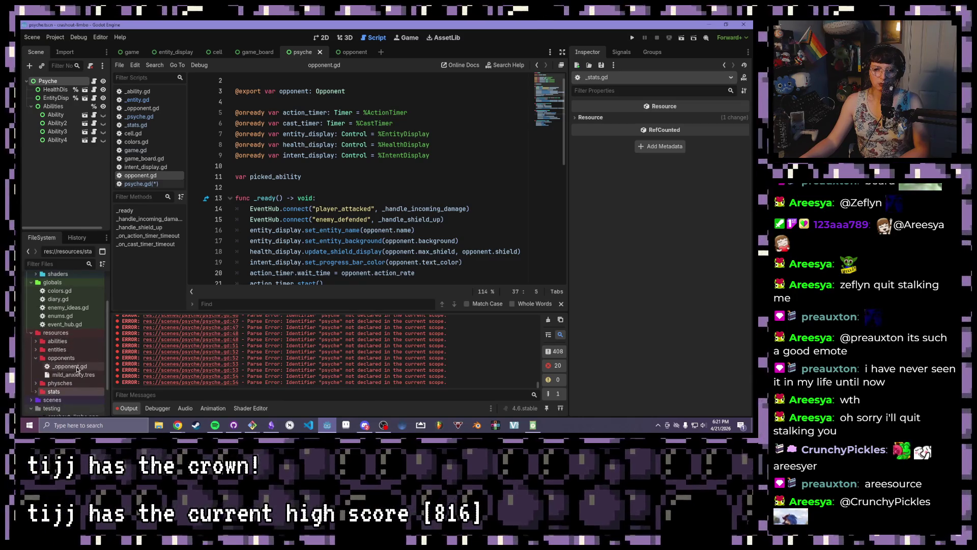
pyautogui.doubleClick(76, 366)
pyautogui.scroll(-1, 369, 161)
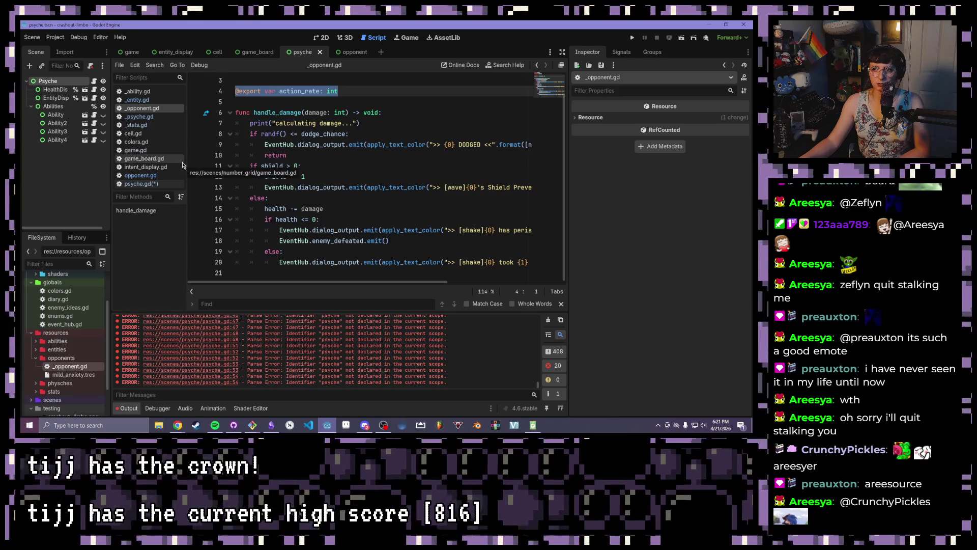
# - Compare _opponent.gd's EventHub.enemy_defeated.emit() line against _entity.gd, ending on _entity.gd
pyautogui.click(138, 100)
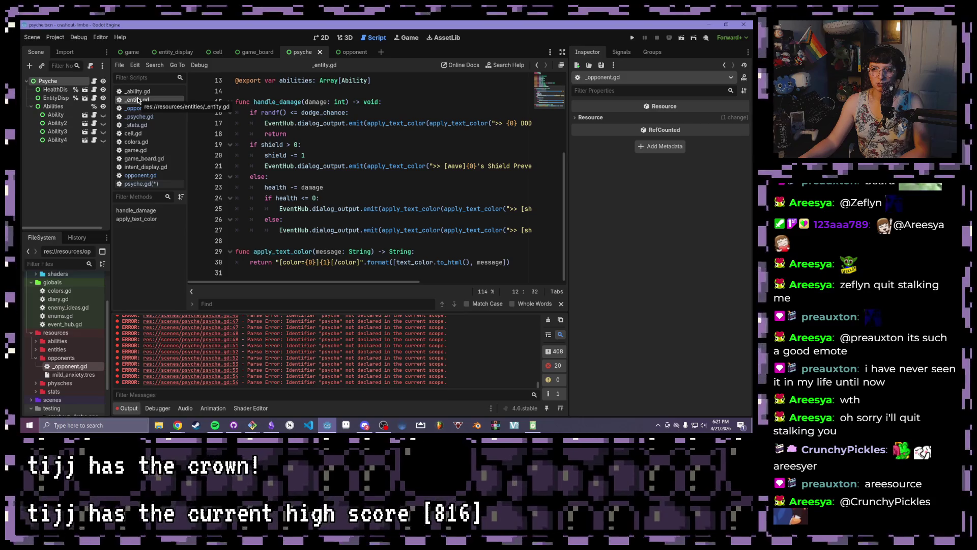
pyautogui.click(140, 108)
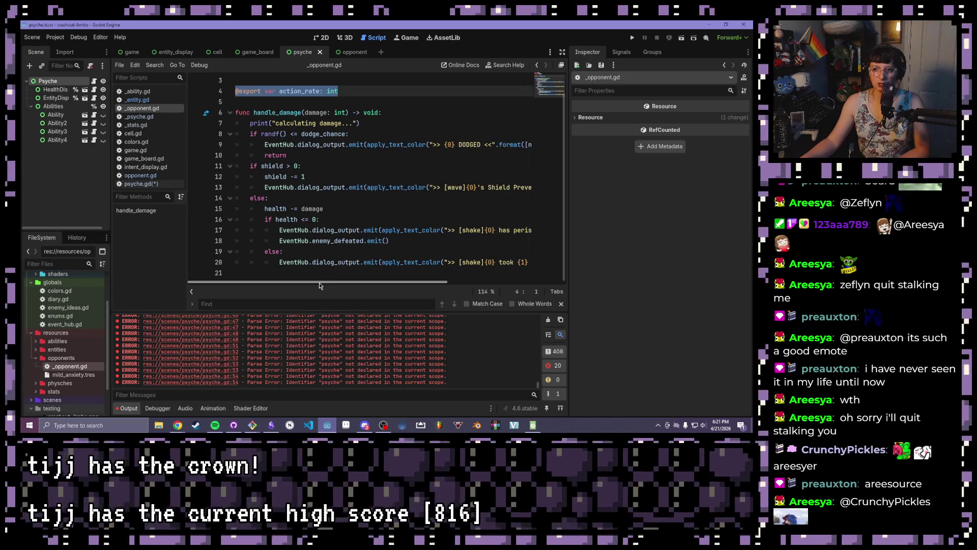
pyautogui.moveTo(318, 286)
pyautogui.mouseDown()
pyautogui.moveTo(427, 285)
pyautogui.moveTo(294, 283)
pyautogui.mouseUp()
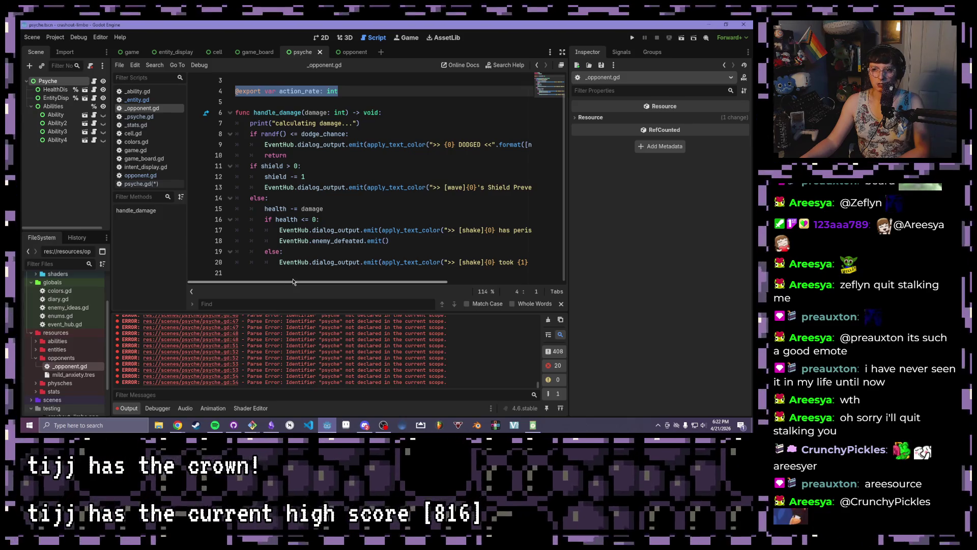
pyautogui.moveTo(389, 241); pyautogui.dragTo(281, 242)
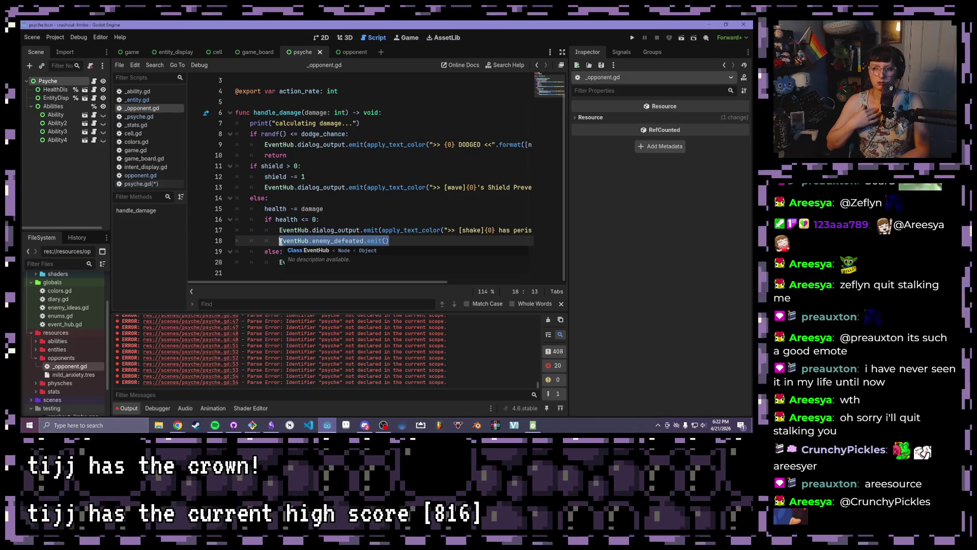
pyautogui.click(366, 187)
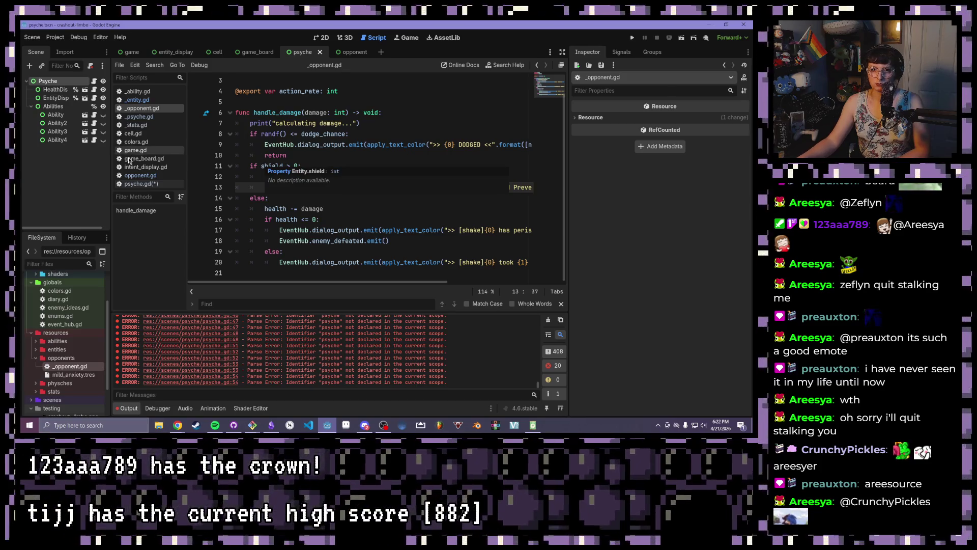
pyautogui.click(136, 100)
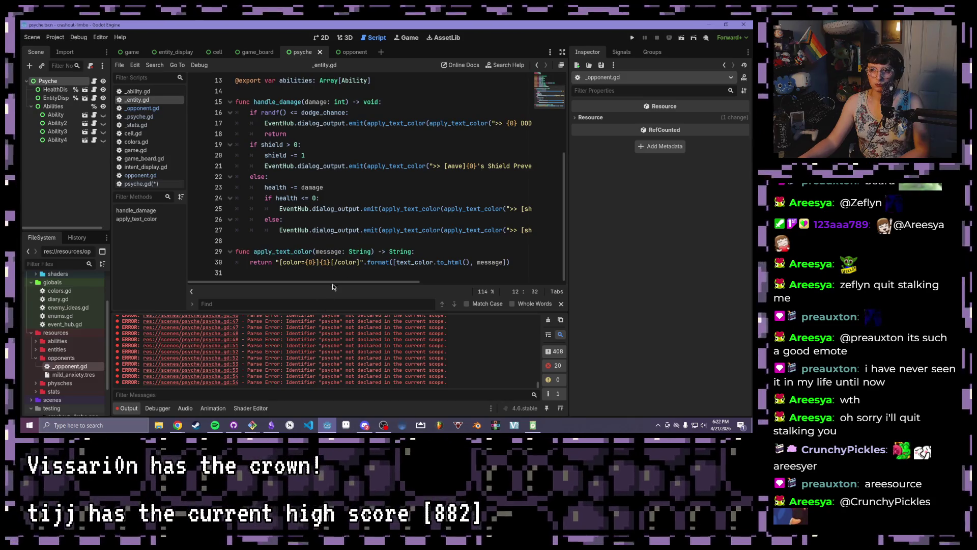
pyautogui.moveTo(402, 281); pyautogui.dragTo(544, 282)
pyautogui.scroll(4, 508, 234)
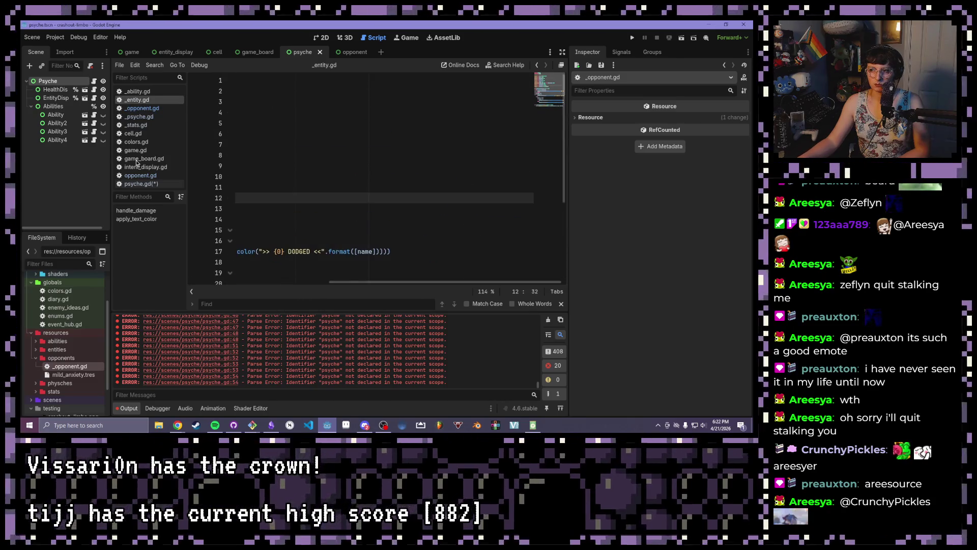
pyautogui.scroll(-4, 509, 245)
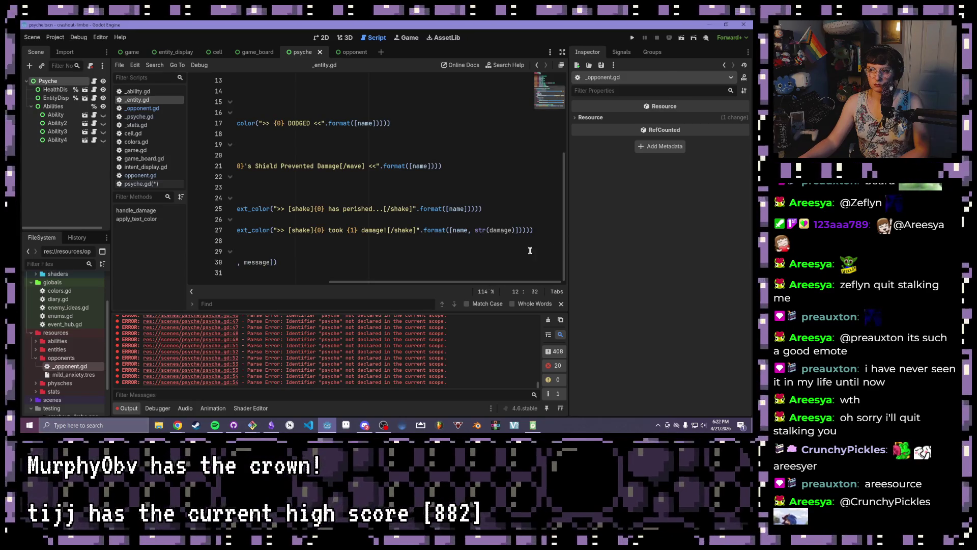
# - Paste _entity.gd's handle_damage function below the exported properties in _stats.gd and save
pyautogui.moveTo(306, 240)
pyautogui.mouseDown()
pyautogui.moveTo(244, 214)
pyautogui.moveTo(235, 133)
pyautogui.mouseUp()
pyautogui.moveTo(93, 125); pyautogui.dragTo(87, 102)
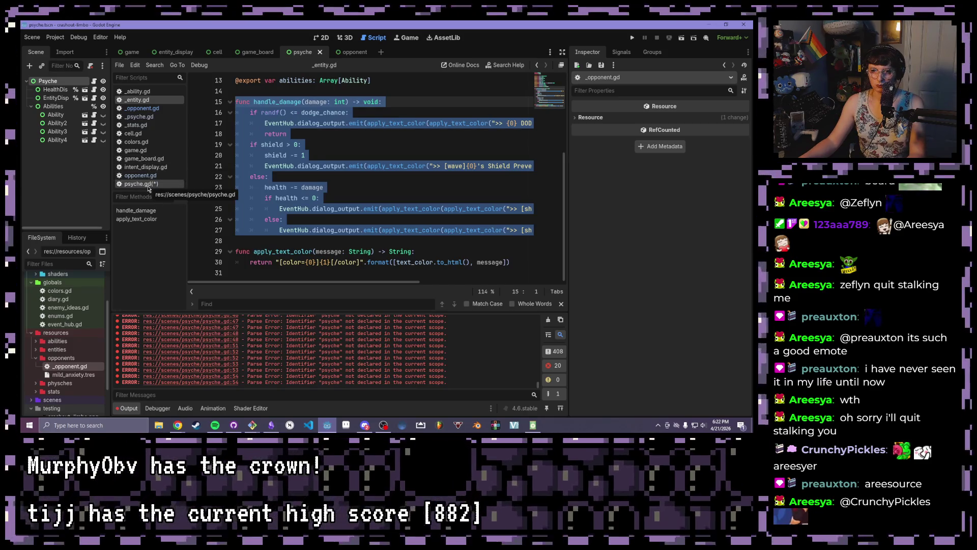
pyautogui.click(137, 124)
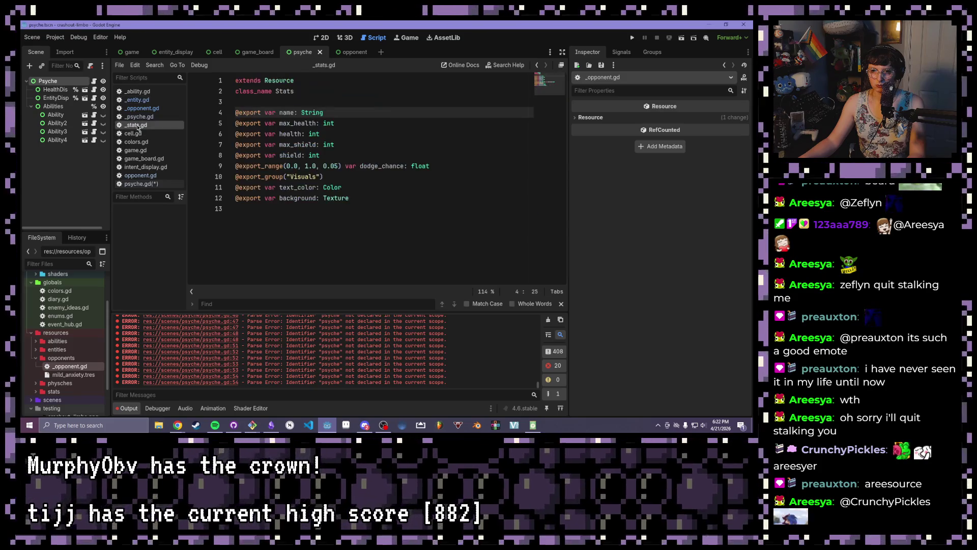
pyautogui.click(387, 195)
pyautogui.press('Down')
pyautogui.press('Down')
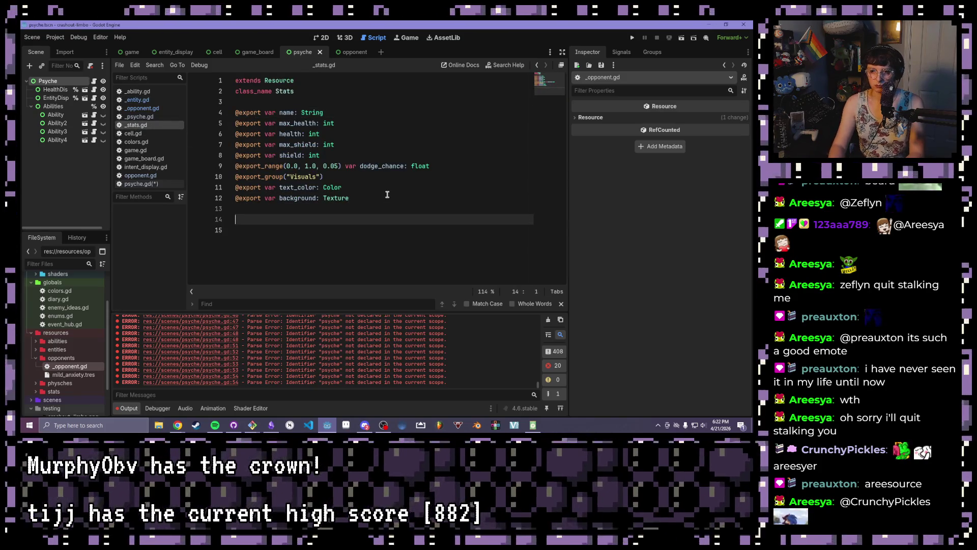
pyautogui.hotkey('ctrl', 'v')
pyautogui.hotkey('ctrl', 's')
pyautogui.moveTo(393, 283); pyautogui.dragTo(252, 283)
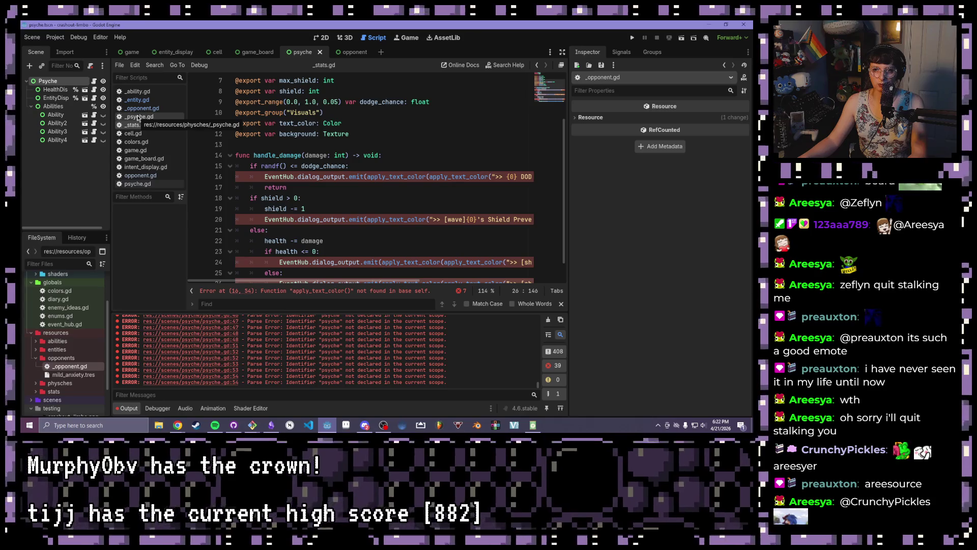
# - Select the apply_text_color helper in _entity.gd, then return to _stats.gd after the background property
pyautogui.click(137, 100)
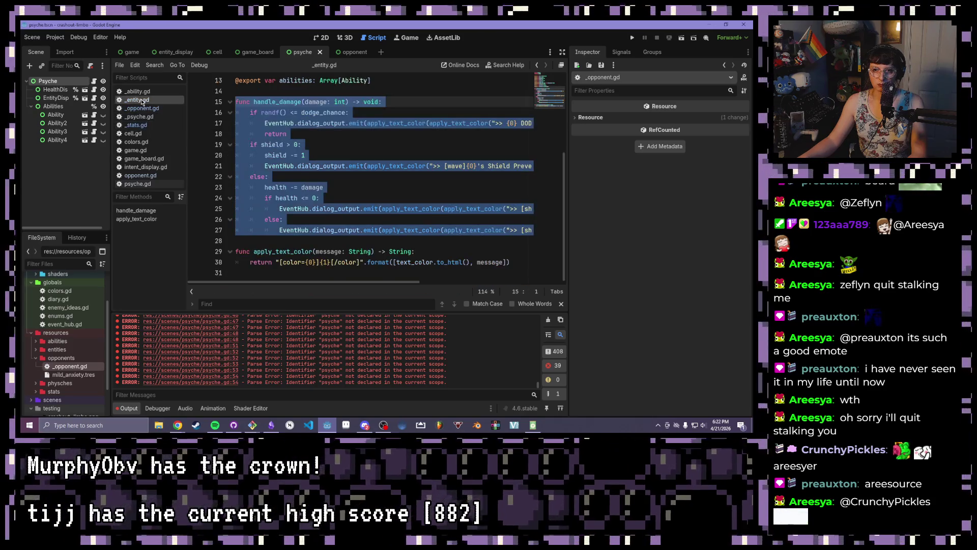
pyautogui.moveTo(514, 264)
pyautogui.mouseDown()
pyautogui.moveTo(138, 221)
pyautogui.moveTo(132, 249)
pyautogui.mouseUp()
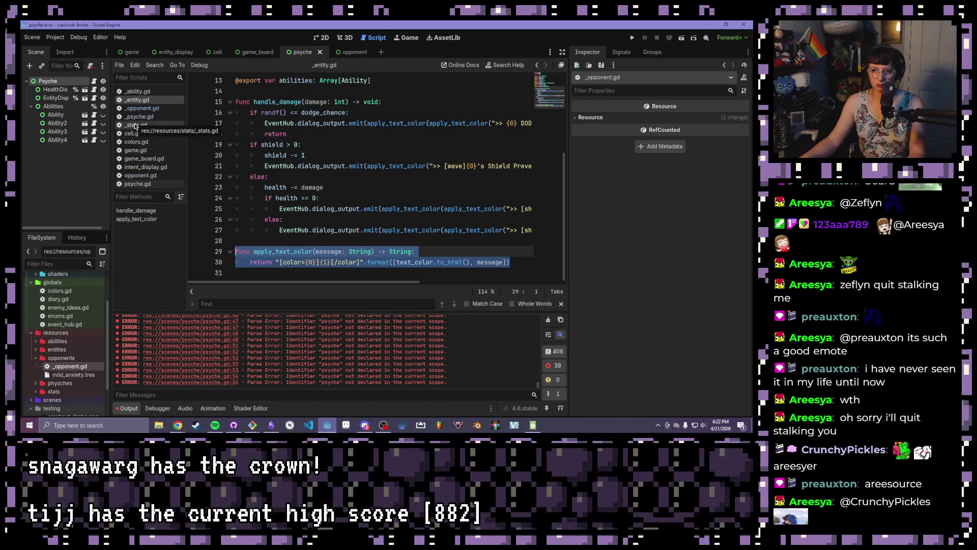
pyautogui.moveTo(513, 263)
pyautogui.mouseDown()
pyautogui.moveTo(216, 242)
pyautogui.moveTo(212, 254)
pyautogui.mouseUp()
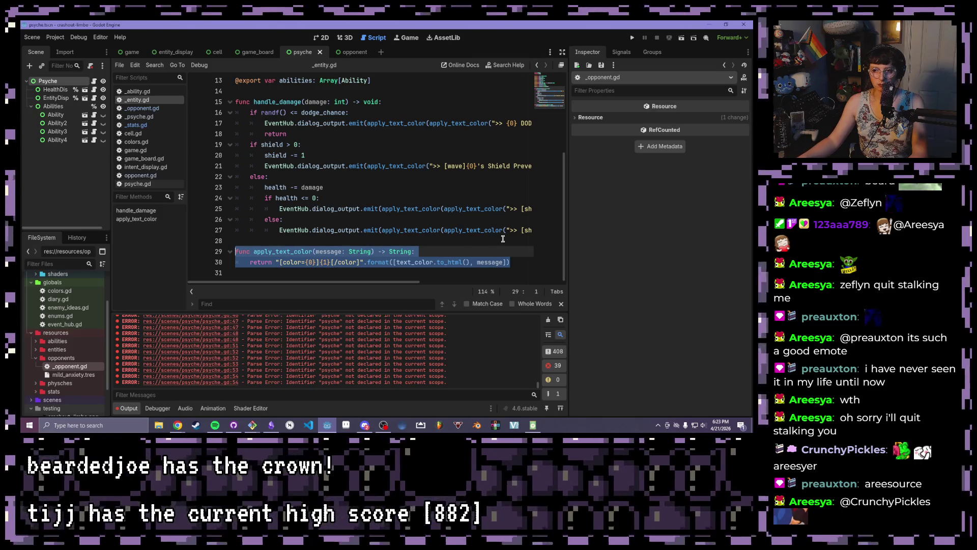
pyautogui.click(503, 238)
pyautogui.moveTo(518, 263); pyautogui.dragTo(165, 247)
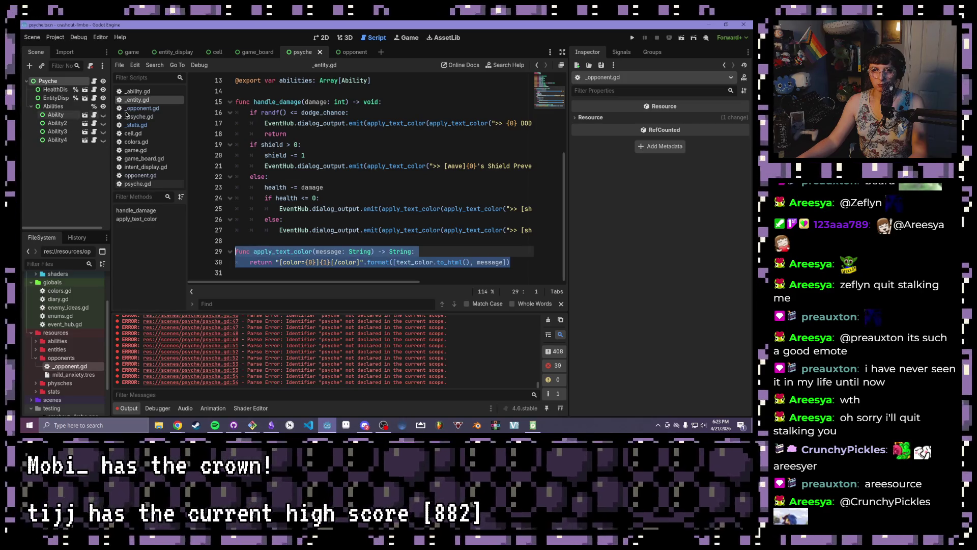
pyautogui.click(137, 125)
pyautogui.scroll(1, 356, 228)
pyautogui.click(389, 167)
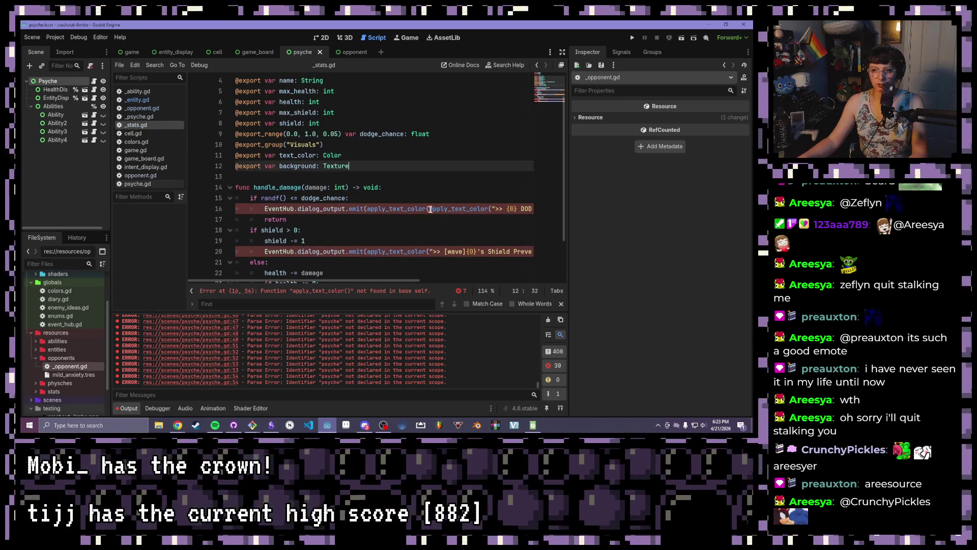
# - Try deleting the duplicated apply_text_color( call on line 16, then undo it
pyautogui.moveTo(428, 208); pyautogui.dragTo(367, 209)
pyautogui.press('BackSpace')
pyautogui.moveTo(385, 281); pyautogui.dragTo(397, 283)
pyautogui.hotkey('ctrl', 'z')
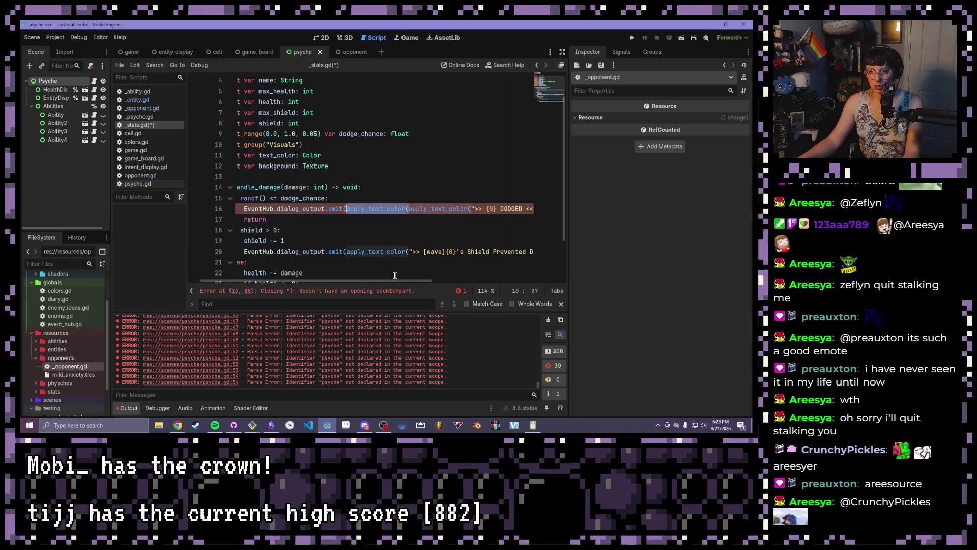
pyautogui.click(413, 221)
pyautogui.moveTo(392, 281)
pyautogui.mouseDown()
pyautogui.moveTo(455, 287)
pyautogui.moveTo(436, 283)
pyautogui.mouseUp()
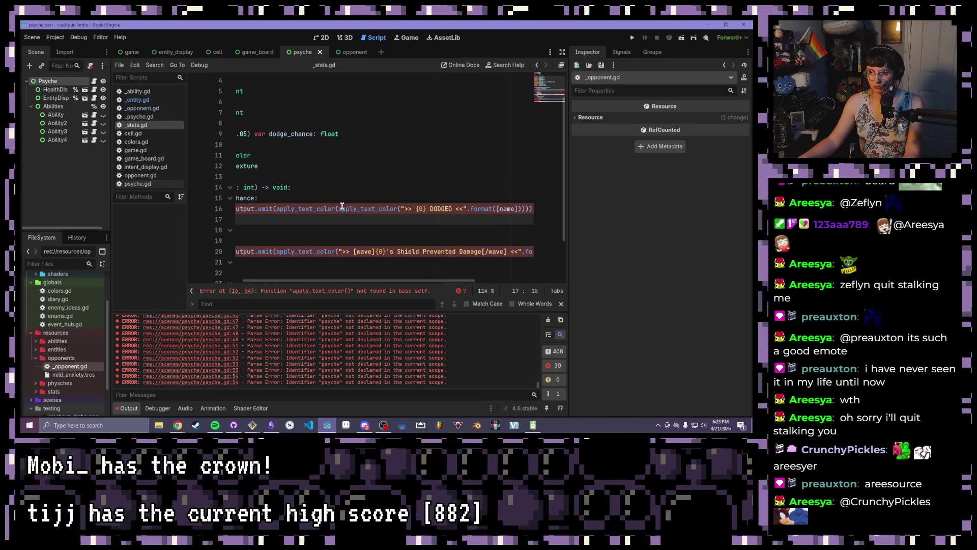
pyautogui.click(329, 210)
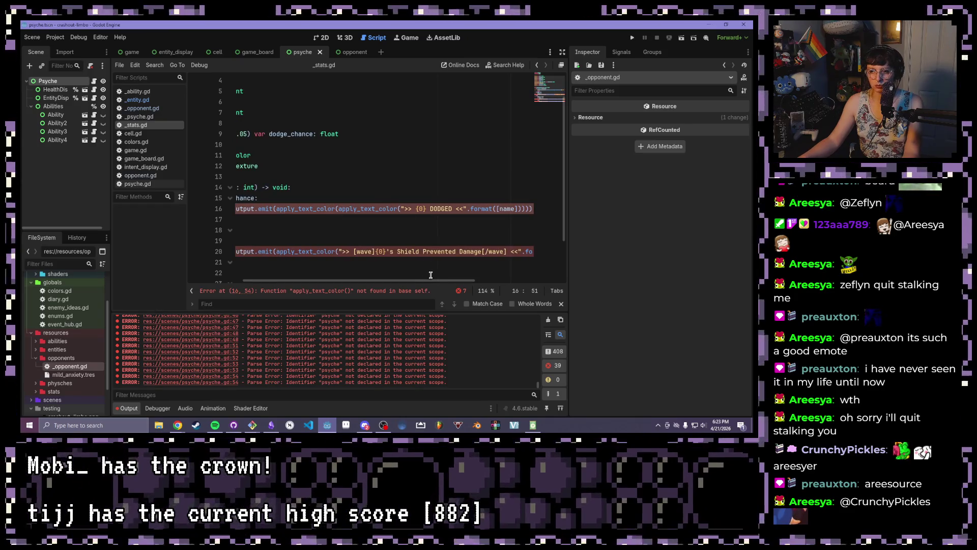
pyautogui.moveTo(429, 281); pyautogui.dragTo(442, 284)
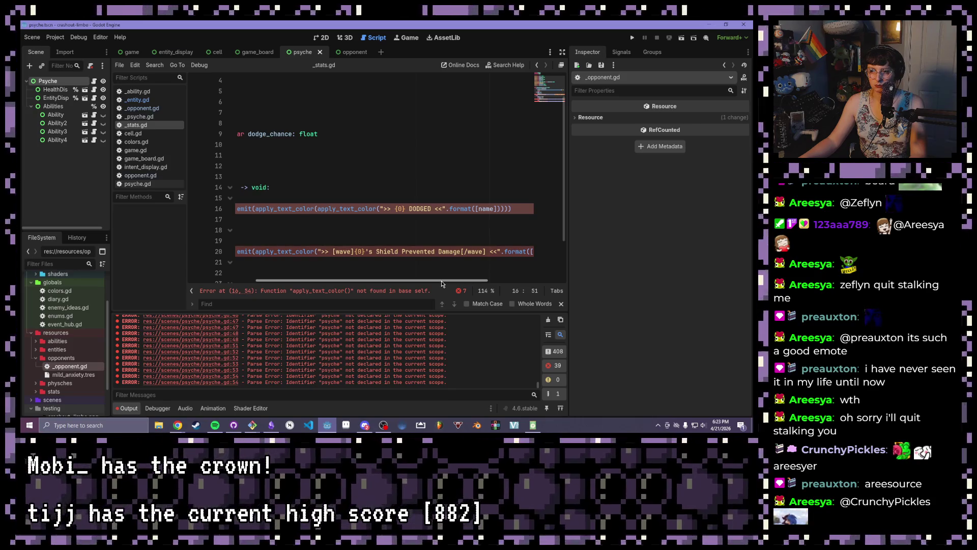
pyautogui.moveTo(467, 280)
pyautogui.mouseDown()
pyautogui.moveTo(402, 281)
pyautogui.moveTo(468, 281)
pyautogui.mouseUp()
# - Delete the DODGED and Shield Prevented Damage dialog lines from handle_damage
pyautogui.moveTo(510, 208); pyautogui.dragTo(205, 197)
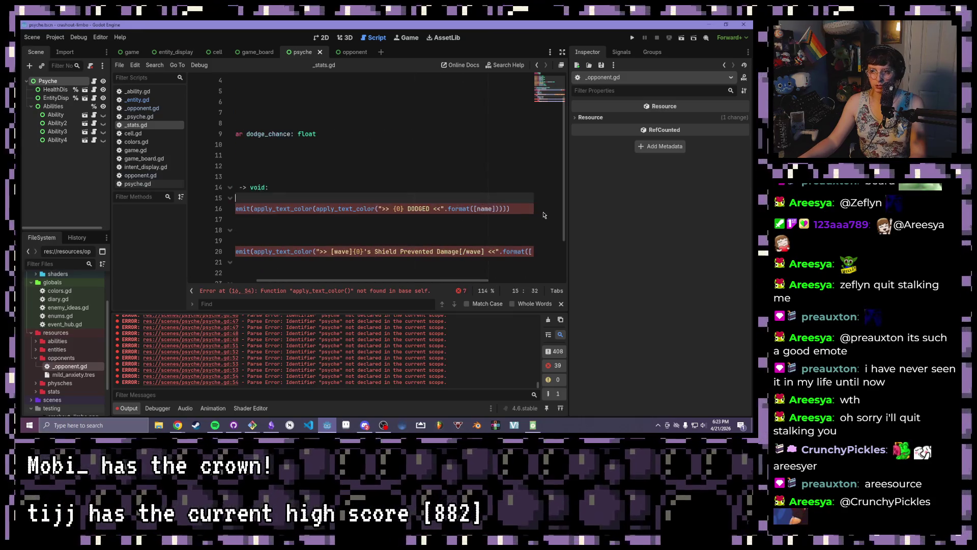
pyautogui.press('BackSpace')
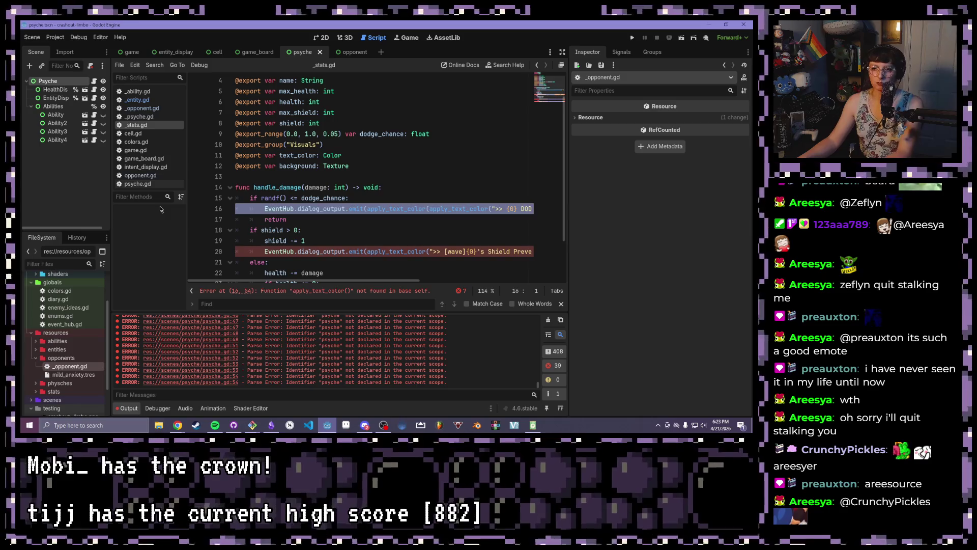
pyautogui.moveTo(262, 244); pyautogui.dragTo(593, 234)
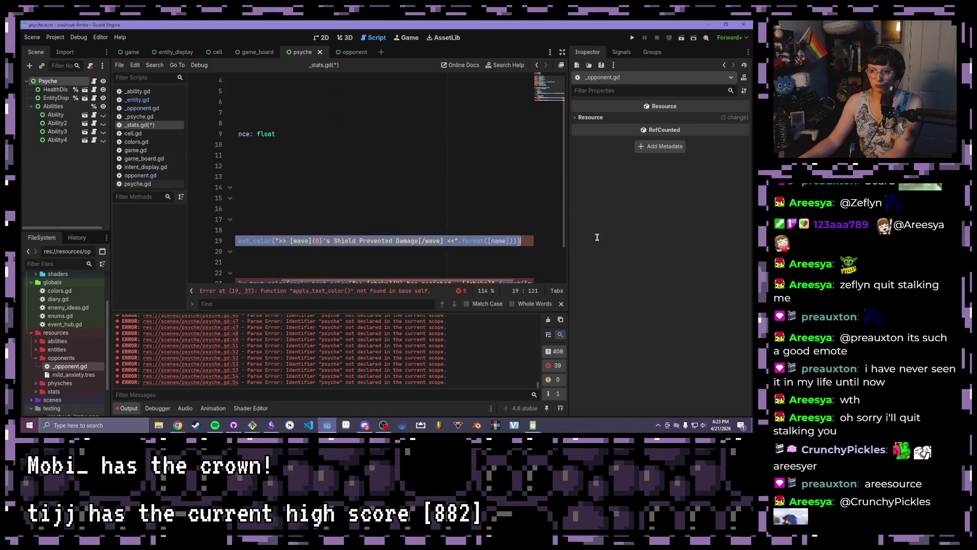
pyautogui.press('BackSpace')
pyautogui.press('BackSpace')
pyautogui.press('BackSpace')
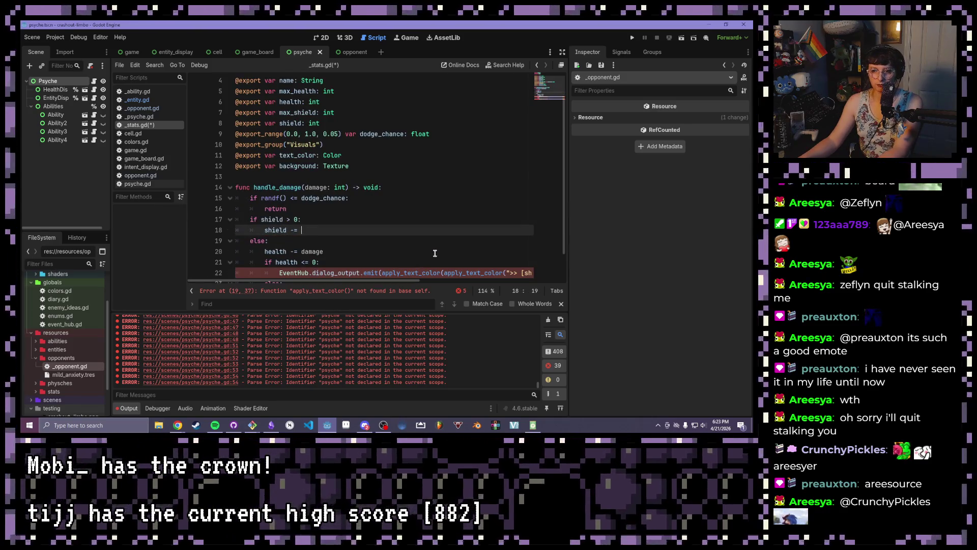
pyautogui.moveTo(315, 231)
pyautogui.mouseDown()
pyautogui.moveTo(414, 244)
pyautogui.moveTo(597, 238)
pyautogui.mouseUp()
pyautogui.keyDown('shift'); pyautogui.click(598, 238); pyautogui.keyUp('shift')
pyautogui.press('BackSpace')
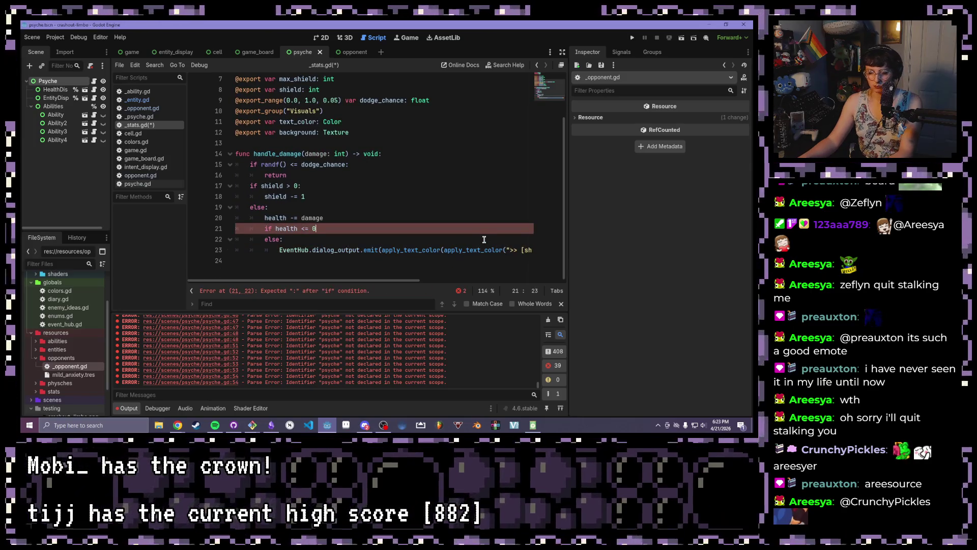
# - Paste the has-perished message line under the if health <= 0: check
pyautogui.moveTo(273, 249)
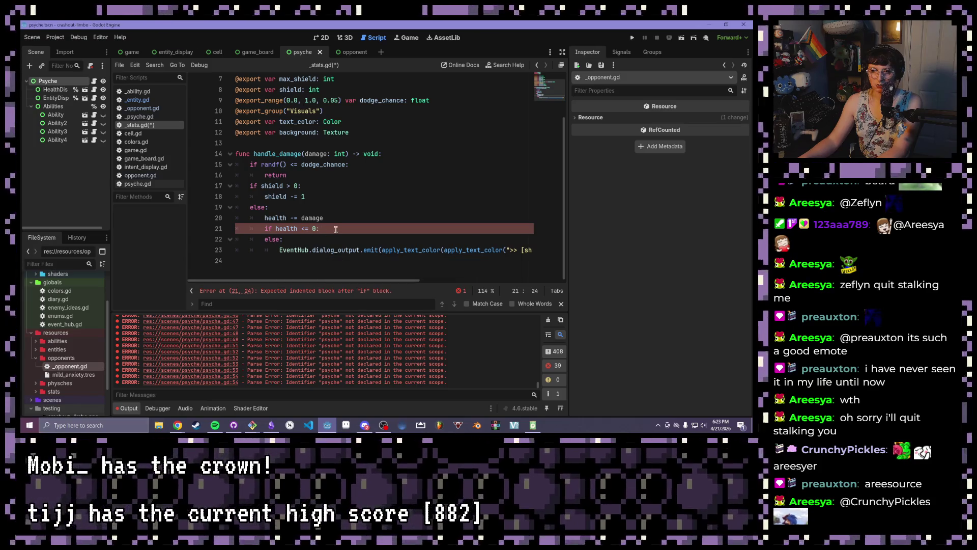
pyautogui.hotkey('ctrl', 'v')
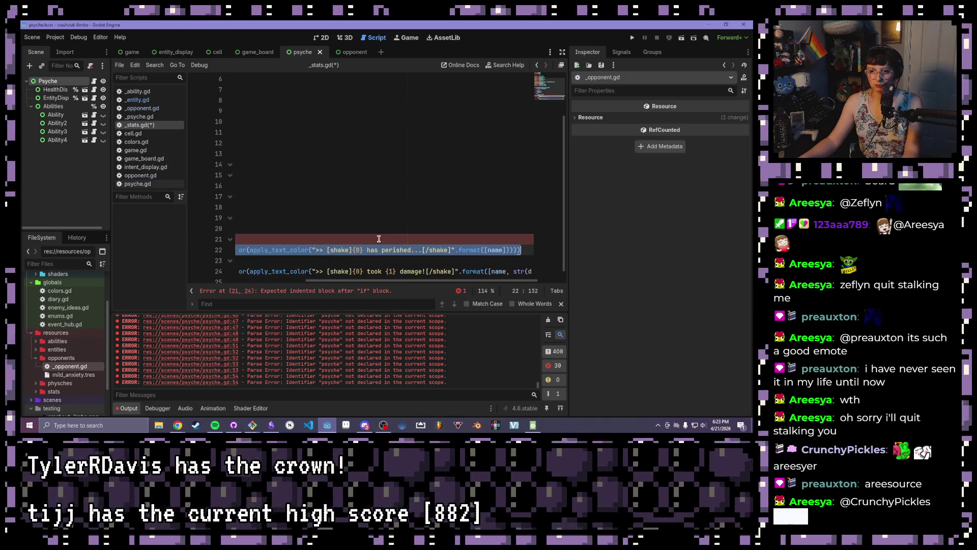
pyautogui.click(516, 250)
pyautogui.press('BackSpace')
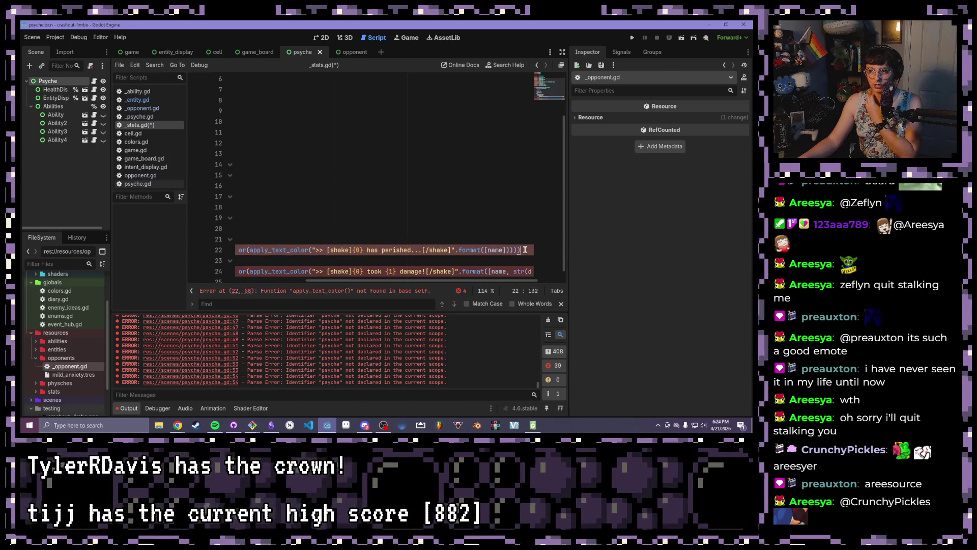
pyautogui.press('BackSpace')
pyautogui.press('BackSpace')
pyautogui.press('BackSpace')
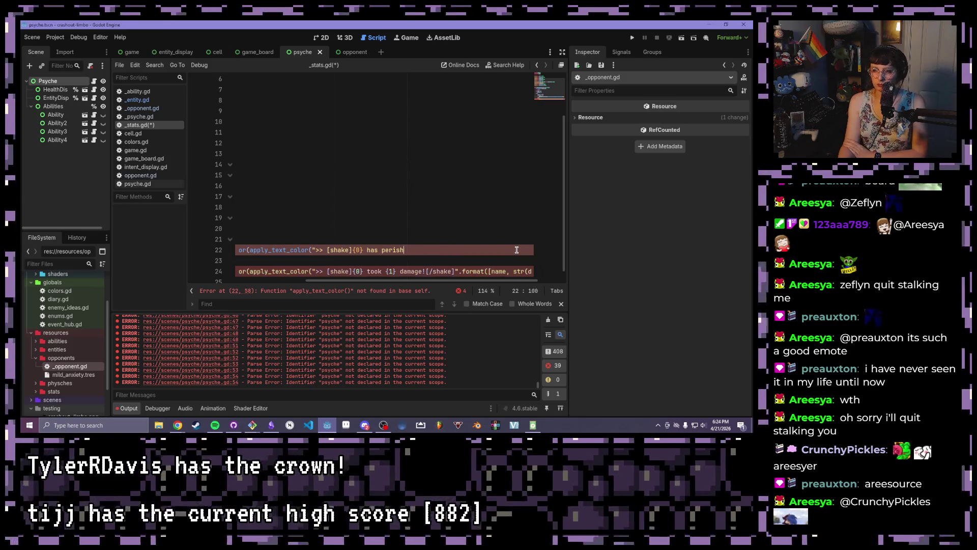
pyautogui.press('BackSpace')
pyautogui.press('BackSpace')
pyautogui.press('BackSpace')
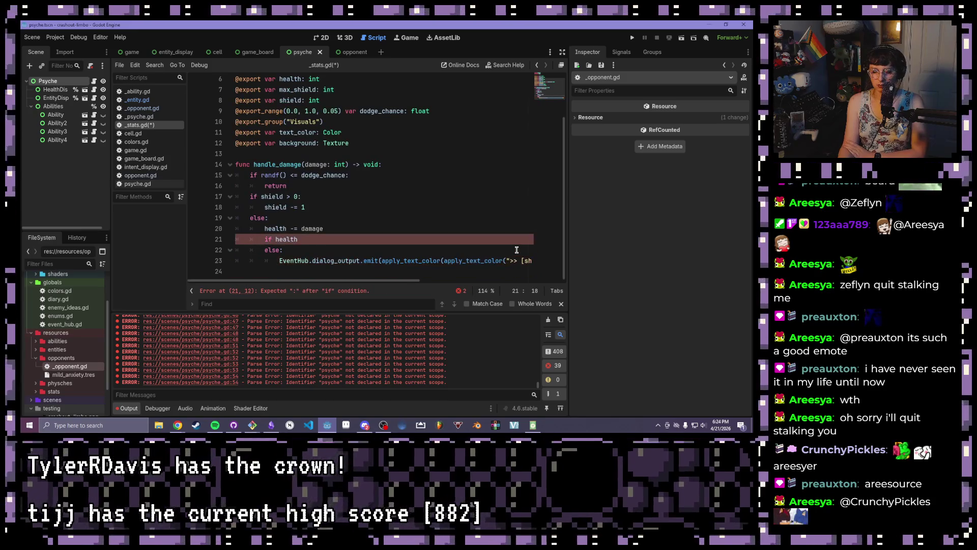
pyautogui.hotkey('ctrl', 'z')
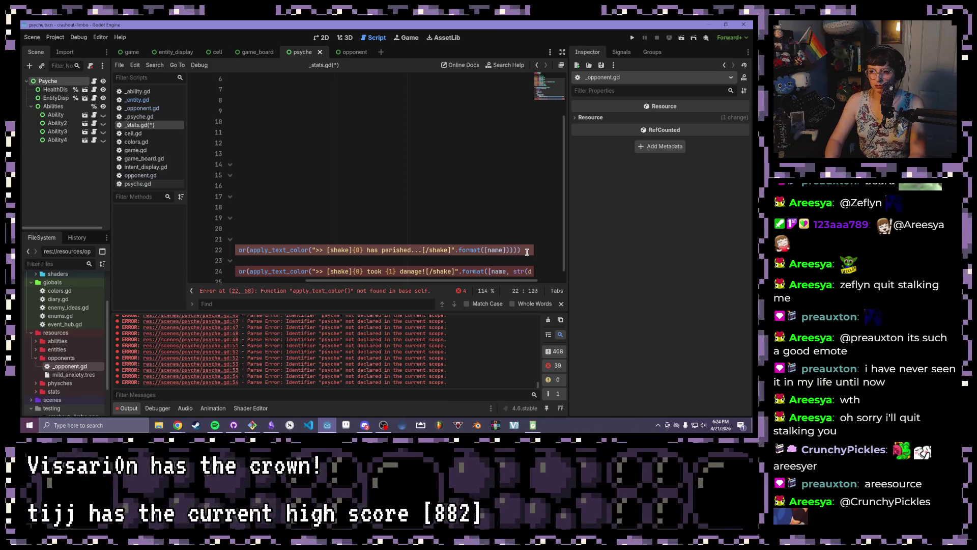
# - Clear the has-perished message from line 22, leaving an empty indented line
pyautogui.hotkey('ctrl', 'Home')
pyautogui.scroll(-2, 498, 202)
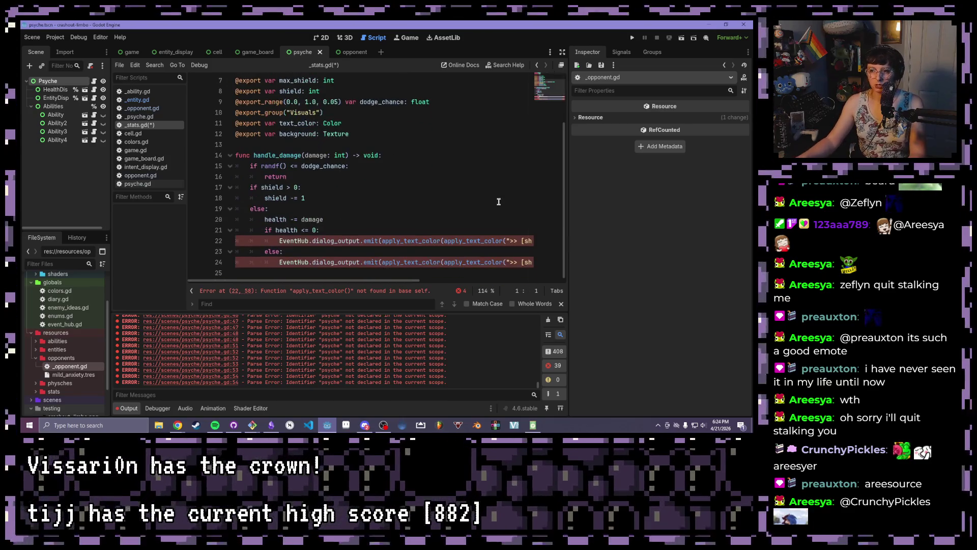
pyautogui.click(423, 242)
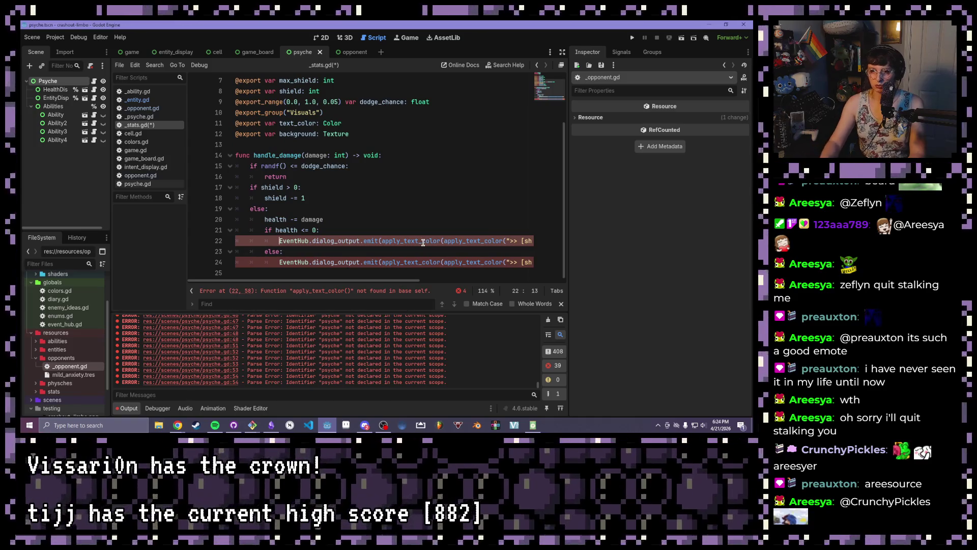
pyautogui.moveTo(408, 280); pyautogui.dragTo(548, 280)
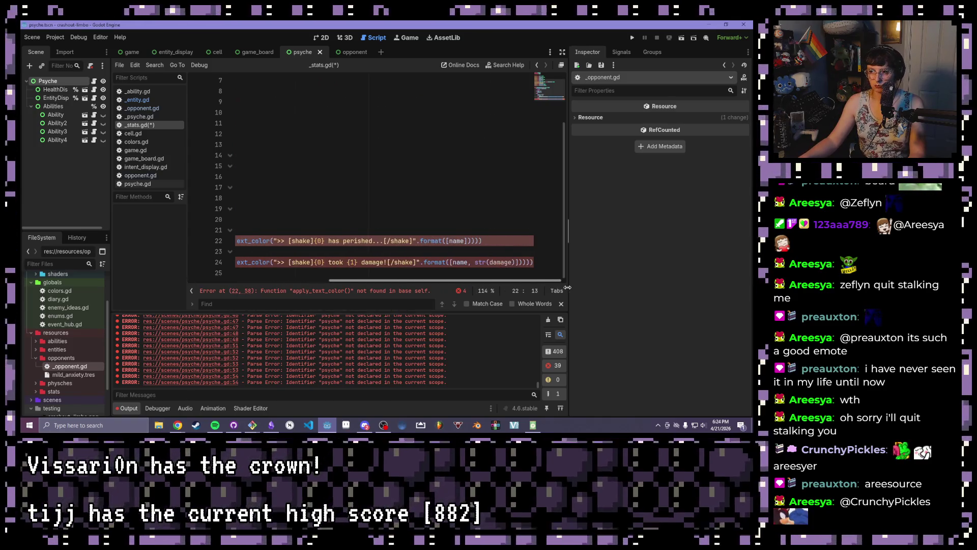
pyautogui.click(503, 238)
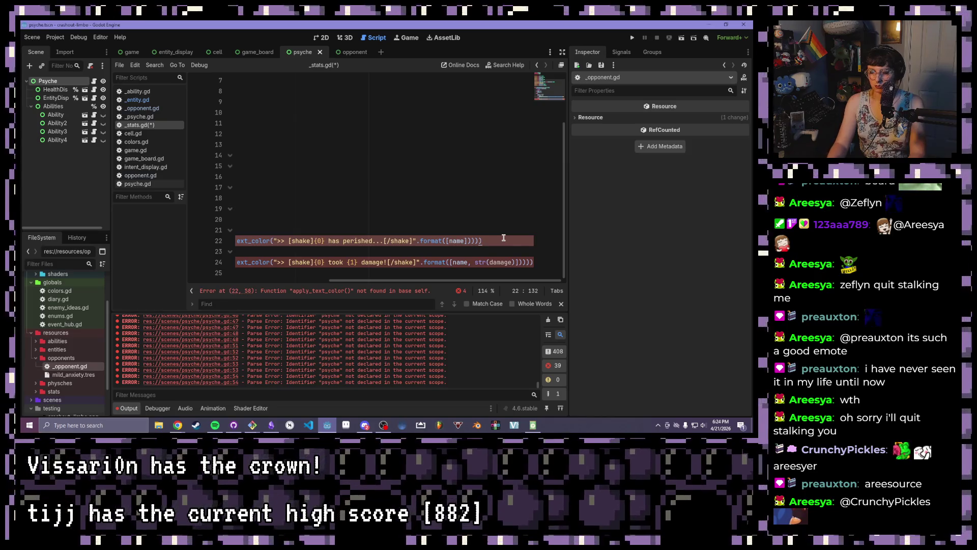
pyautogui.hotkey('shift', 'Home')
pyautogui.press('BackSpace')
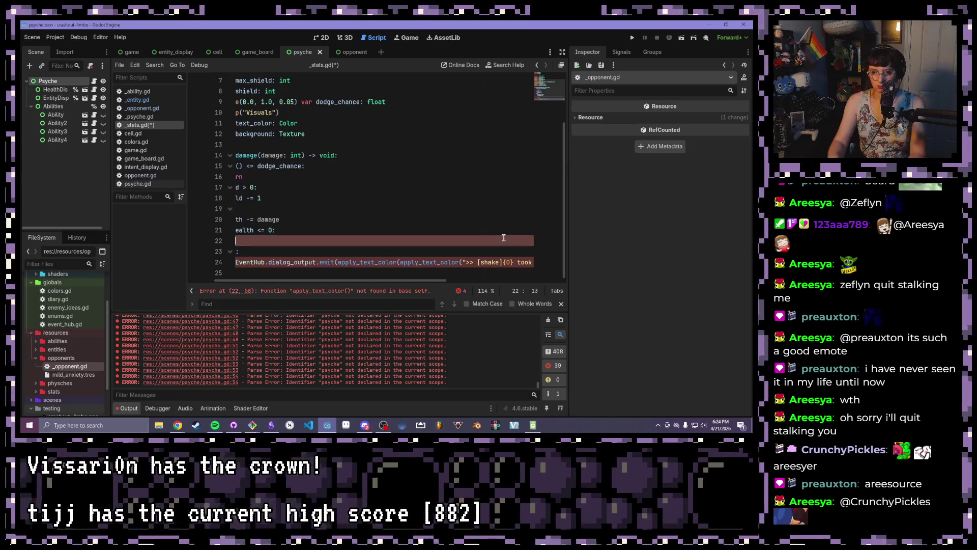
# - Write EventHub.entity_defeated.emit() under the health check with autocomplete
pyautogui.moveTo(428, 280); pyautogui.dragTo(352, 275)
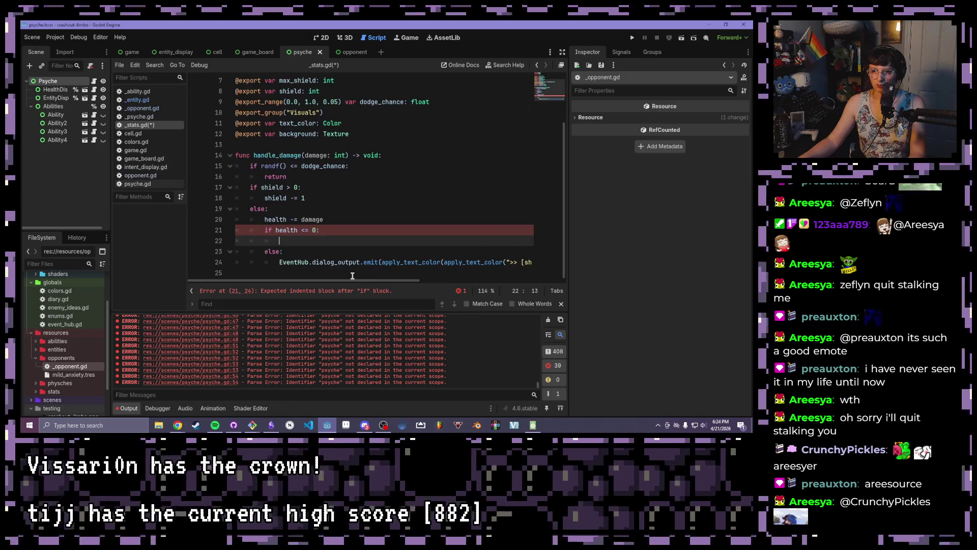
pyautogui.write('Hub.emi')
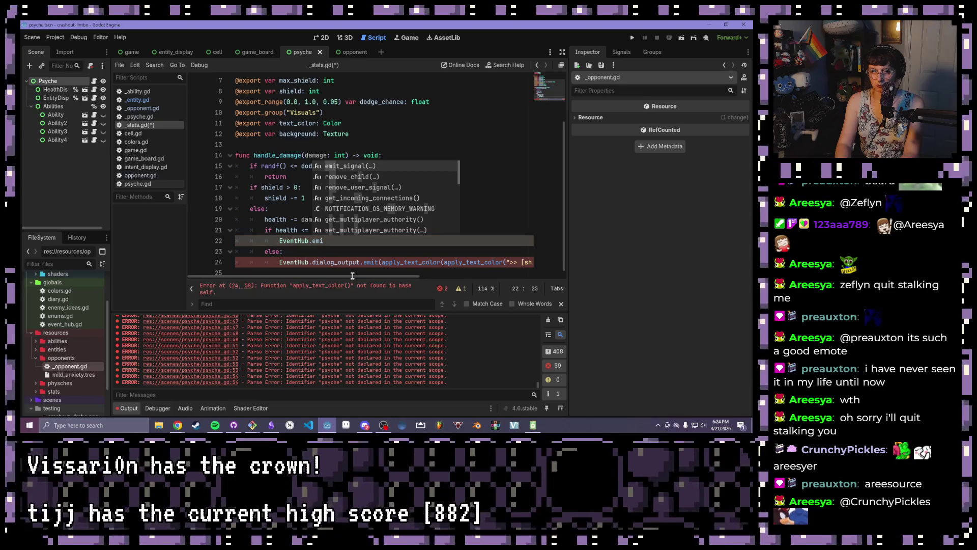
pyautogui.press('BackSpace')
pyautogui.press('BackSpace')
pyautogui.press('BackSpace')
pyautogui.write('entity_d')
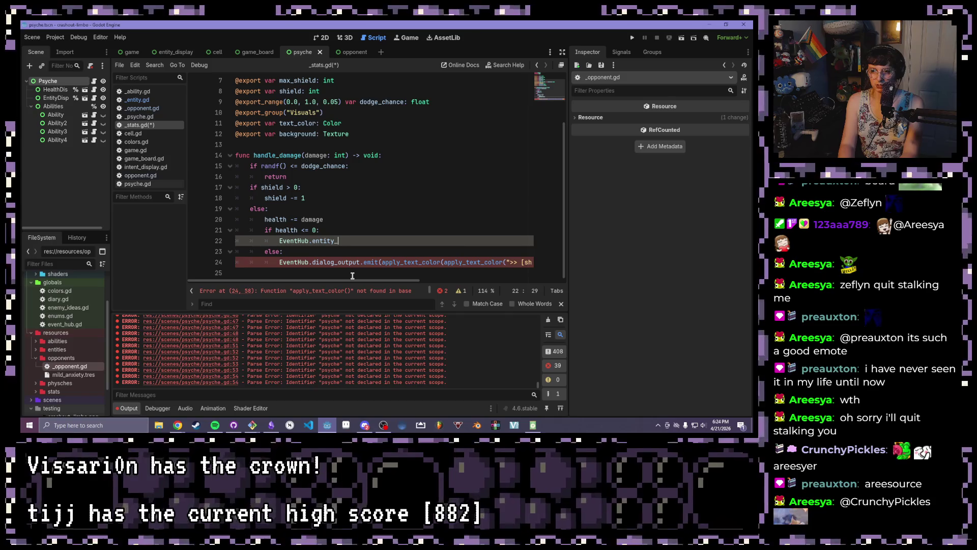
pyautogui.write('efeated')
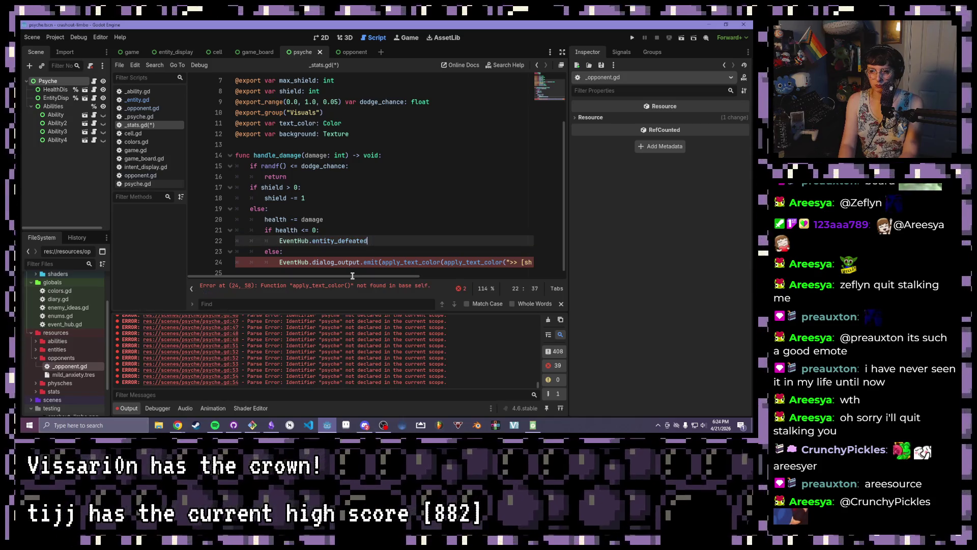
pyautogui.write('emit(')
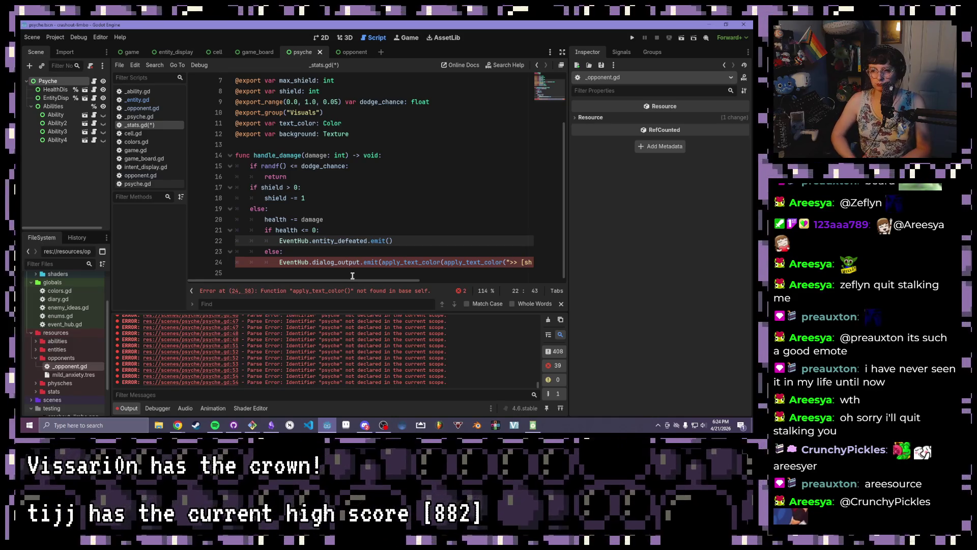
# - Review handle_damage in _stats.gd and select the entity_defeated emit statement
pyautogui.scroll(2, 364, 198)
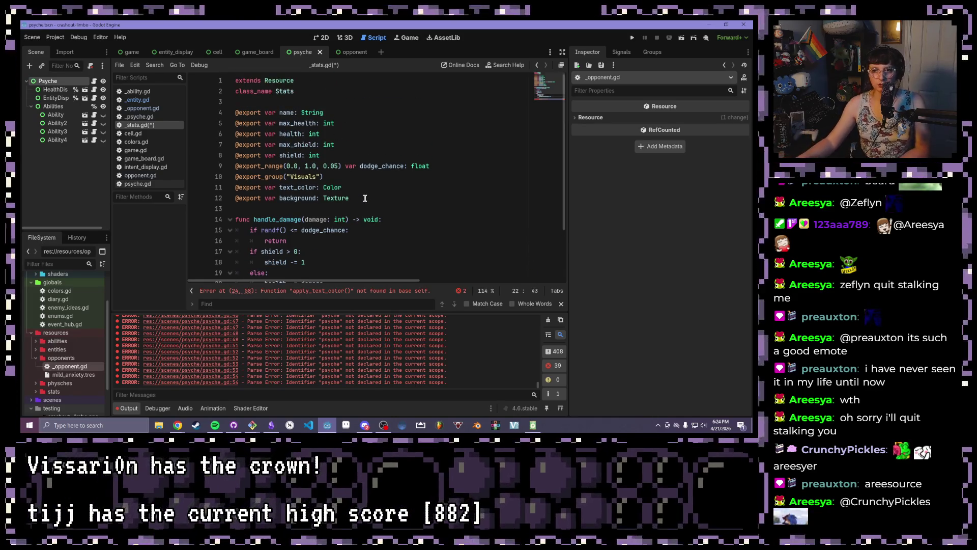
pyautogui.scroll(-2, 331, 218)
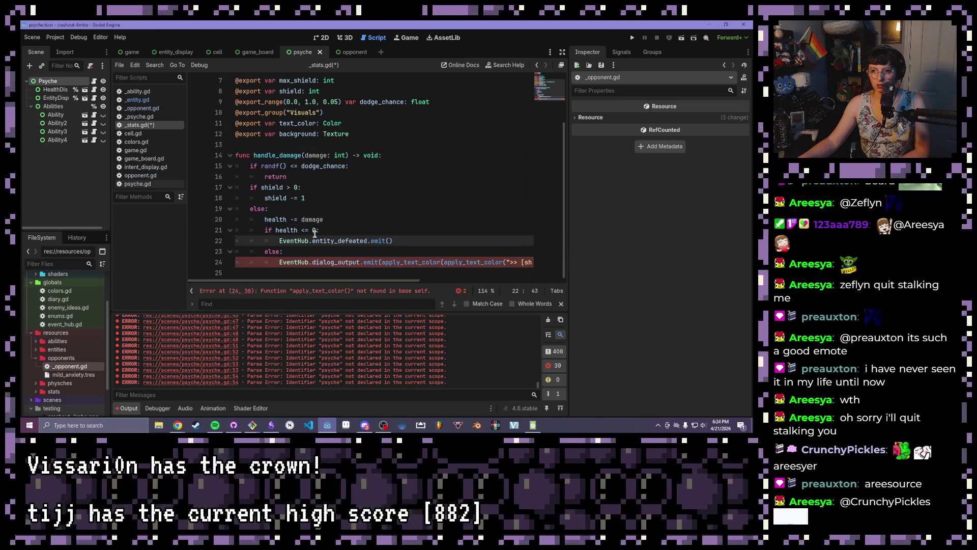
pyautogui.scroll(2, 315, 233)
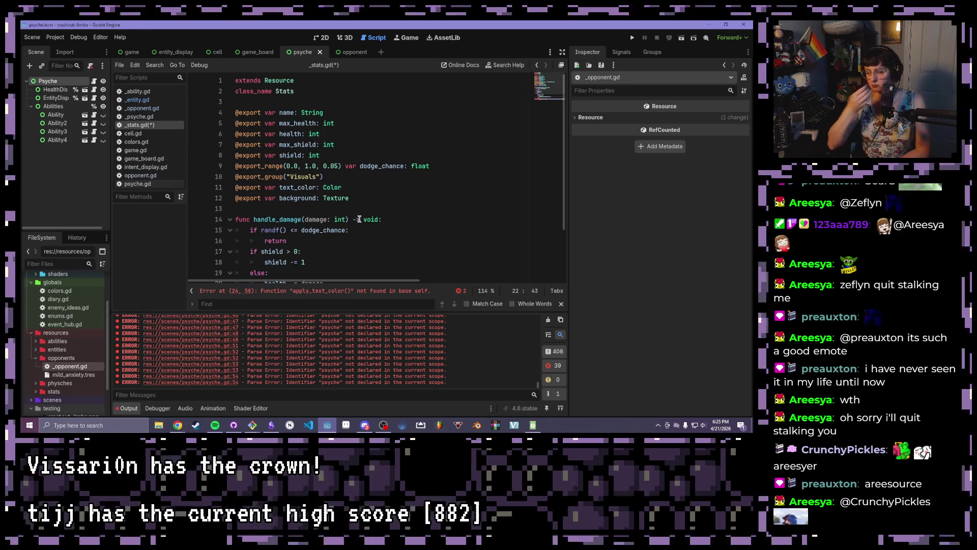
pyautogui.scroll(-2, 360, 218)
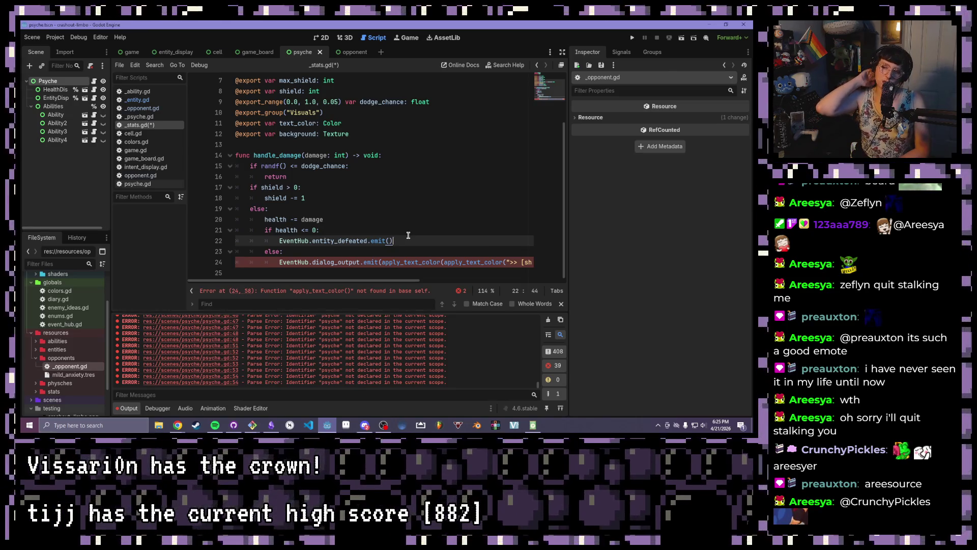
pyautogui.click(418, 234)
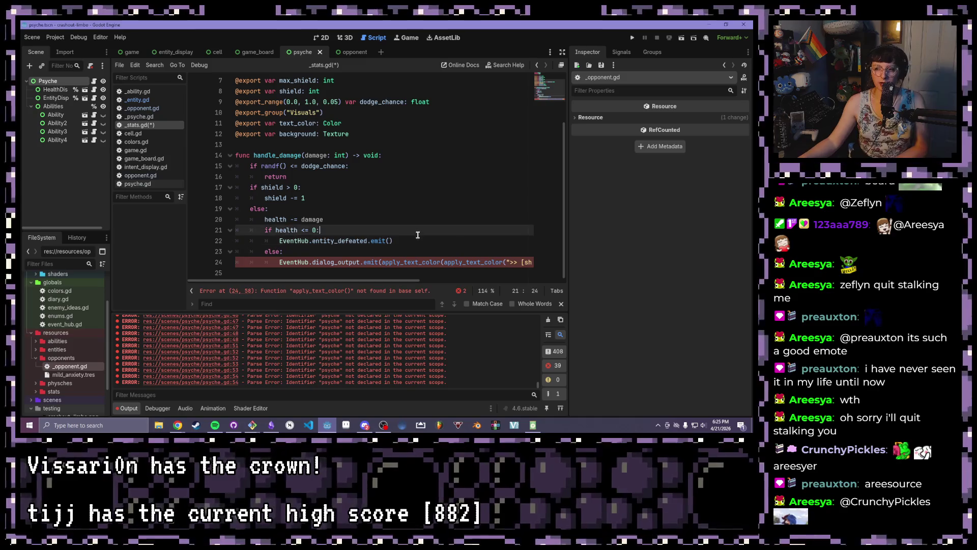
pyautogui.moveTo(416, 237); pyautogui.dragTo(314, 244)
pyautogui.moveTo(268, 242); pyautogui.dragTo(279, 242)
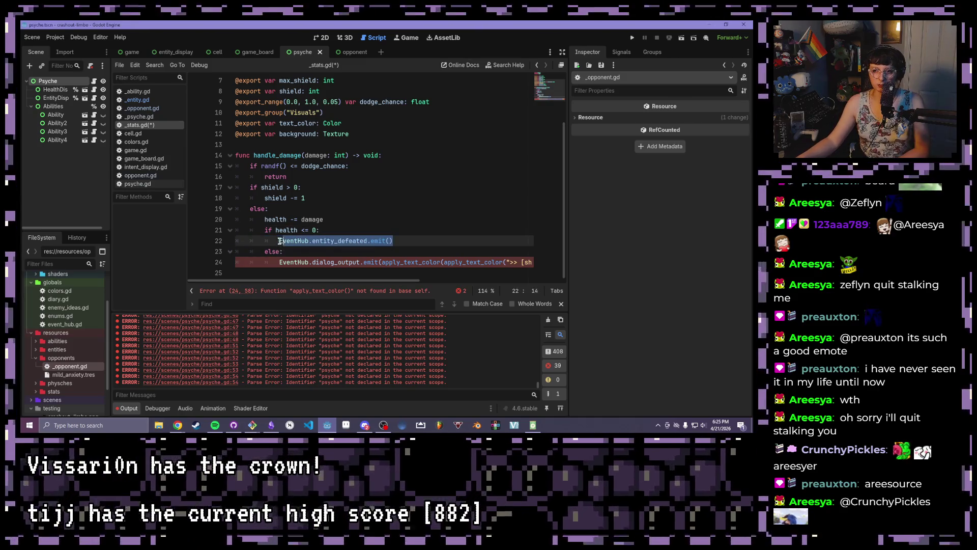
pyautogui.click(347, 228)
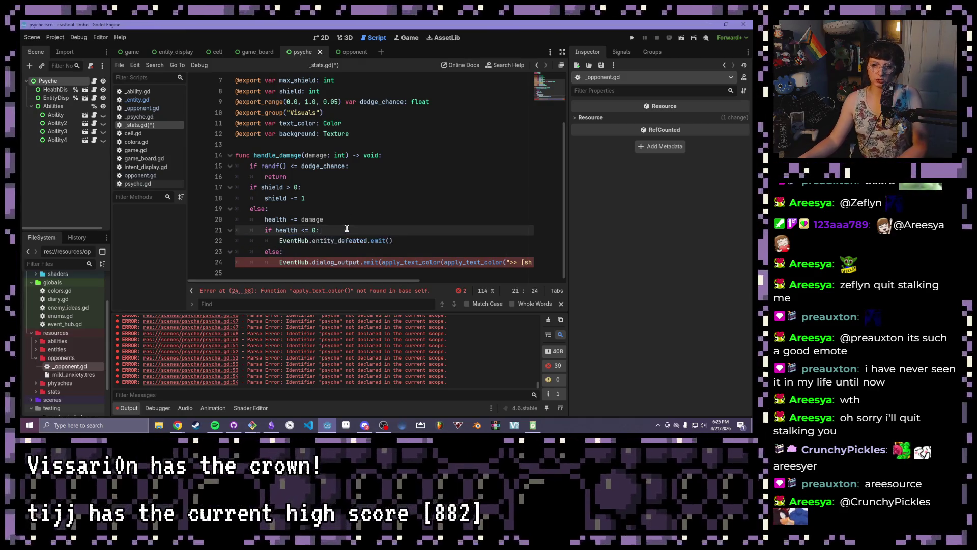
pyautogui.click(414, 242)
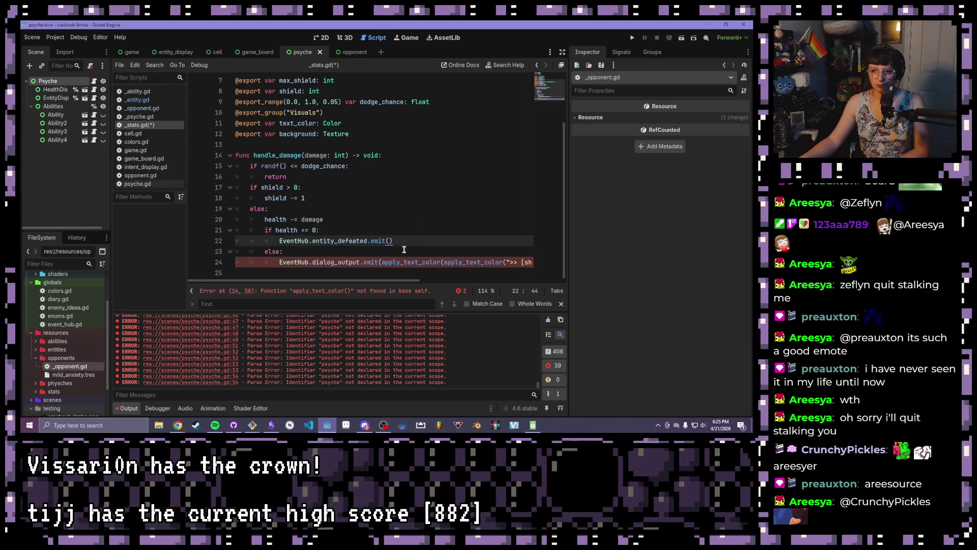
pyautogui.moveTo(406, 243); pyautogui.dragTo(280, 241)
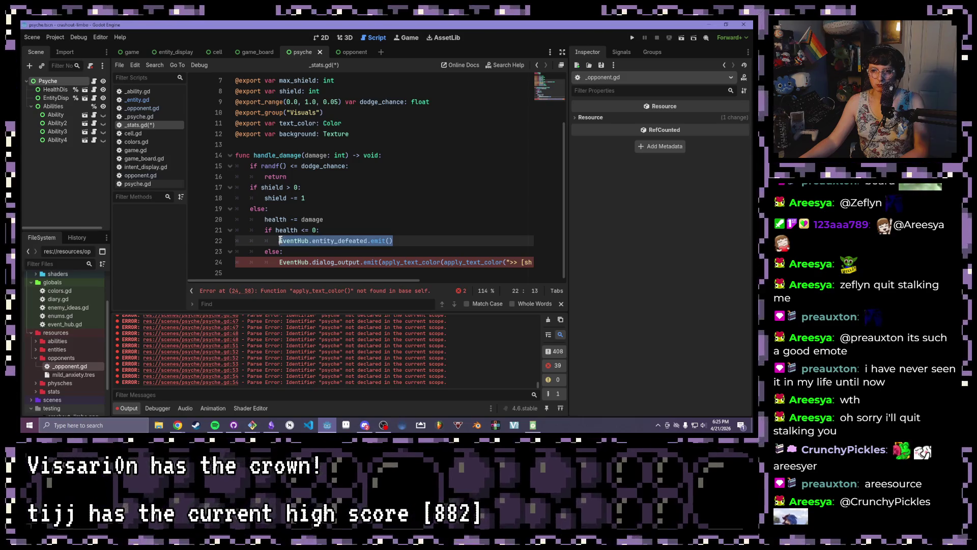
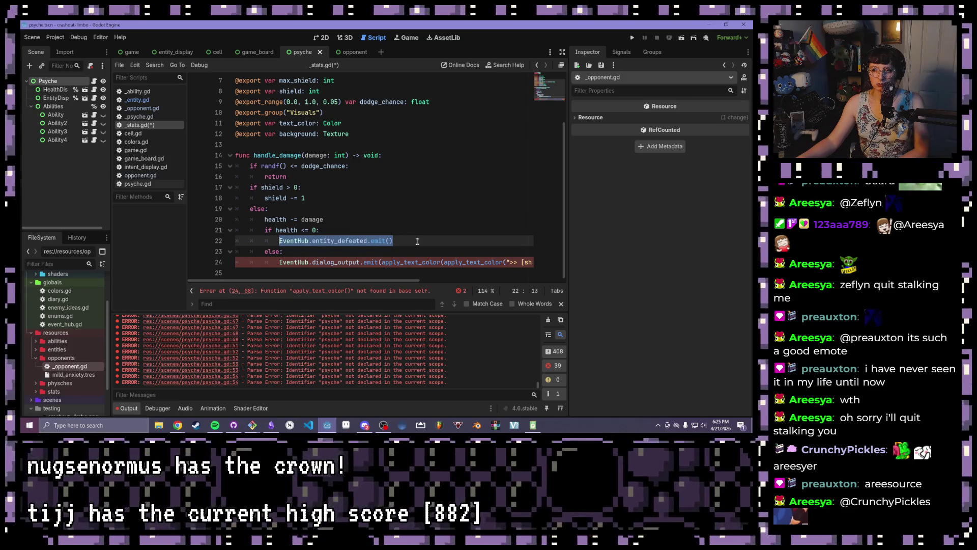
# - Delete the leftover else branch and the entire handle_damage function from _stats.gd
pyautogui.moveTo(400, 284)
pyautogui.mouseDown()
pyautogui.moveTo(508, 278)
pyautogui.moveTo(545, 260)
pyautogui.moveTo(132, 249)
pyautogui.mouseUp()
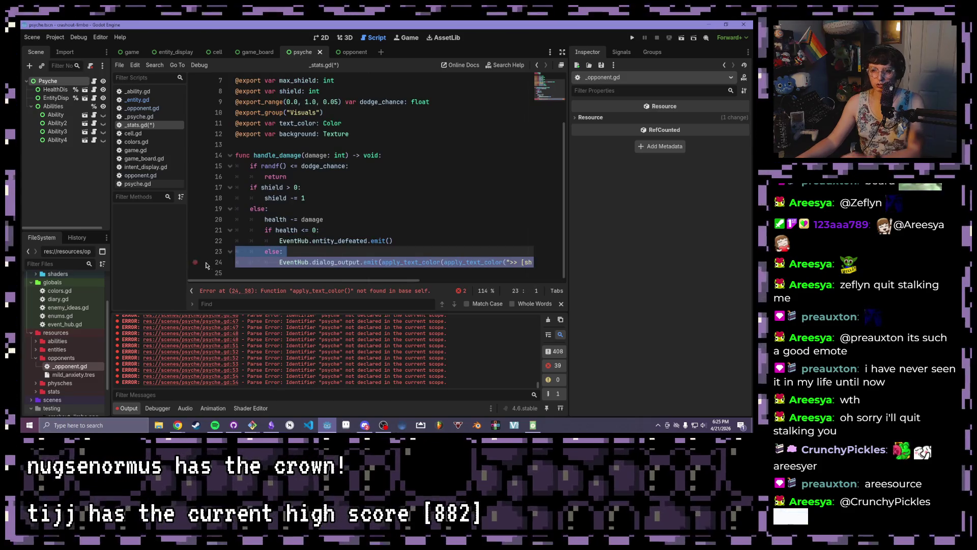
pyautogui.press('BackSpace')
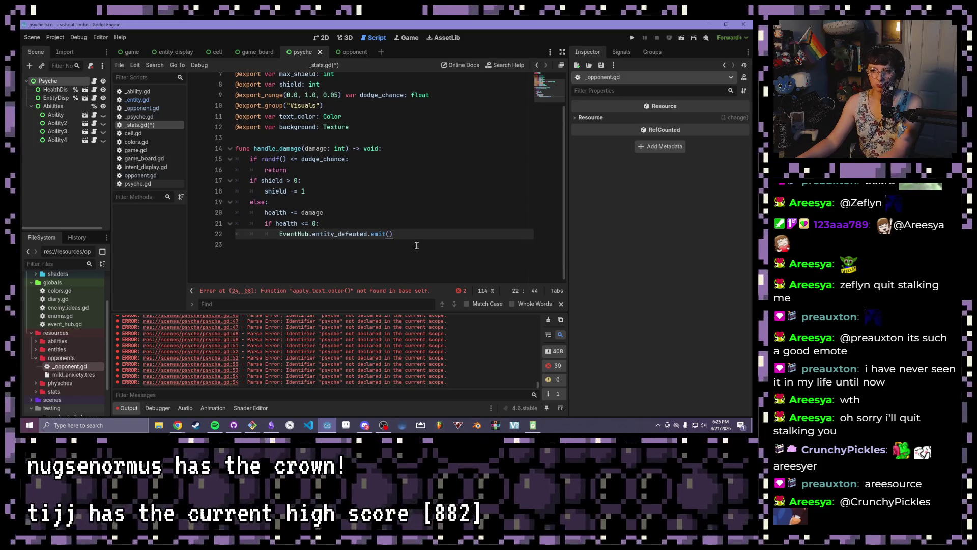
pyautogui.scroll(1, 418, 239)
pyautogui.moveTo(285, 275); pyautogui.dragTo(196, 183)
pyautogui.hotkey('ctrl', 'c')
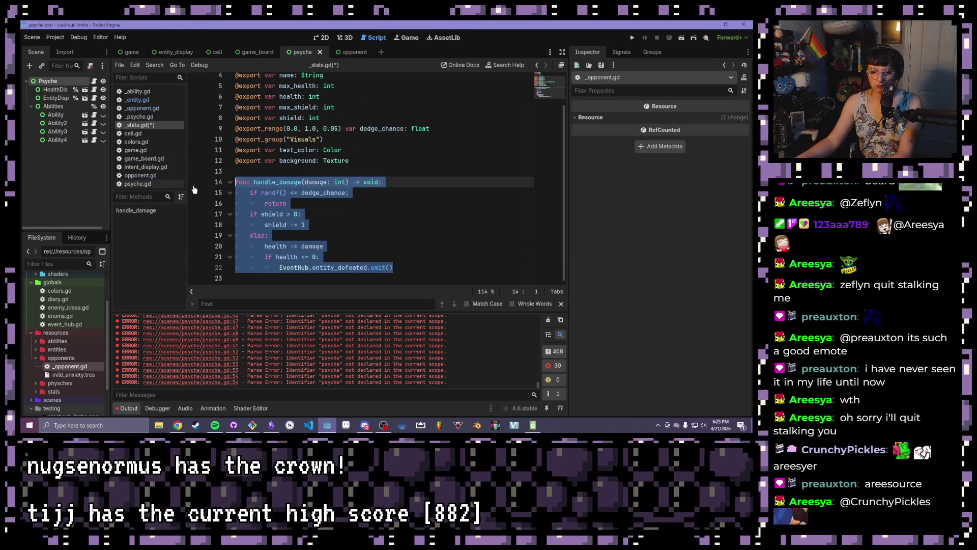
pyautogui.press('BackSpace')
pyautogui.press('BackSpace')
pyautogui.press('BackSpace')
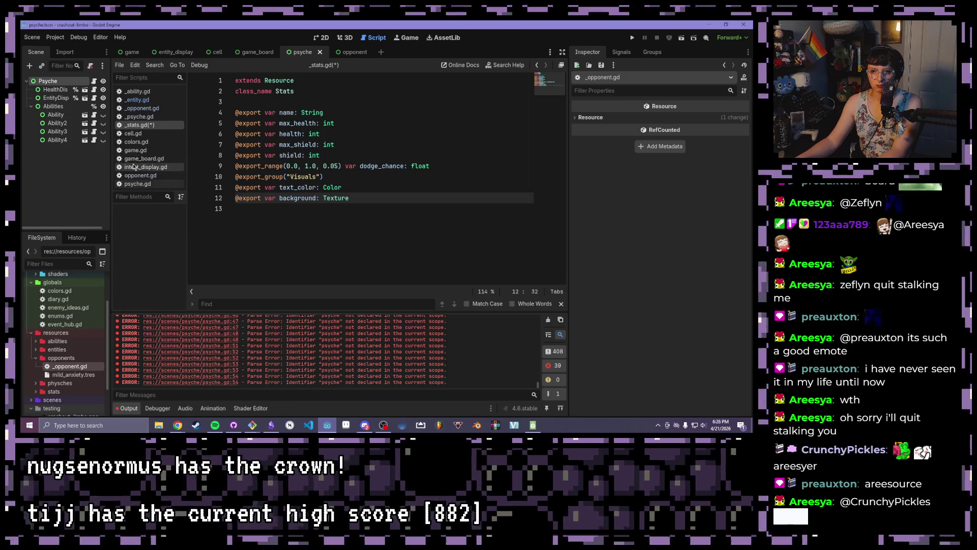
pyautogui.click(141, 176)
# - In psyche.gd, paste the handle_damage body into _handle_player_damaged and drop its duplicate func header
pyautogui.click(138, 184)
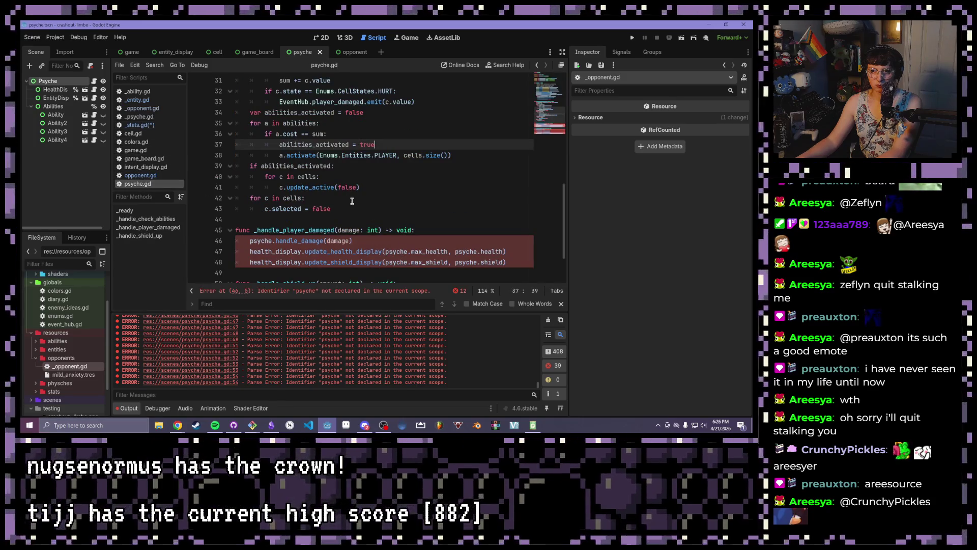
pyautogui.scroll(-1, 348, 222)
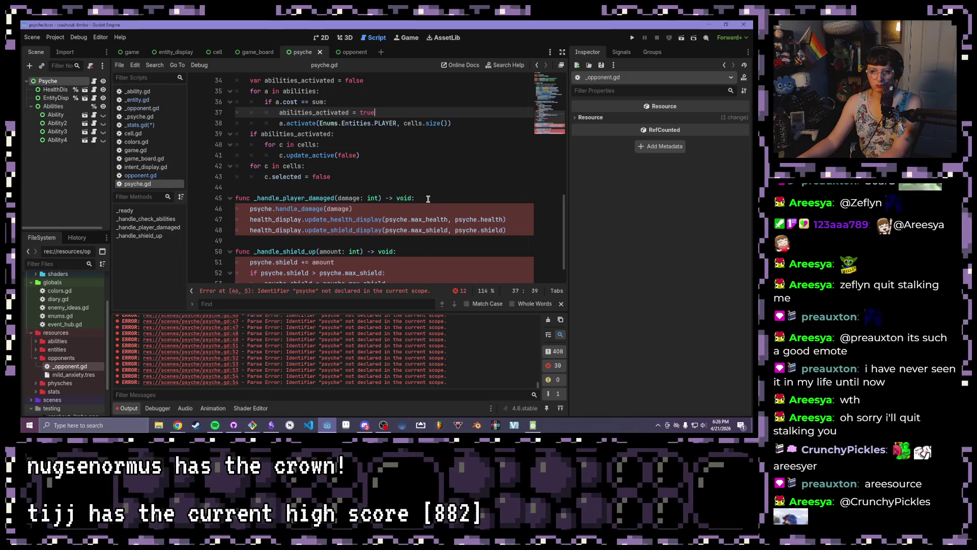
pyautogui.click(430, 202)
pyautogui.press('Return')
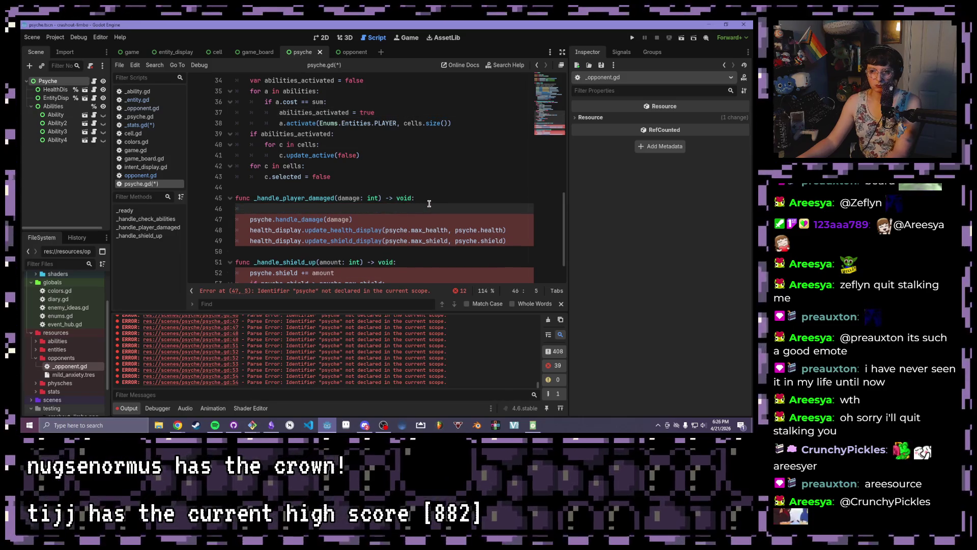
pyautogui.hotkey('ctrl', 'v')
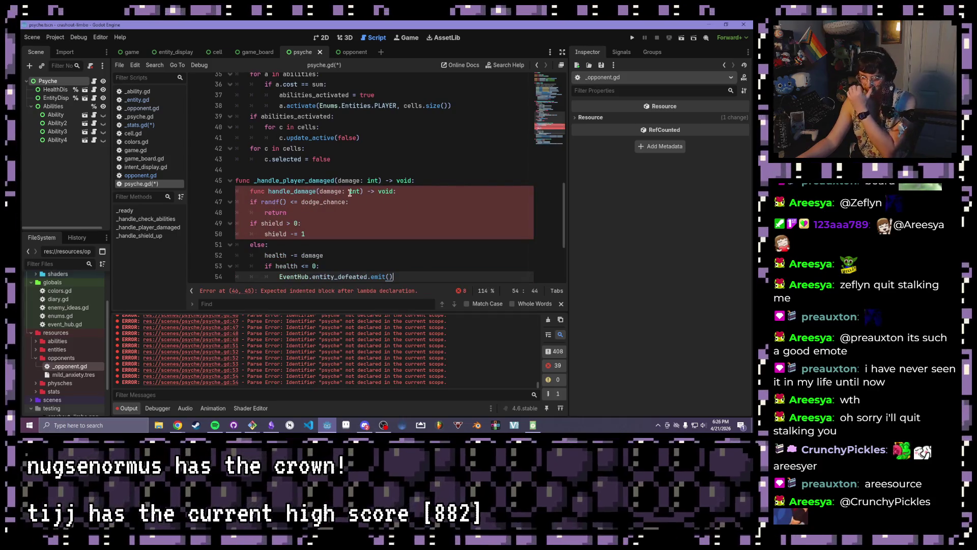
pyautogui.moveTo(425, 191); pyautogui.dragTo(193, 189)
pyautogui.press('BackSpace')
pyautogui.press('BackSpace')
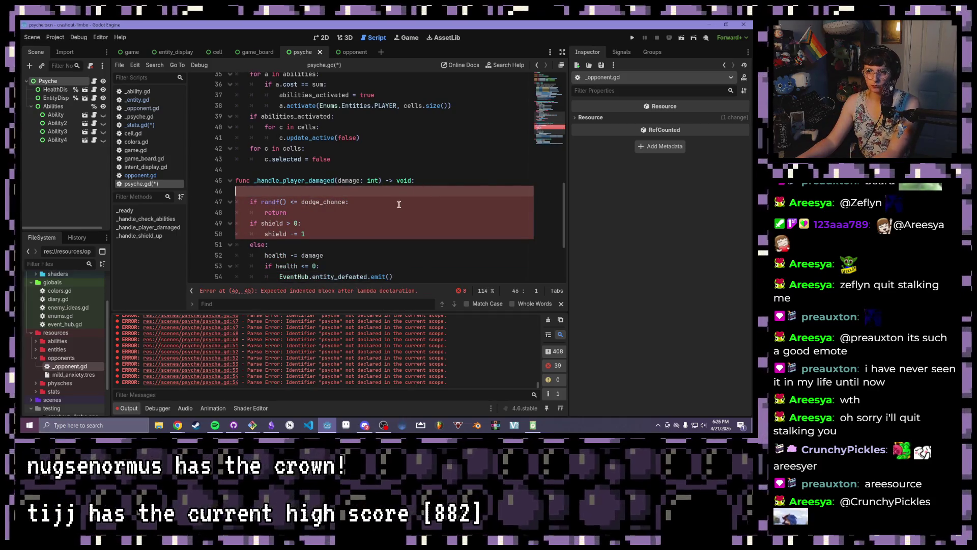
# - Remove the old psyche.handle_damage(damage) call from _handle_player_damaged
pyautogui.click(361, 224)
pyautogui.scroll(-1, 361, 224)
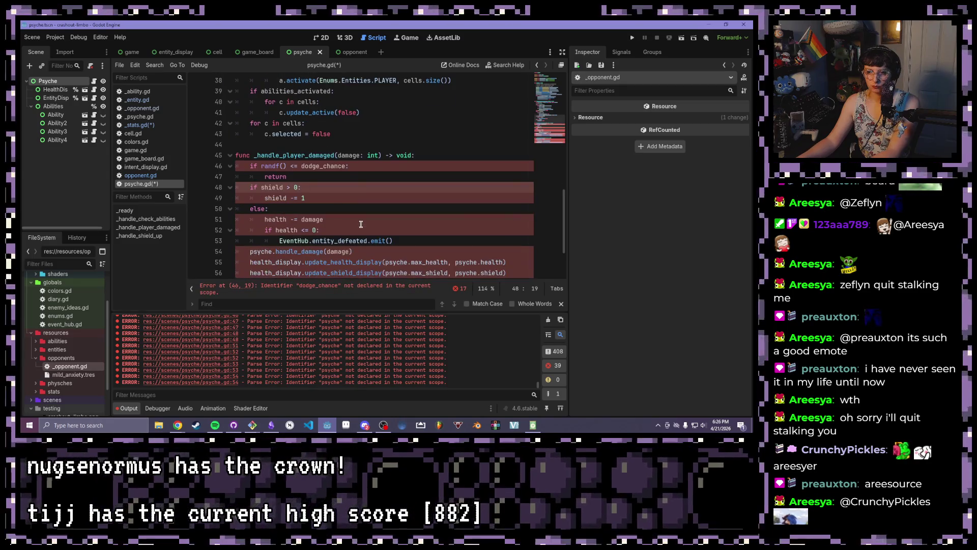
pyautogui.scroll(-1, 319, 179)
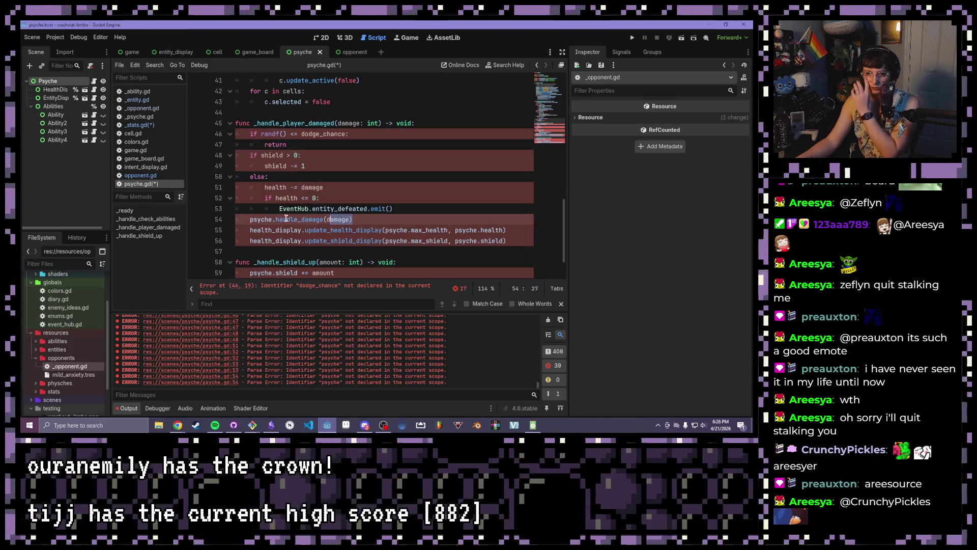
pyautogui.moveTo(355, 219); pyautogui.dragTo(222, 224)
pyautogui.press('BackSpace')
pyautogui.press('BackSpace')
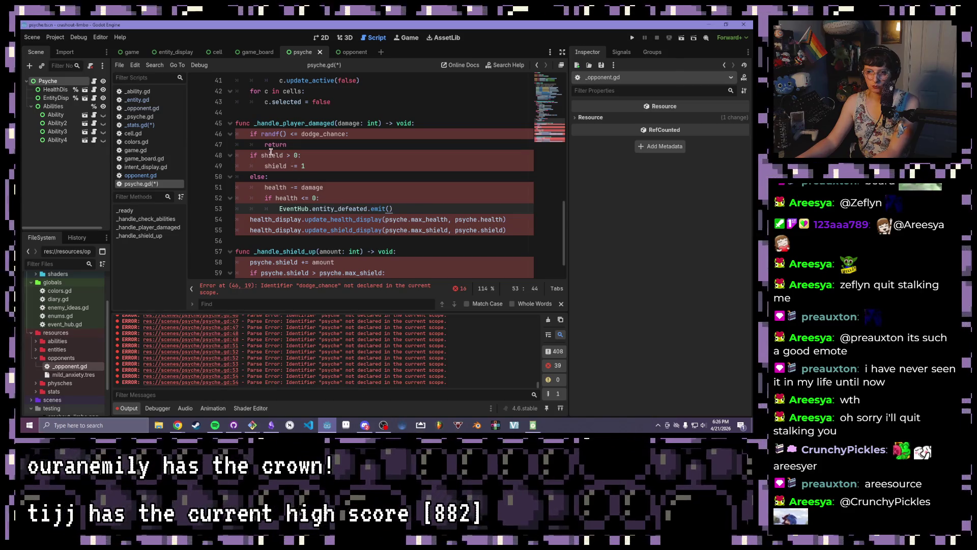
pyautogui.click(263, 155)
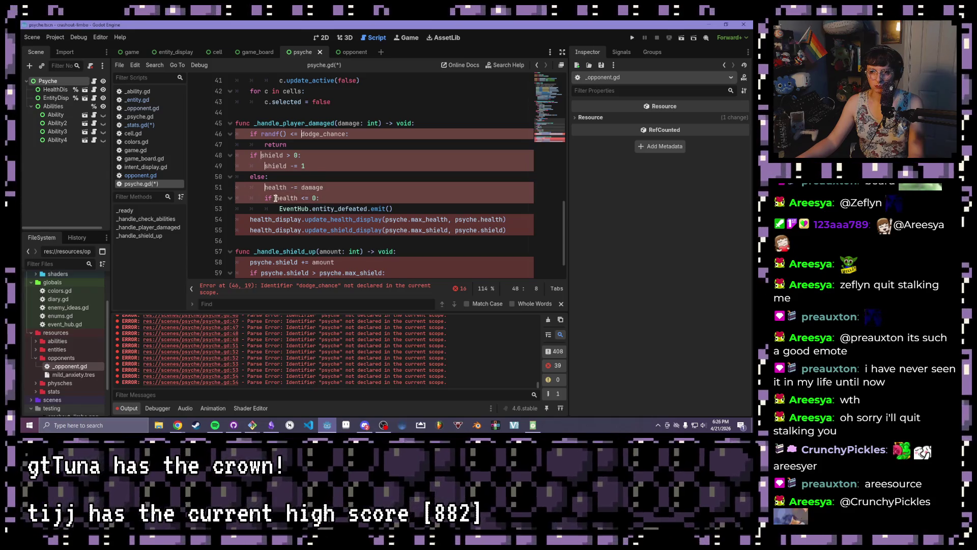
# - Prefix the damage-handler fields with stats. and replace psyche with stats on lines 54–55
pyautogui.write('stats')
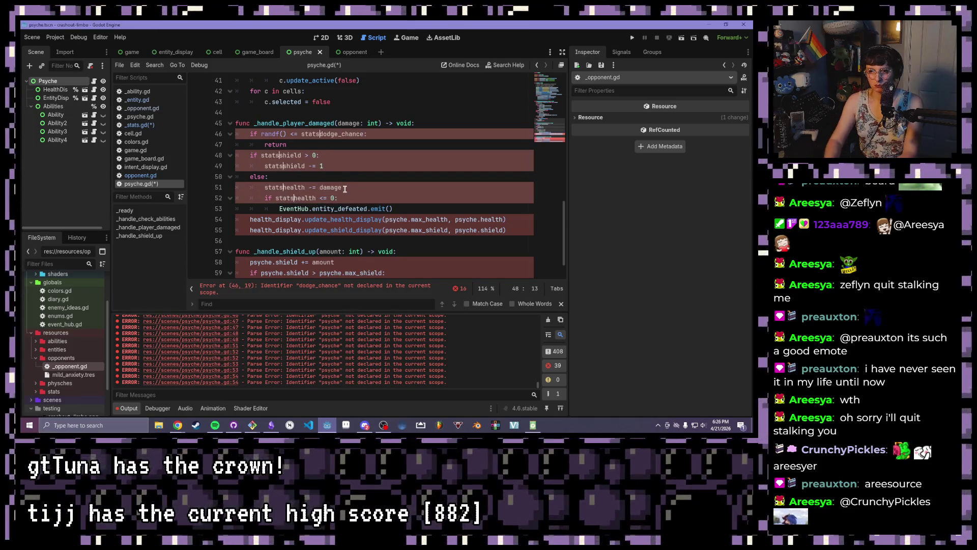
pyautogui.write('.')
pyautogui.press('Escape')
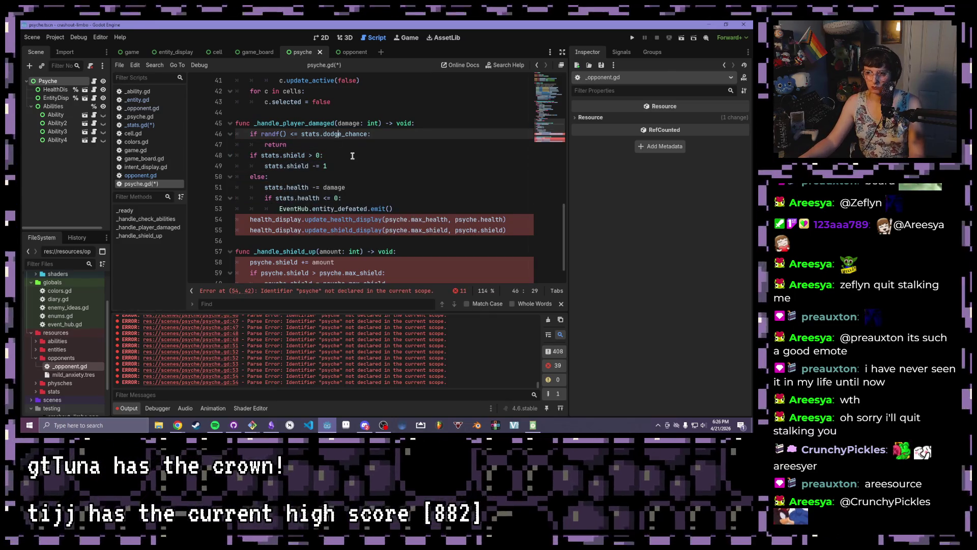
pyautogui.click(408, 219)
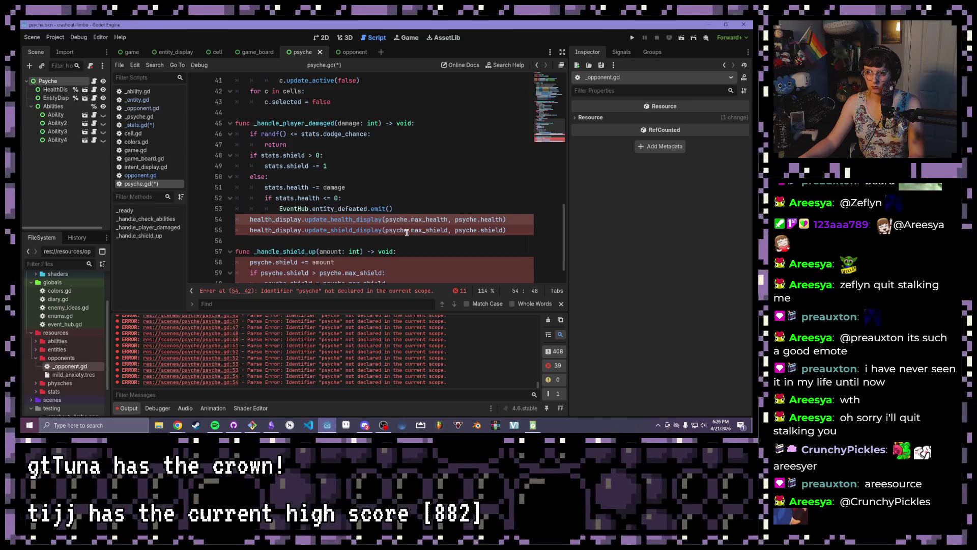
pyautogui.keyDown('alt'); pyautogui.click(408, 230); pyautogui.keyUp('alt')
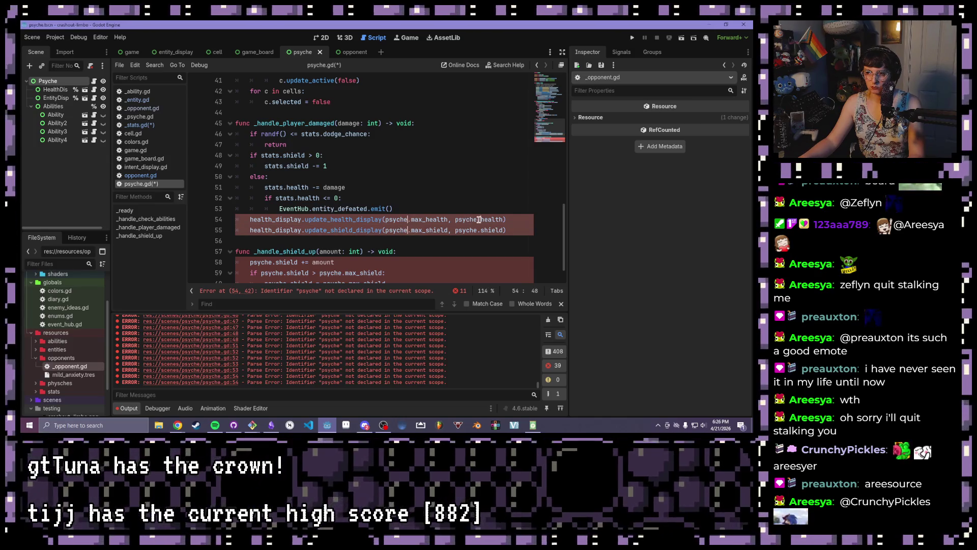
pyautogui.click(477, 220)
pyautogui.keyDown('alt'); pyautogui.click(477, 230); pyautogui.keyUp('alt')
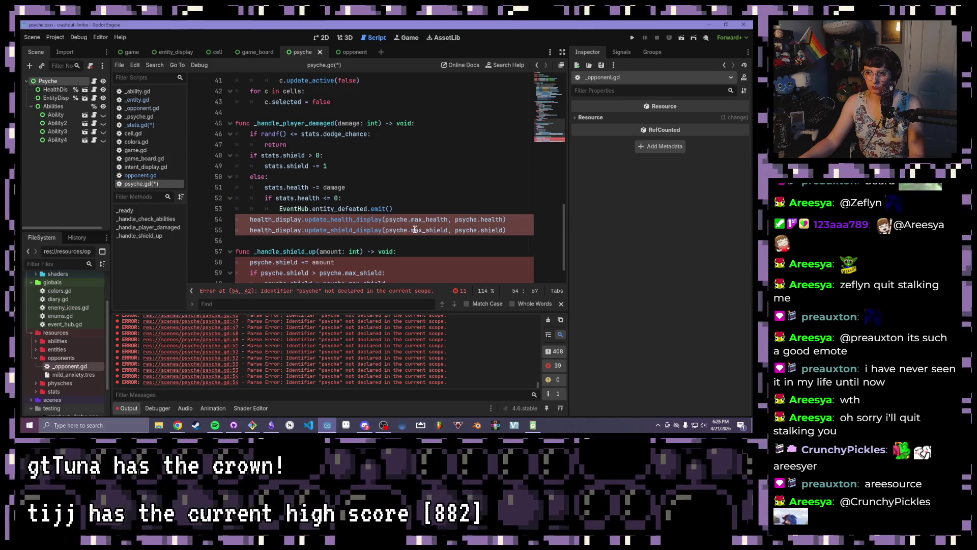
pyautogui.press('BackSpace')
pyautogui.press('BackSpace')
pyautogui.press('BackSpace')
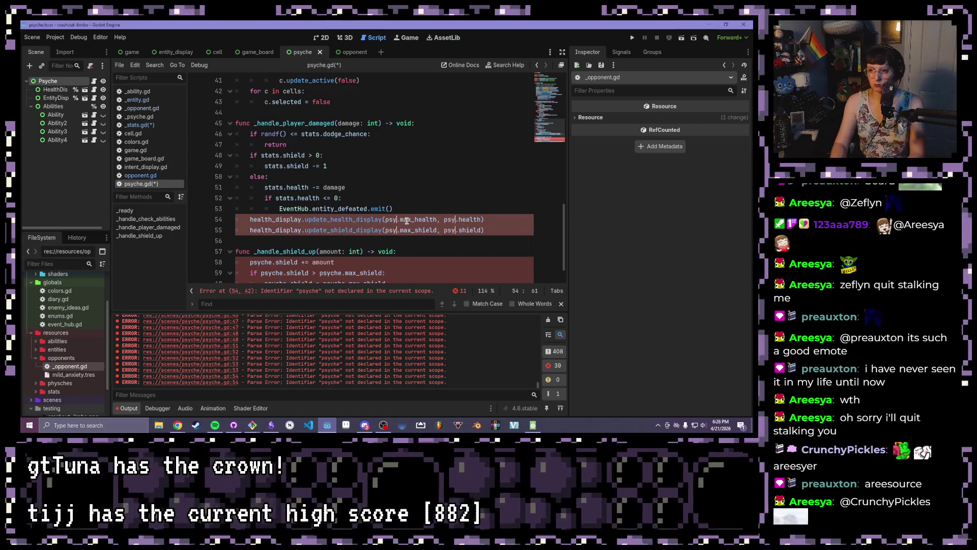
pyautogui.write('stats')
pyautogui.click(406, 220)
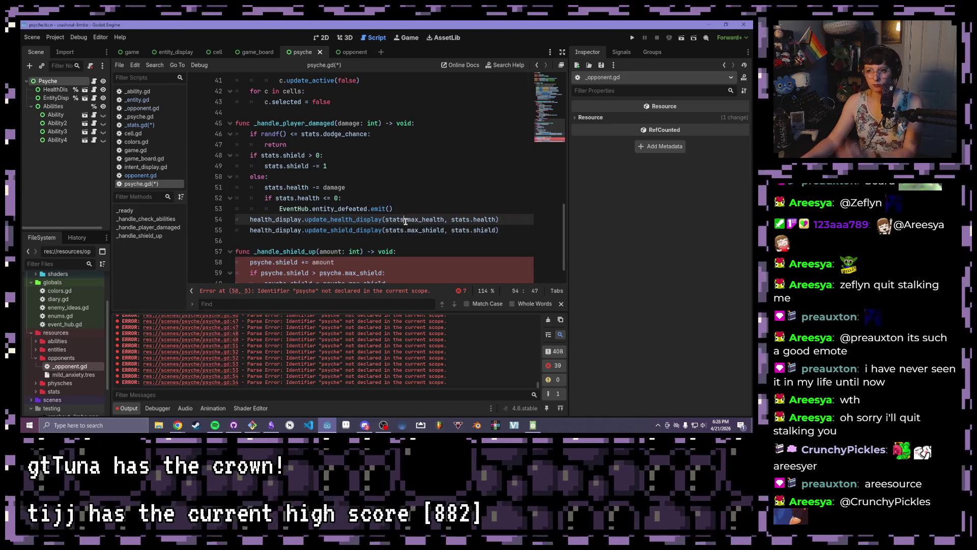
# - Replace every psyche reference with stats on lines 58–60
pyautogui.scroll(-1, 405, 221)
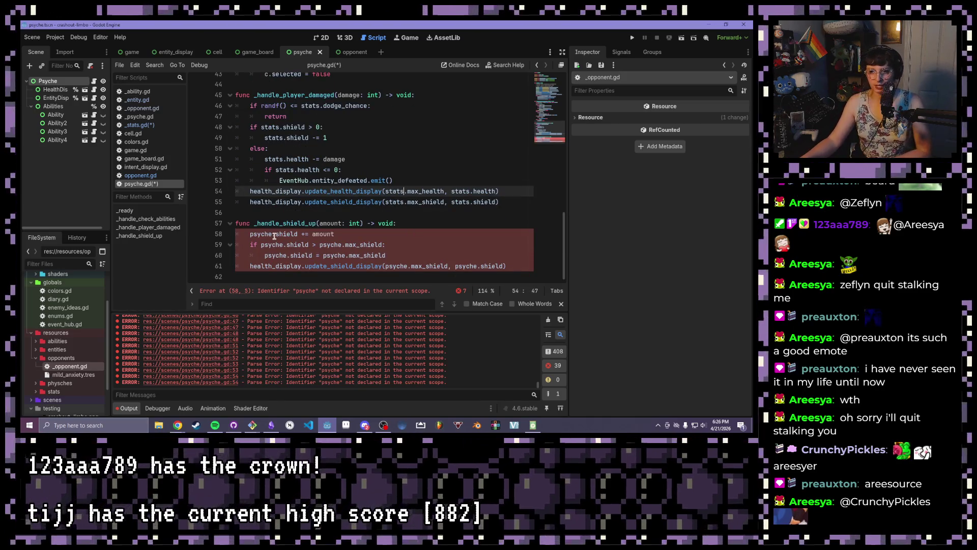
pyautogui.moveTo(271, 233); pyautogui.dragTo(250, 234)
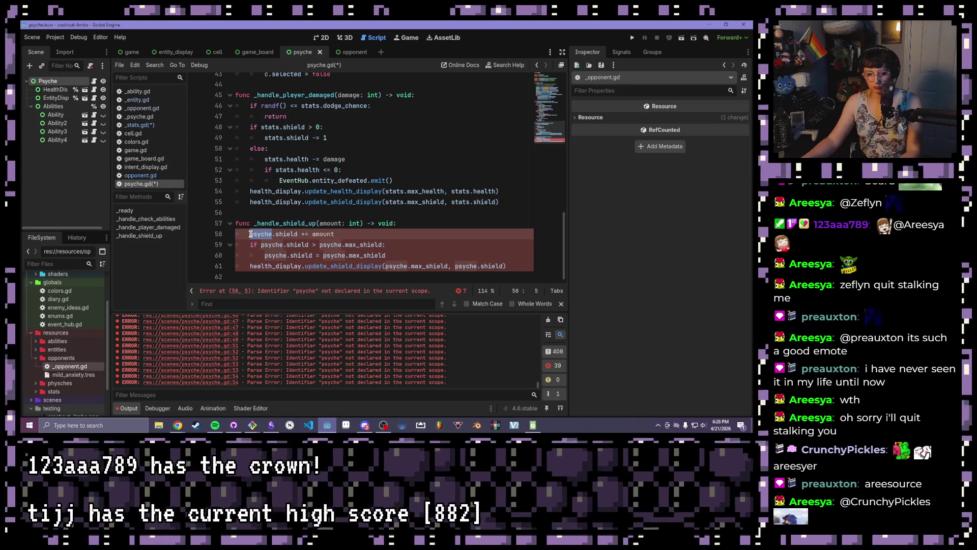
pyautogui.write('stats')
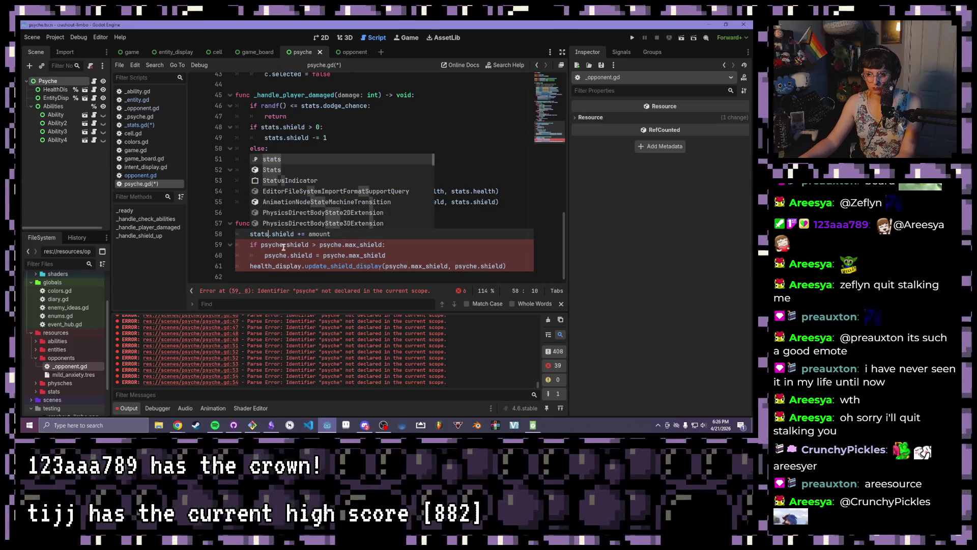
pyautogui.doubleClick(275, 245)
pyautogui.write('stats')
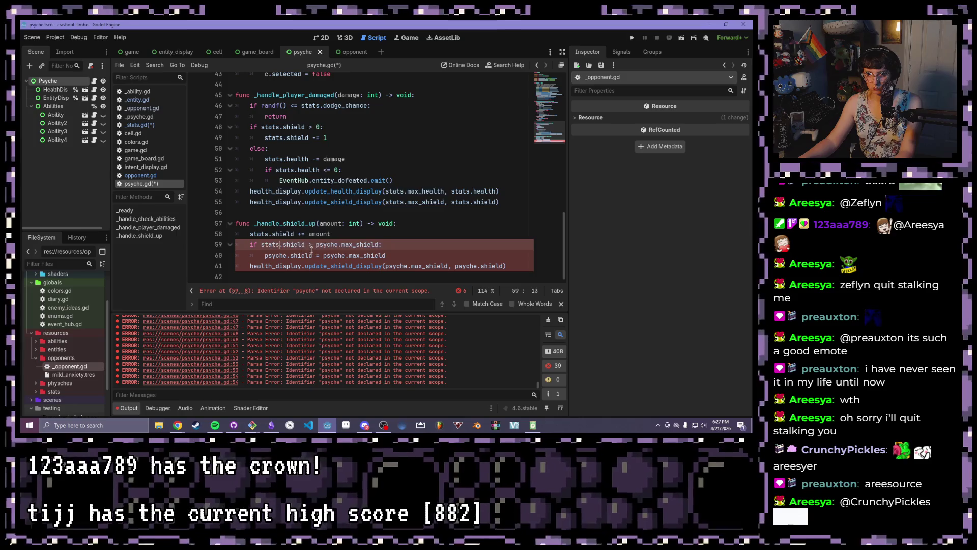
pyautogui.doubleClick(336, 244)
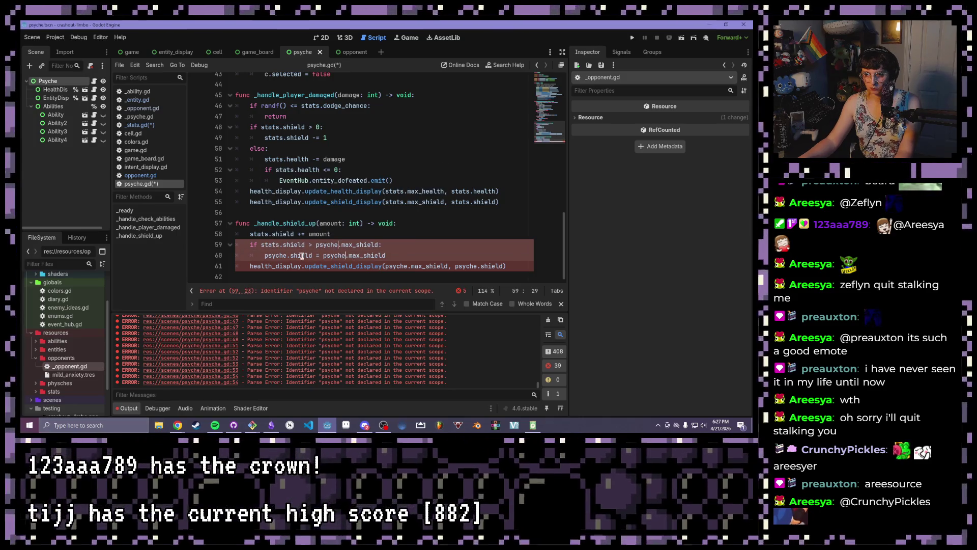
pyautogui.hotkey('ctrl', 'd')
pyautogui.hotkey('ctrl', 'd')
pyautogui.write('stat')
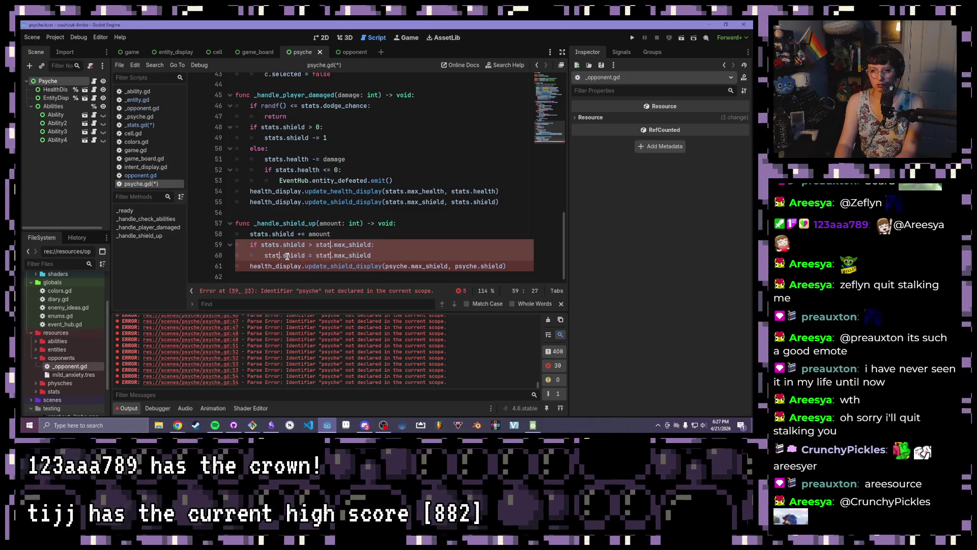
pyautogui.write('s')
pyautogui.click(284, 244)
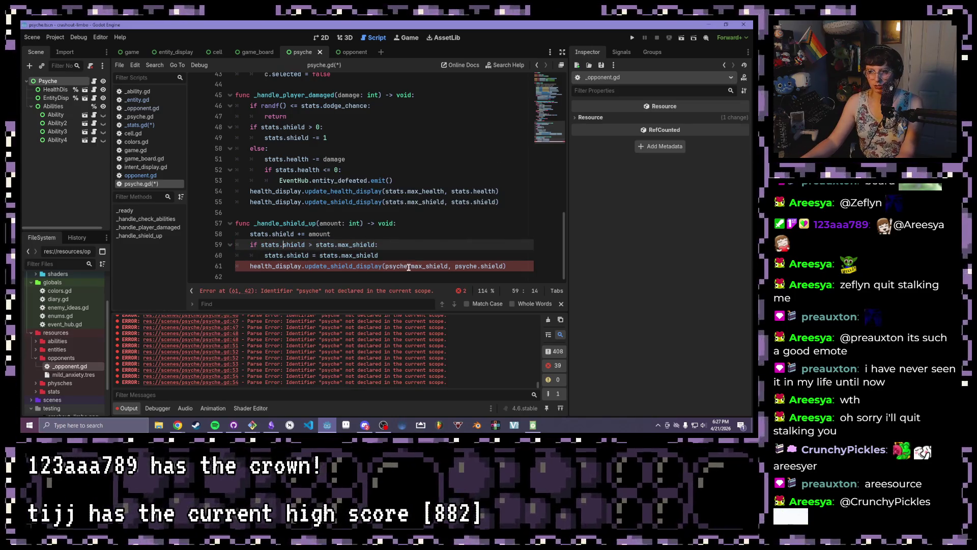
# - Change both psyche references on line 61 to stats and save psyche.gd
pyautogui.click(408, 267)
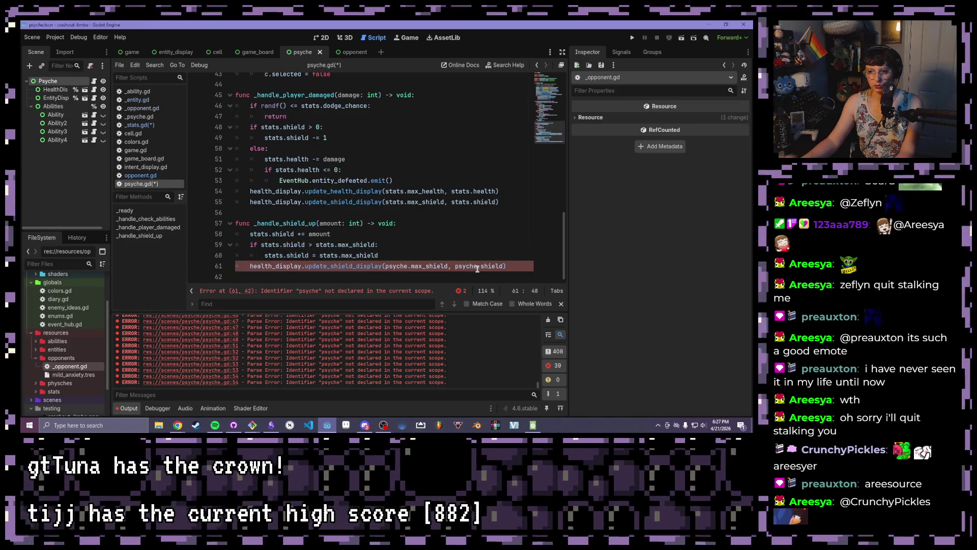
pyautogui.hotkey('ctrl', 'd')
pyautogui.hotkey('ctrl', 'd')
pyautogui.write('st')
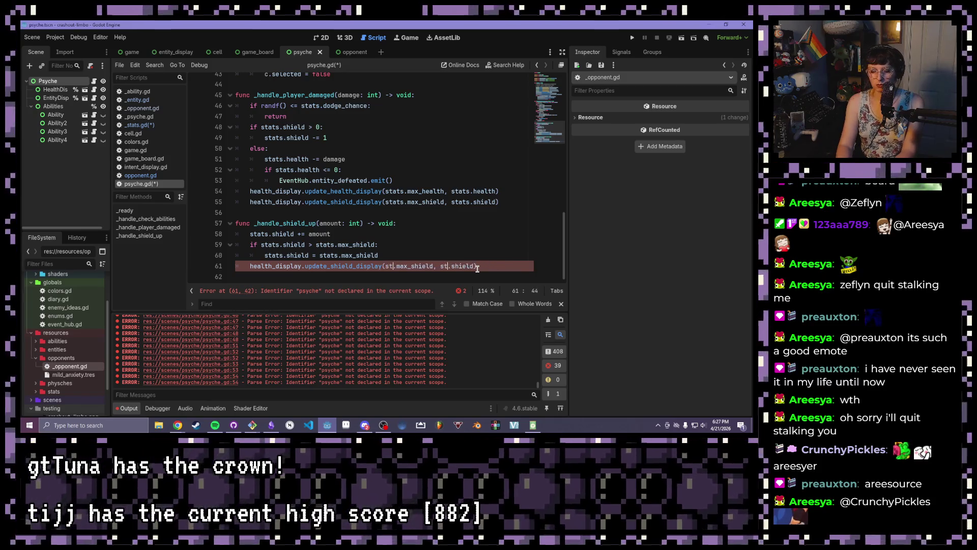
pyautogui.write('ats')
pyautogui.hotkey('ctrl', 's')
pyautogui.click(393, 181)
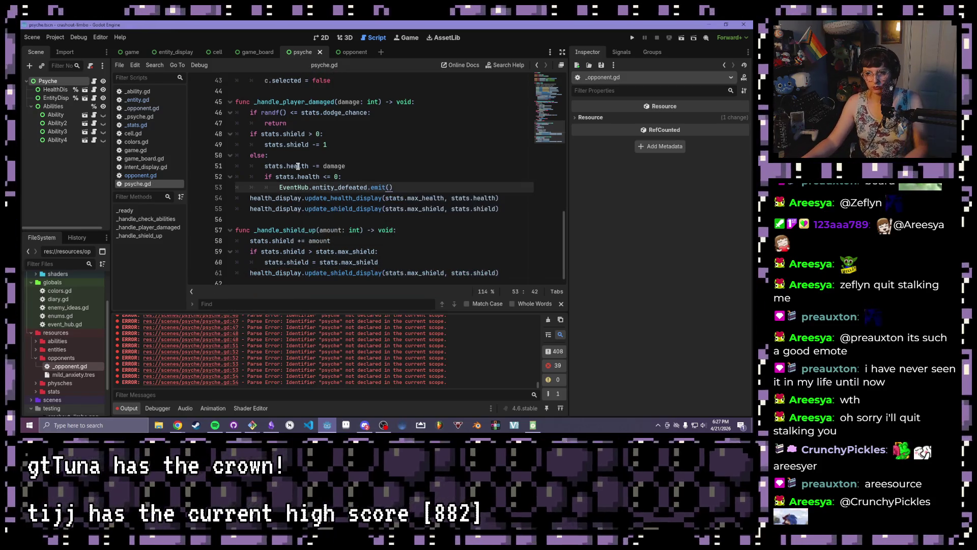
# - Pass self into EventHub.entity_defeated.emit() on line 53
pyautogui.scroll(1, 298, 167)
pyautogui.click(374, 141)
pyautogui.scroll(1, 374, 141)
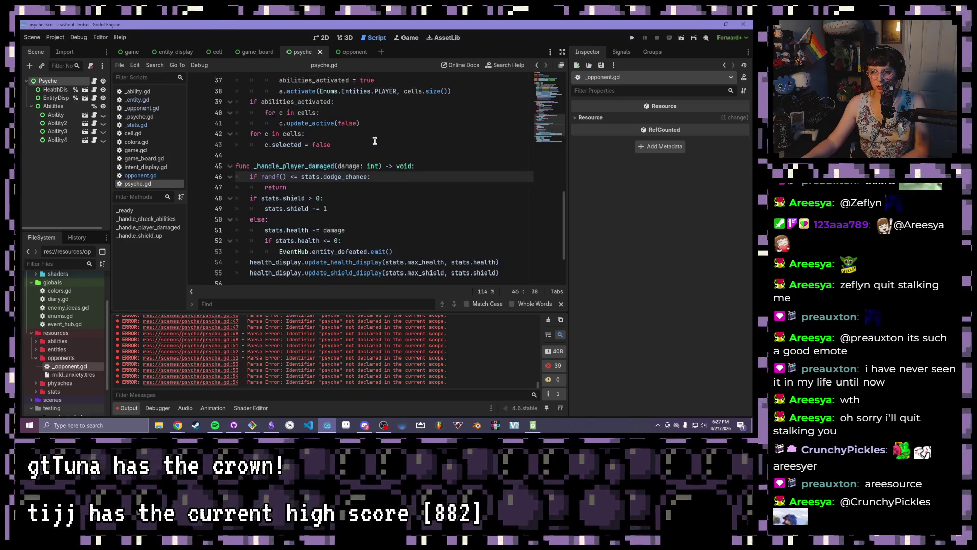
pyautogui.scroll(-1, 278, 154)
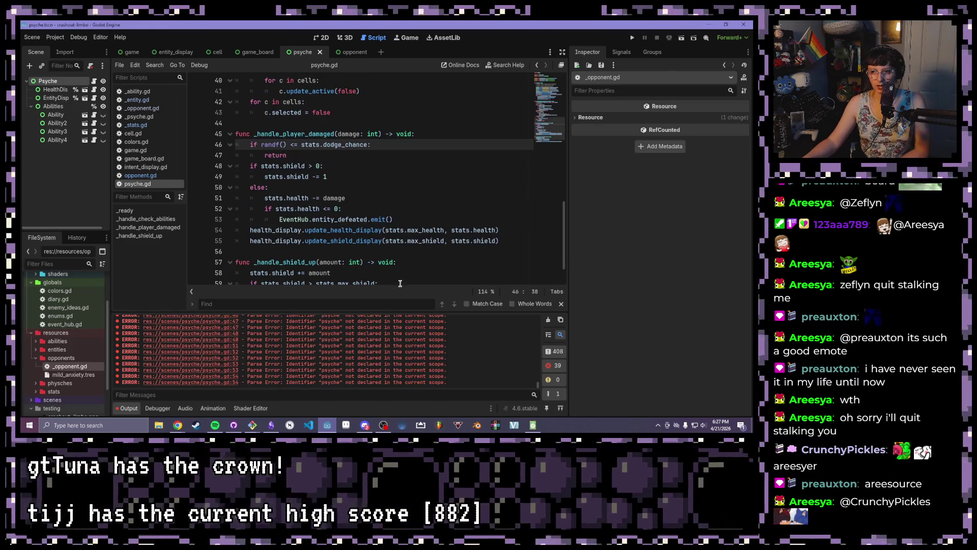
pyautogui.moveTo(506, 241); pyautogui.dragTo(245, 145)
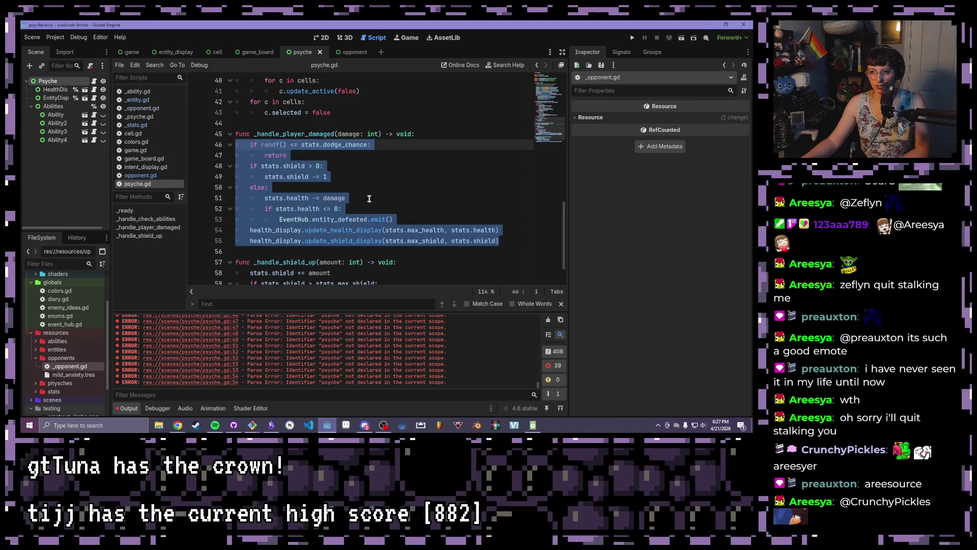
pyautogui.click(398, 219)
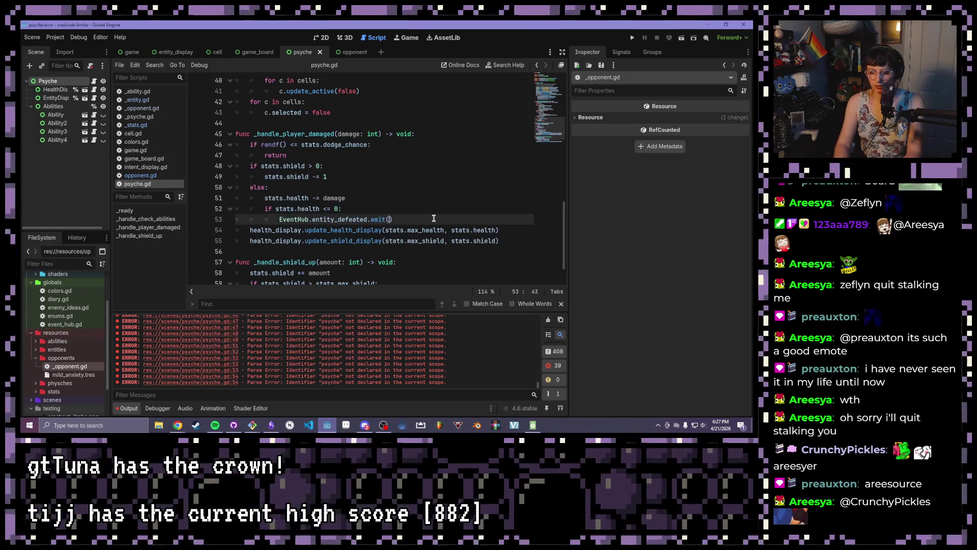
pyautogui.write('self')
# - Review the edited emit line, then go back to lines 22–23 of the _ready setup
pyautogui.click(416, 198)
pyautogui.moveTo(416, 220); pyautogui.dragTo(233, 218)
pyautogui.click(416, 237)
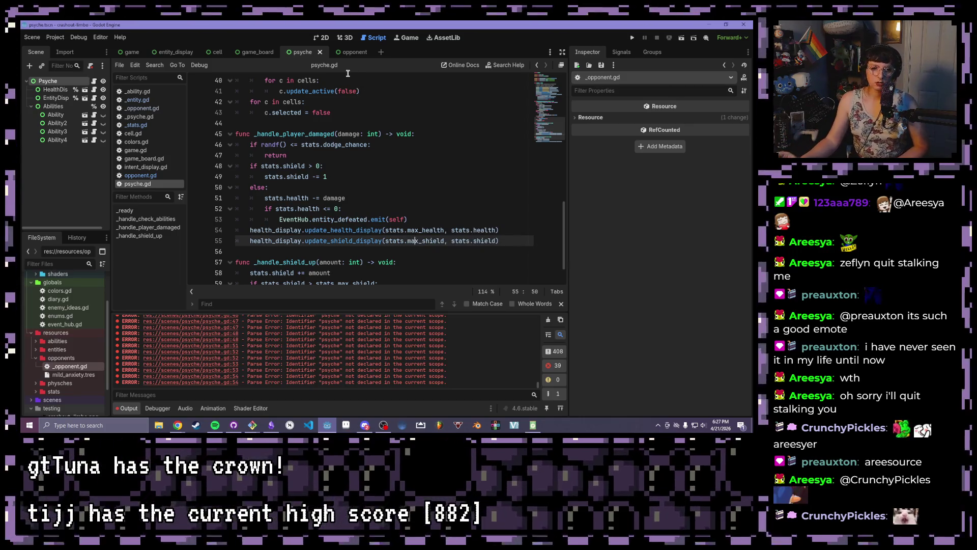
pyautogui.scroll(9, 347, 146)
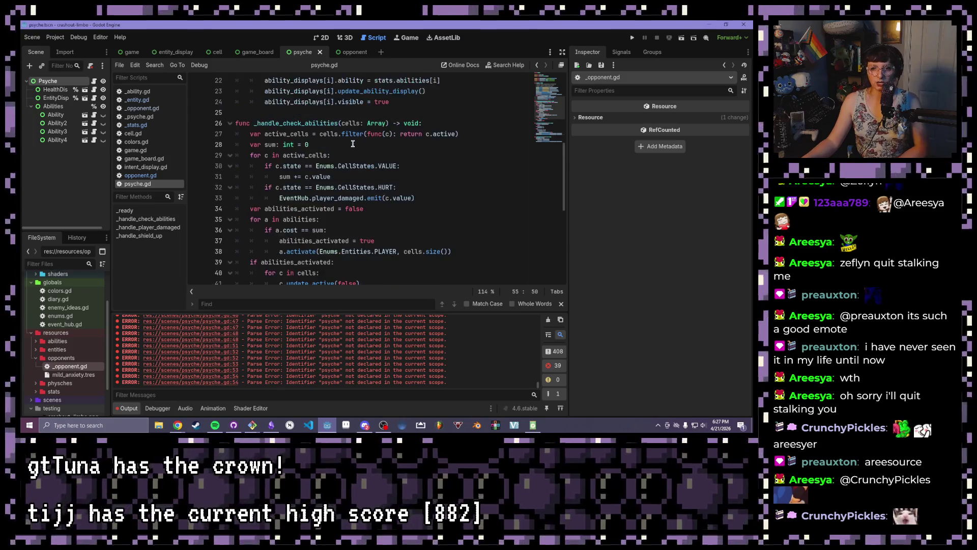
pyautogui.scroll(4, 340, 149)
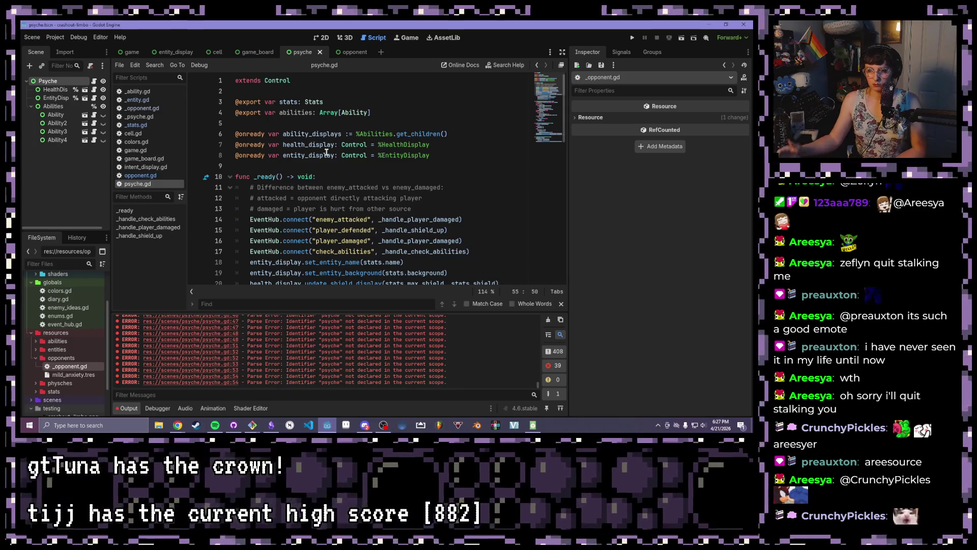
pyautogui.scroll(-3, 270, 127)
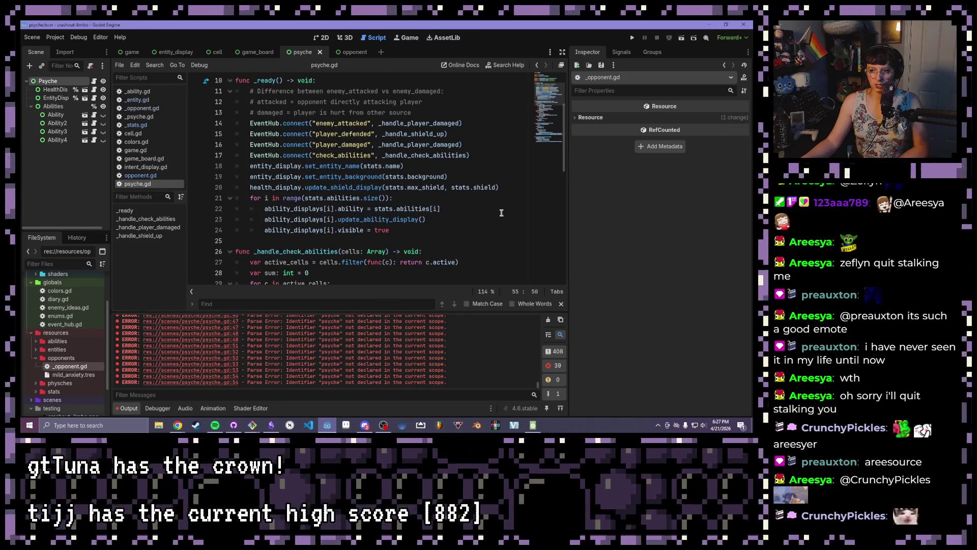
pyautogui.click(474, 212)
pyautogui.click(474, 219)
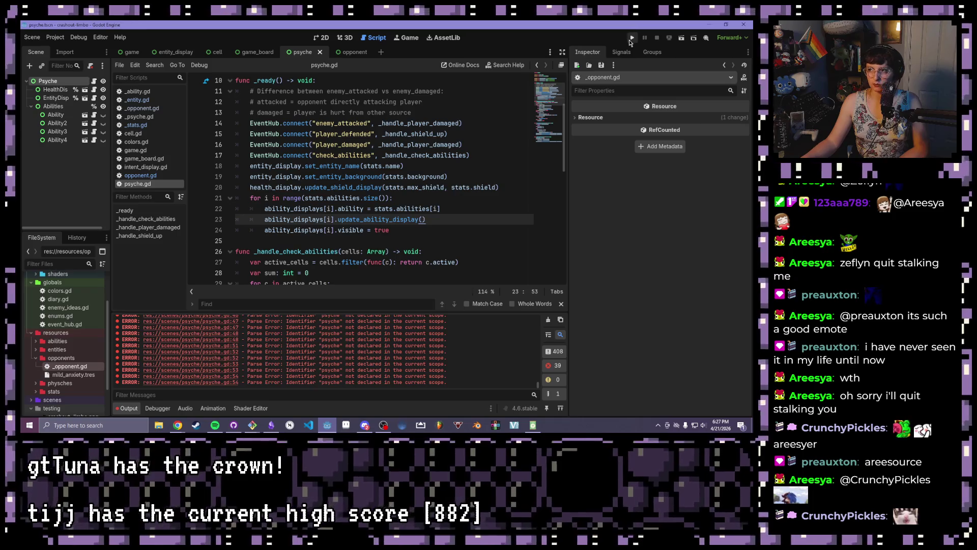
# - Run the project with F5 and inspect the invalid 'name' on Nil error at line 18
pyautogui.scroll(3, 399, 165)
pyautogui.press('F5')
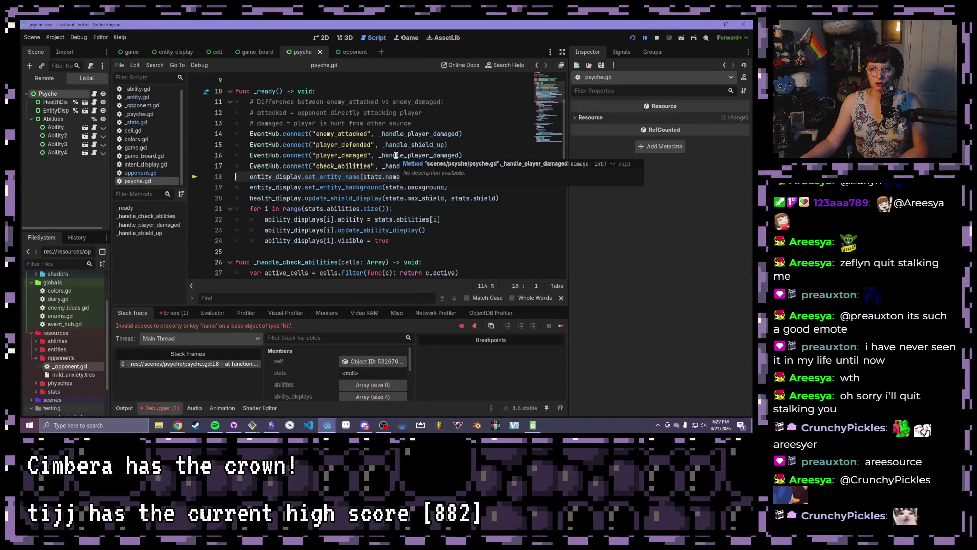
pyautogui.click(360, 158)
pyautogui.click(405, 177)
pyautogui.scroll(3, 331, 168)
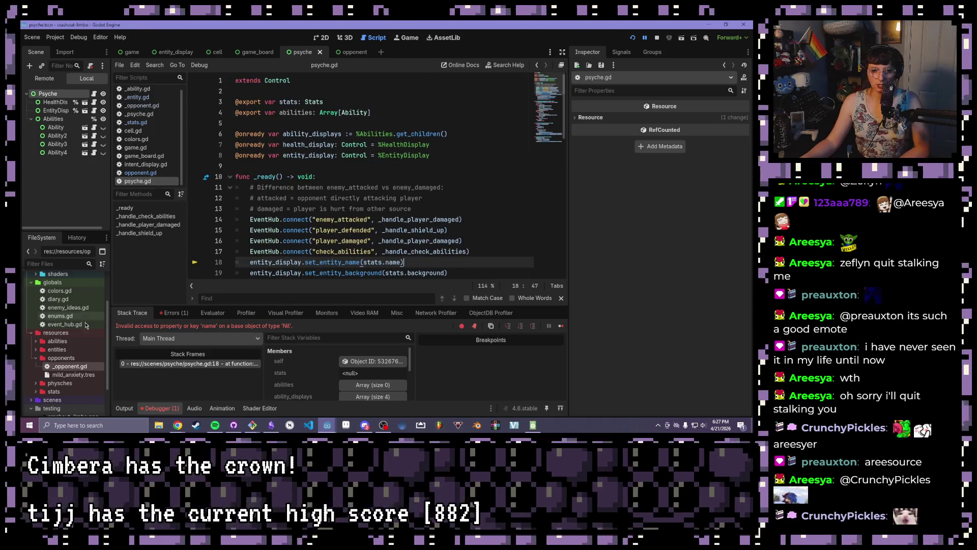
pyautogui.scroll(-2, 76, 329)
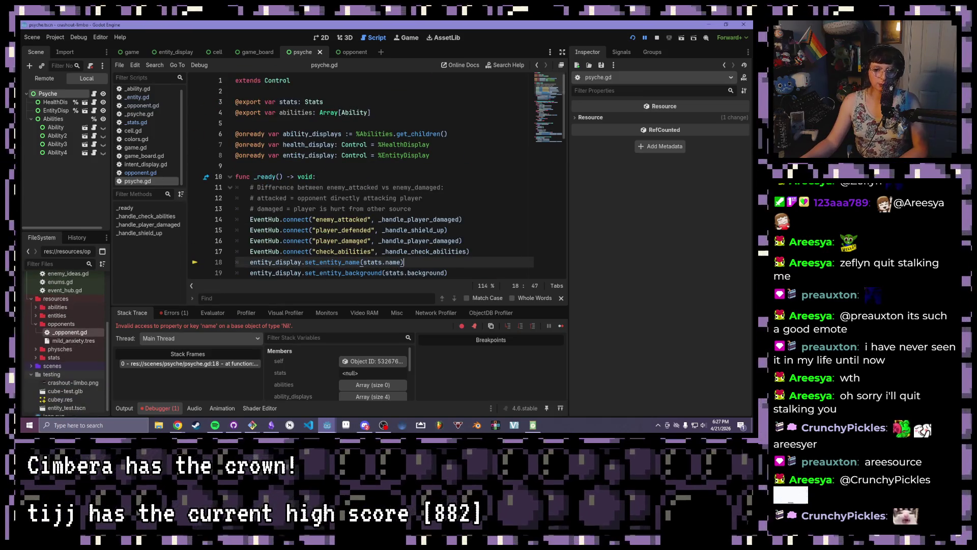
# - Expand the physches and stats folders in FileSystem and bring up the stats folder's context menu
pyautogui.click(40, 350)
pyautogui.click(35, 349)
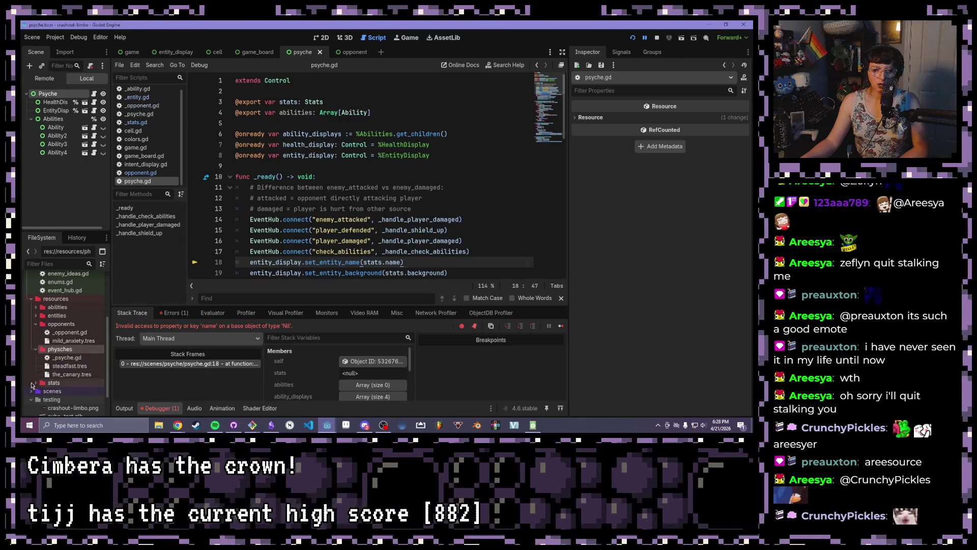
pyautogui.click(33, 383)
pyautogui.click(53, 383)
pyautogui.rightClick(70, 382)
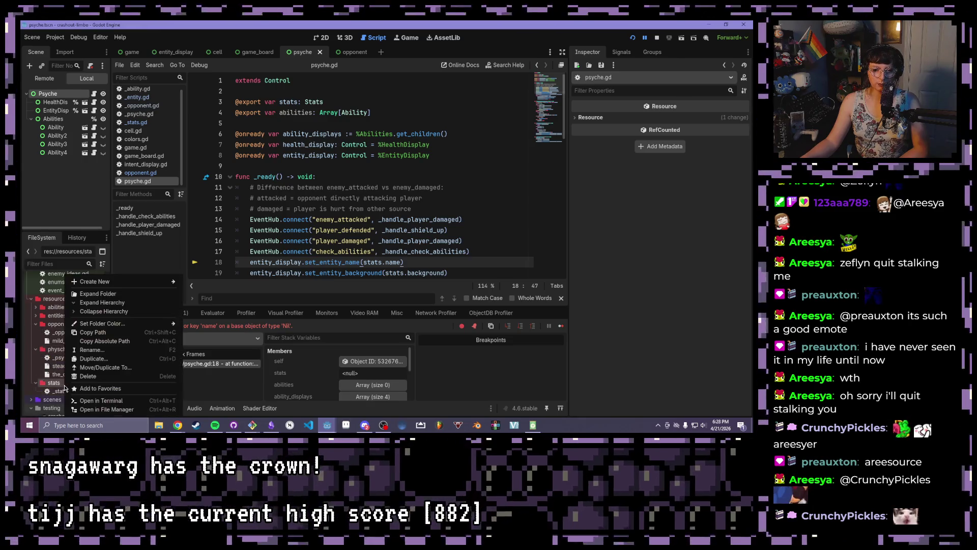
pyautogui.moveTo(163, 281)
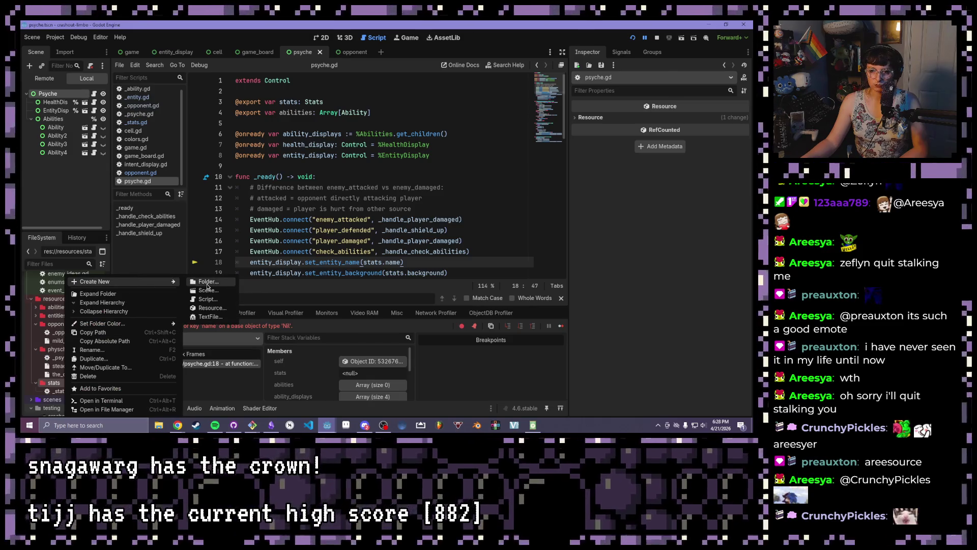
# - Create a new Stats resource in the stats folder and save it as chat.tres
pyautogui.click(211, 307)
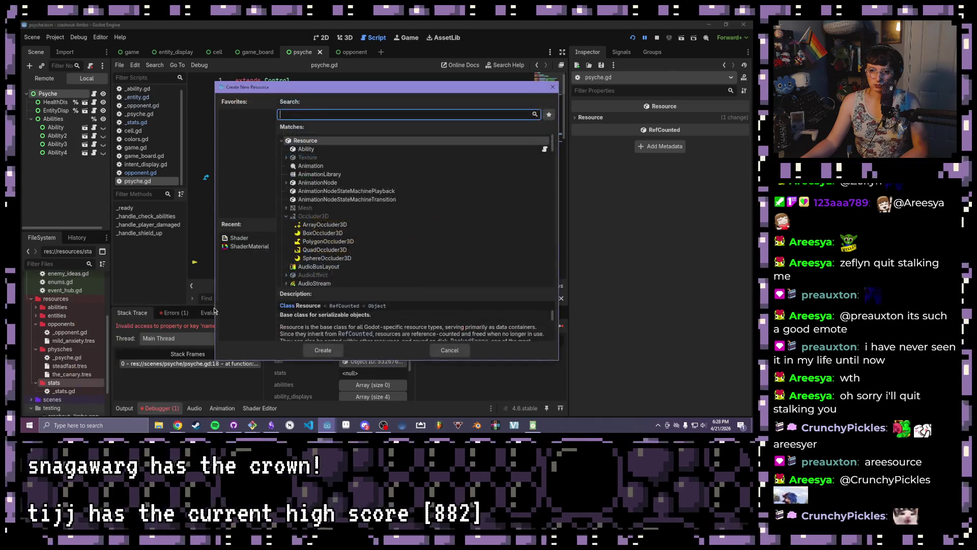
pyautogui.write('stats')
pyautogui.press('Return')
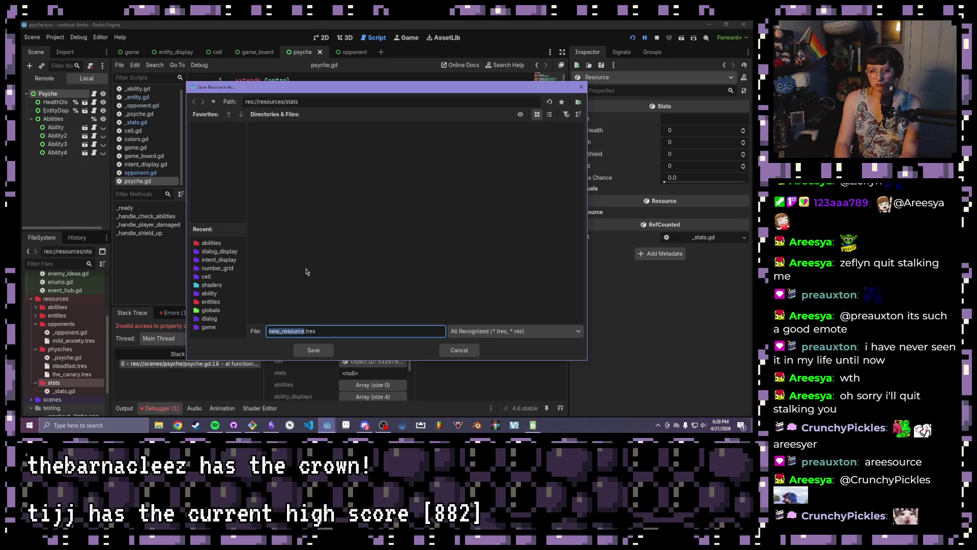
pyautogui.write('chat')
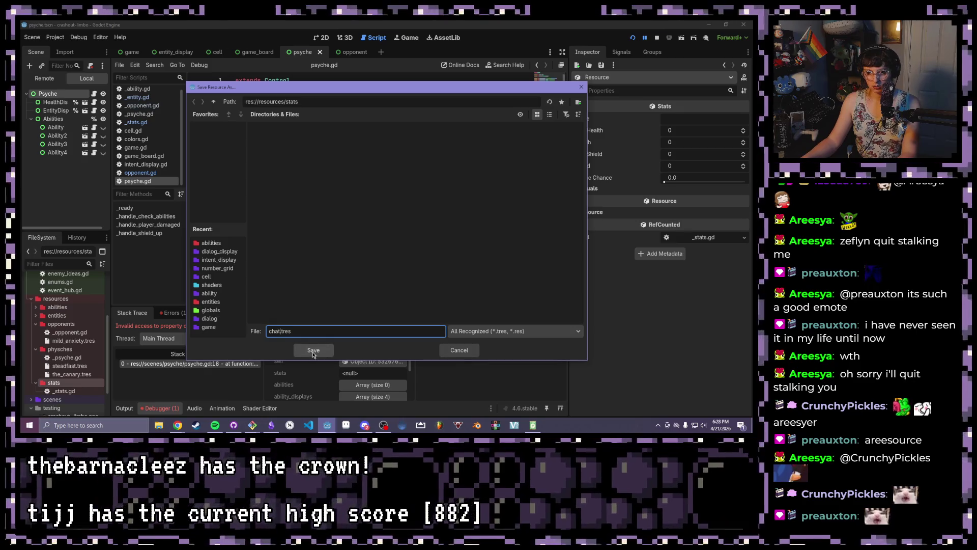
pyautogui.click(313, 351)
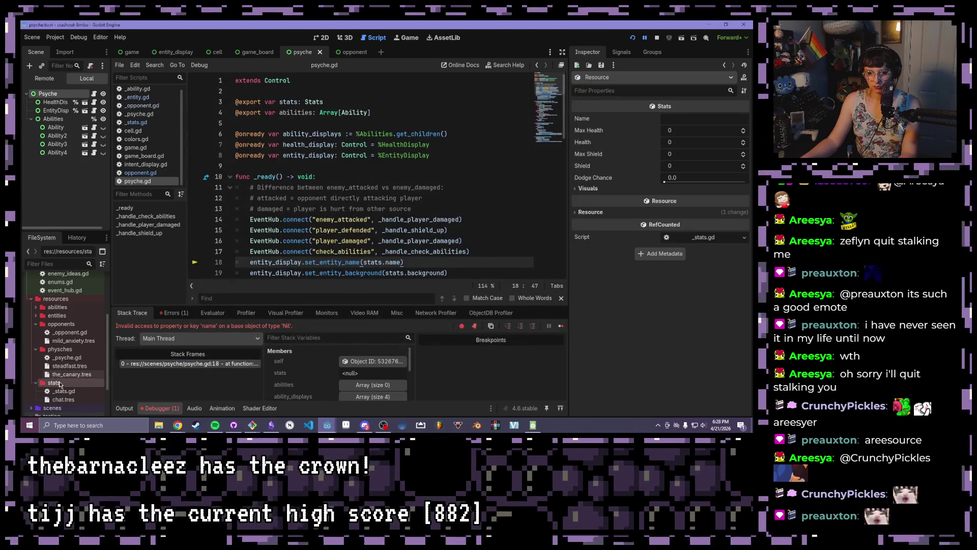
# - Fill chat.tres with name Chat <3, health 30/25, max shield 2, shield 0 and dodge chance 0.1
pyautogui.click(64, 400)
pyautogui.click(675, 123)
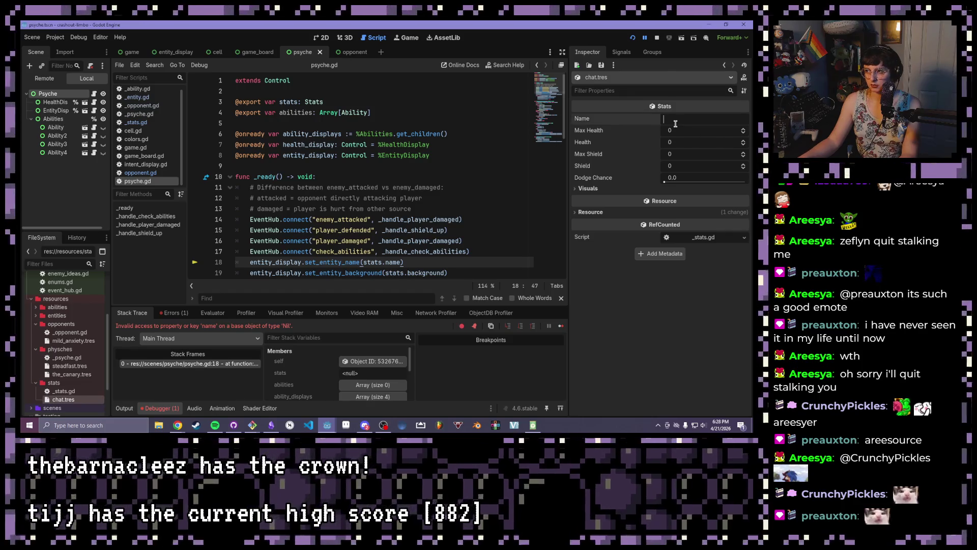
pyautogui.write('Chat <3')
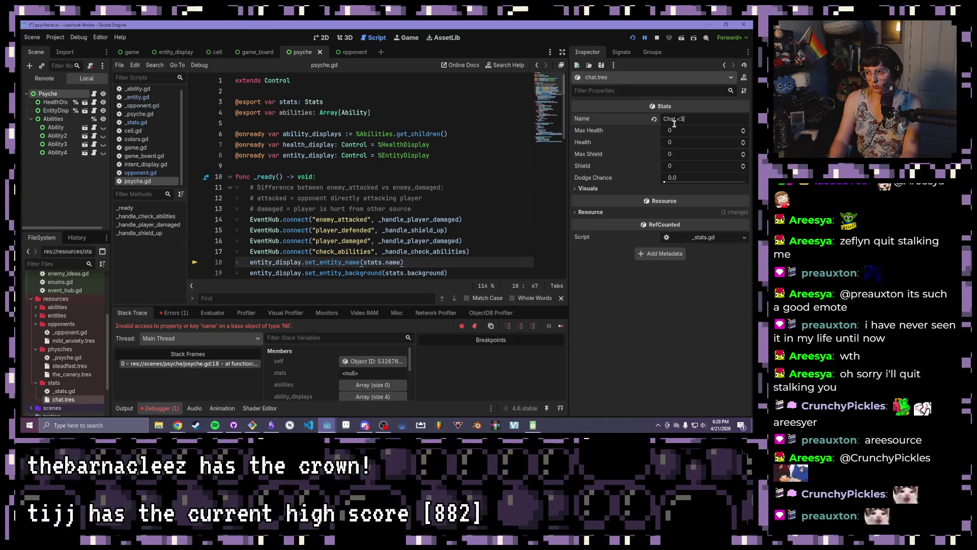
pyautogui.click(743, 129)
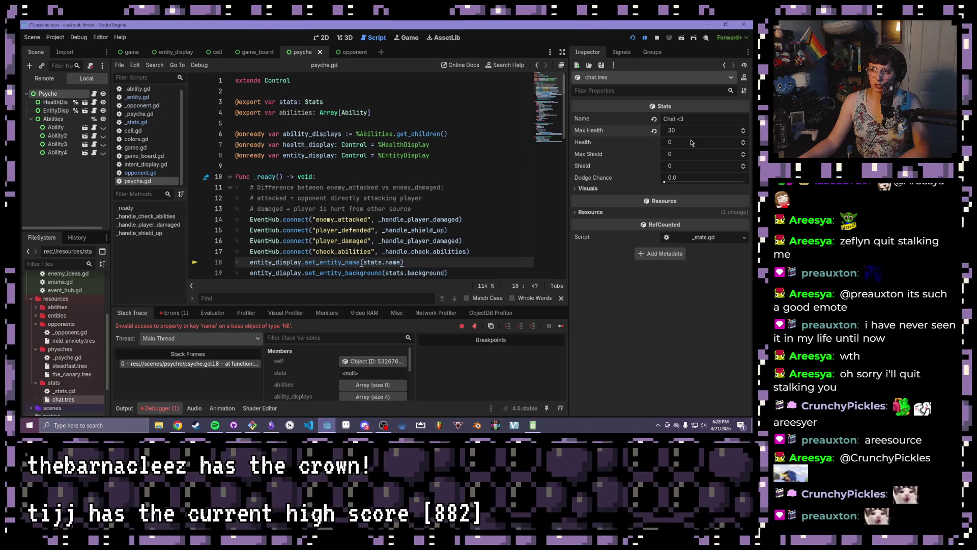
pyautogui.click(691, 141)
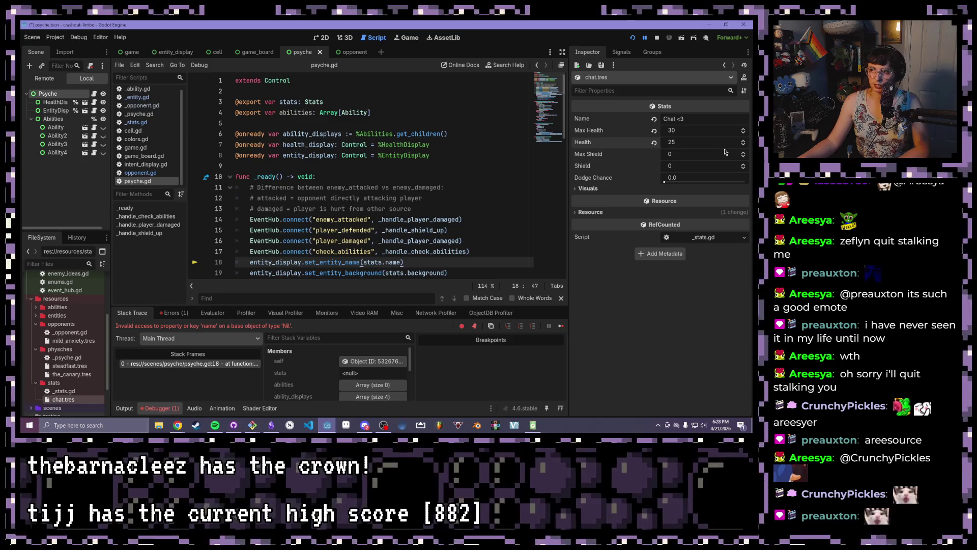
pyautogui.click(683, 151)
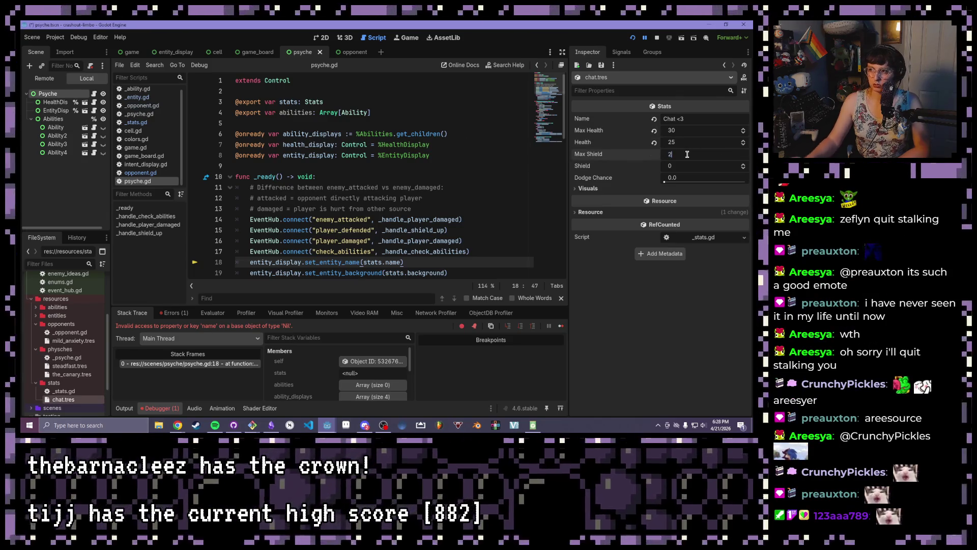
pyautogui.click(680, 166)
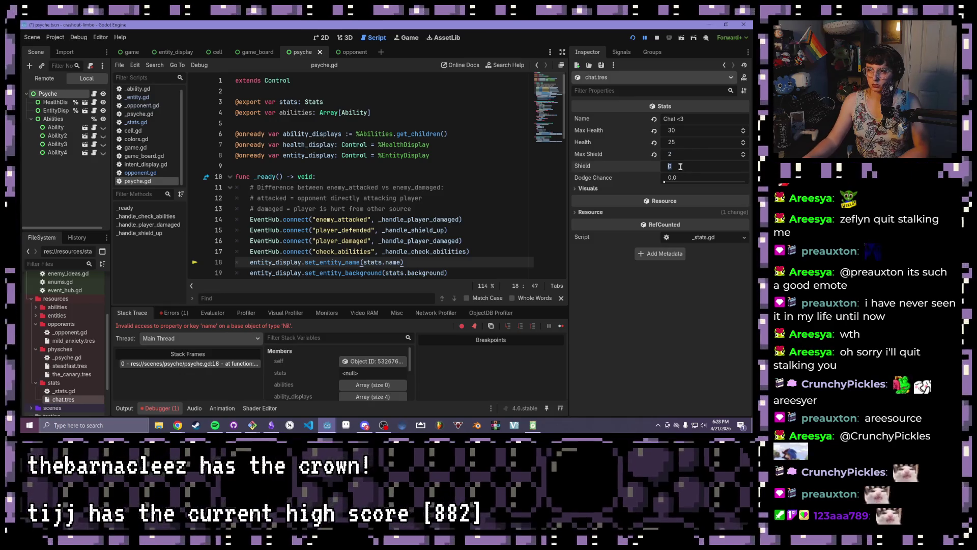
pyautogui.press('Return')
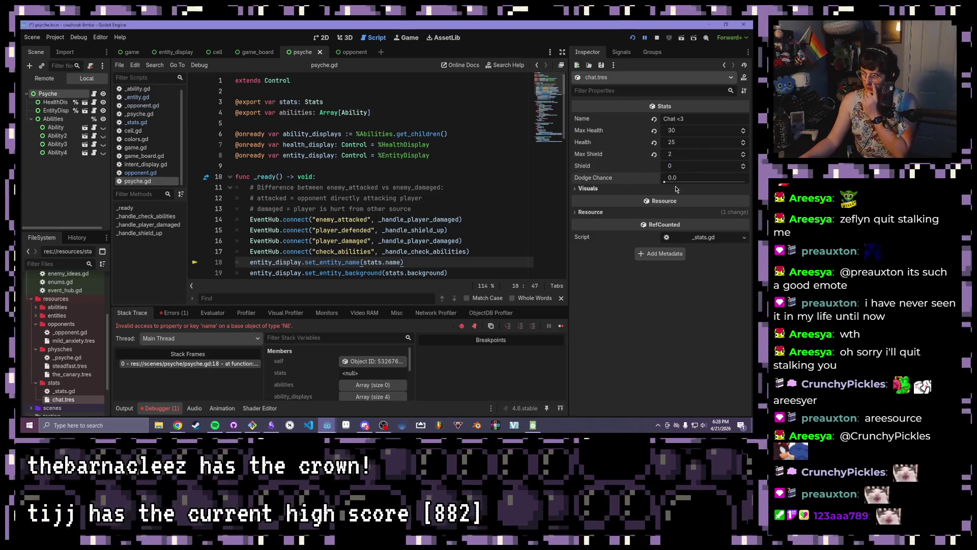
pyautogui.click(676, 178)
pyautogui.write('0.1')
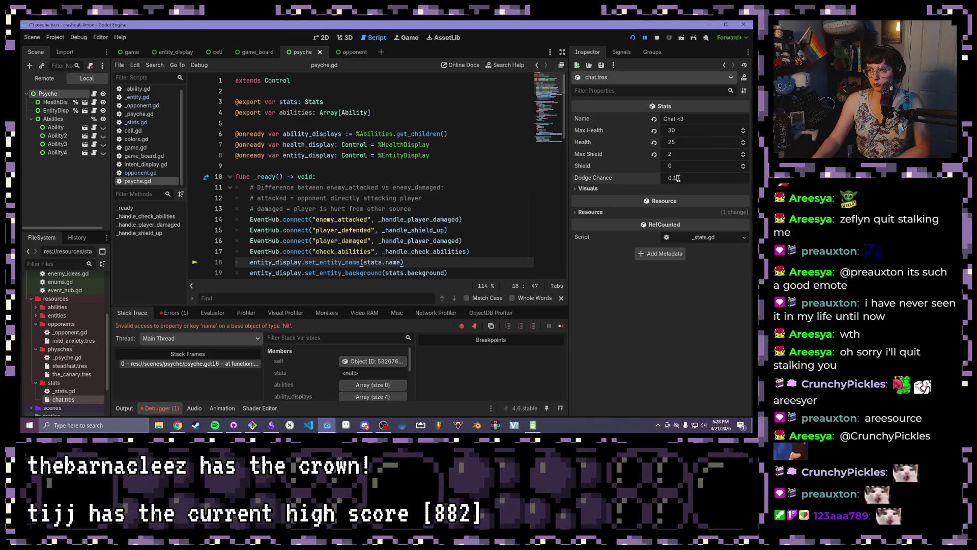
pyautogui.press('Return')
# - Under Visuals, set a teal text colour and repeating-background.png as the background
pyautogui.click(626, 188)
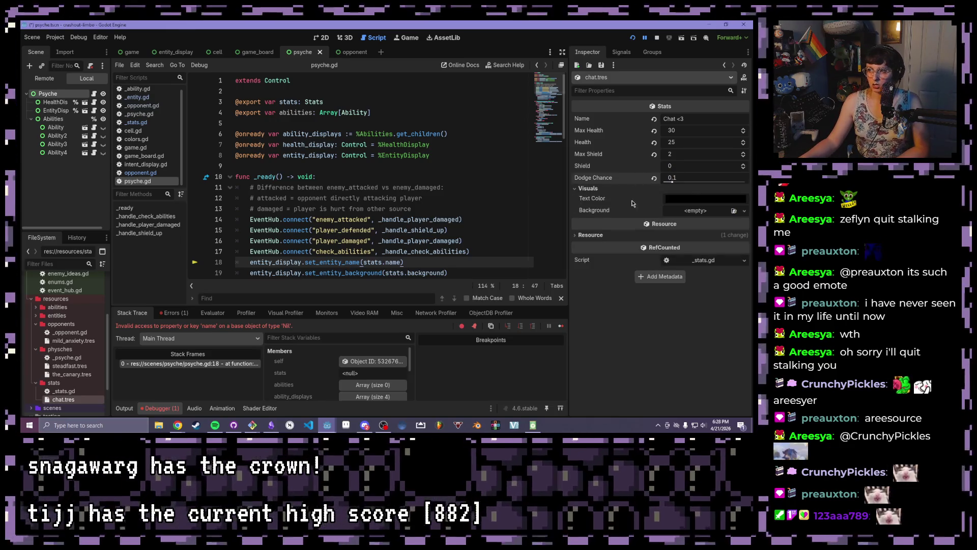
pyautogui.click(713, 198)
pyautogui.moveTo(739, 201)
pyautogui.mouseDown()
pyautogui.moveTo(738, 191)
pyautogui.moveTo(738, 207)
pyautogui.mouseUp()
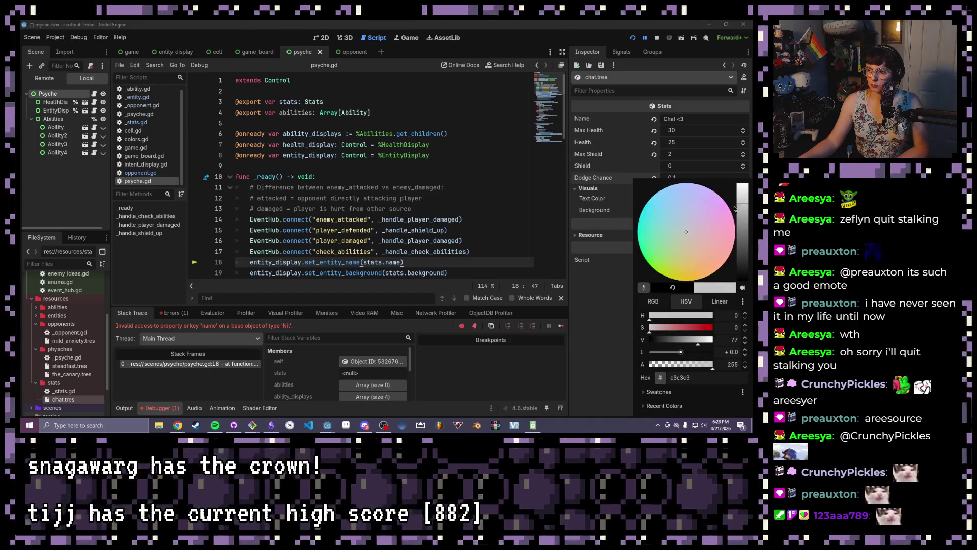
pyautogui.click(660, 219)
pyautogui.click(589, 199)
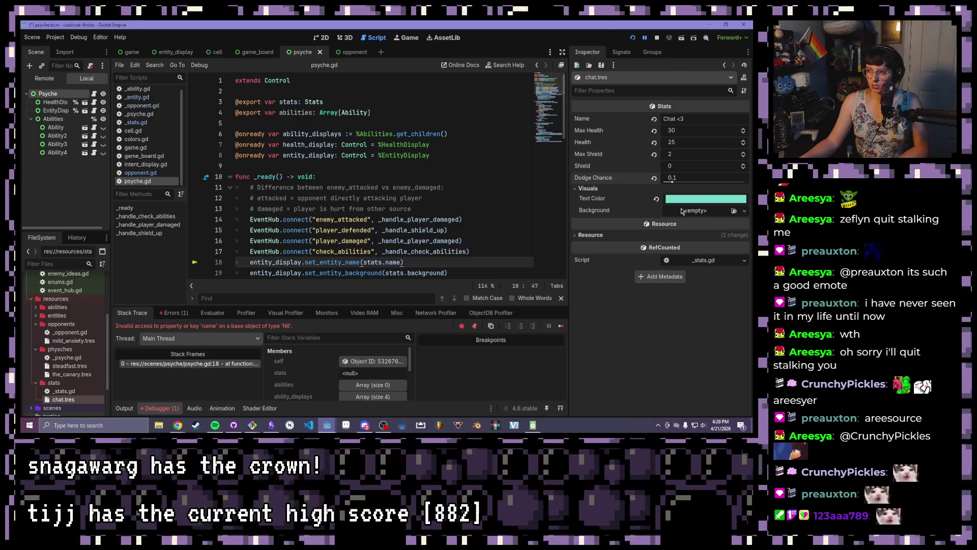
pyautogui.click(733, 209)
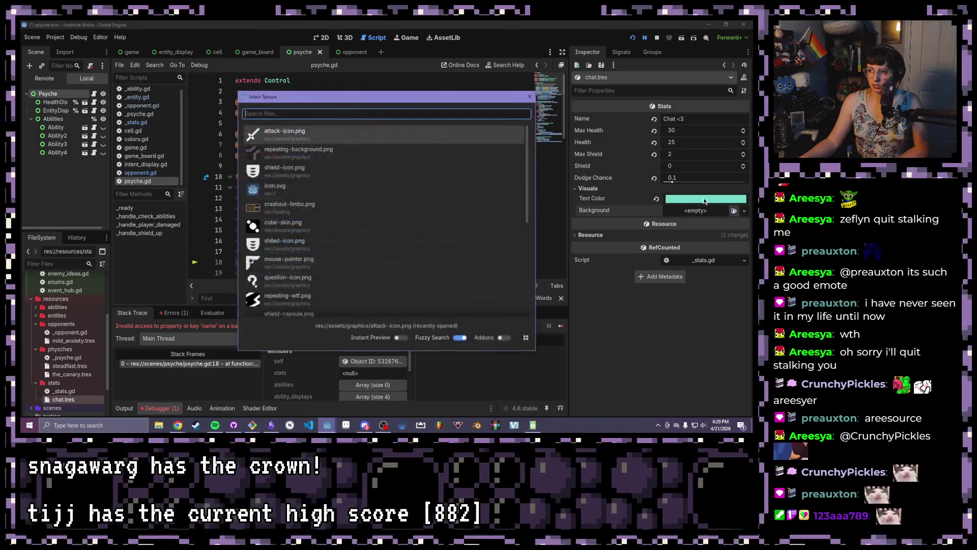
pyautogui.click(298, 150)
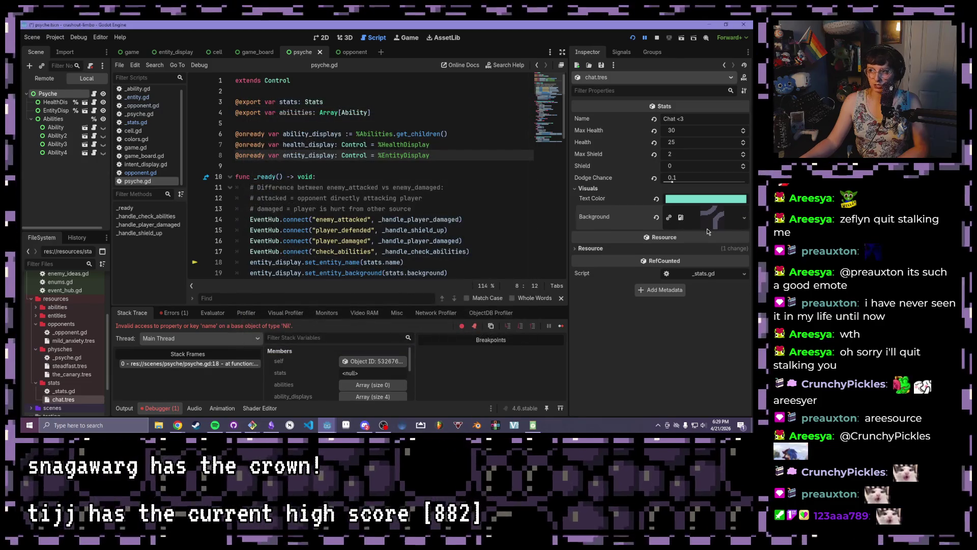
pyautogui.click(431, 187)
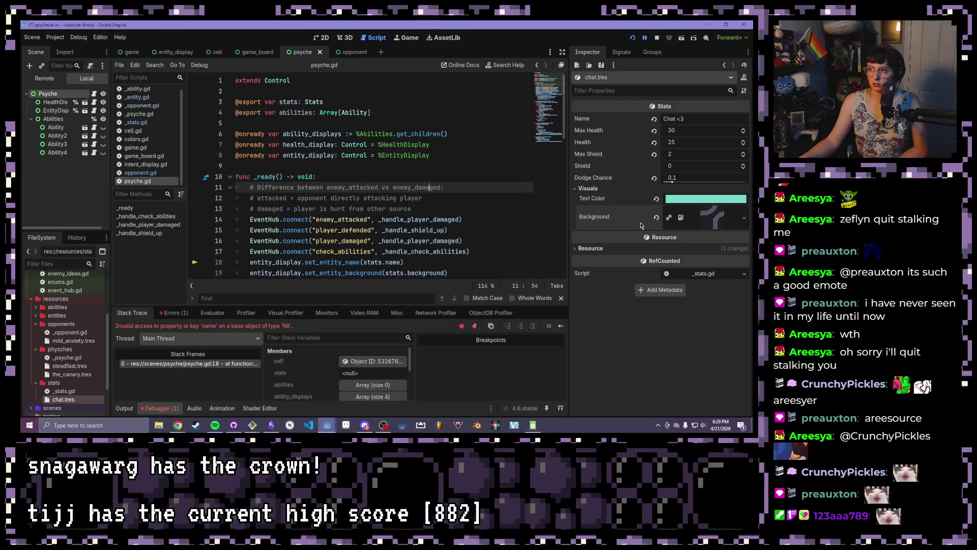
# - Open psyche.tscn and load chat.tres into the Psyche node's Stats property
pyautogui.scroll(-3, 60, 326)
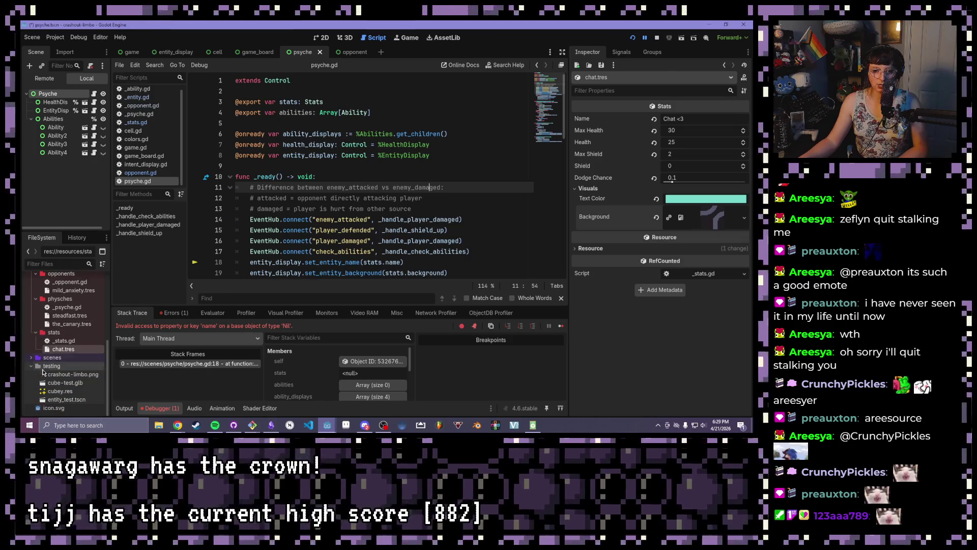
pyautogui.click(31, 357)
pyautogui.scroll(-4, 61, 362)
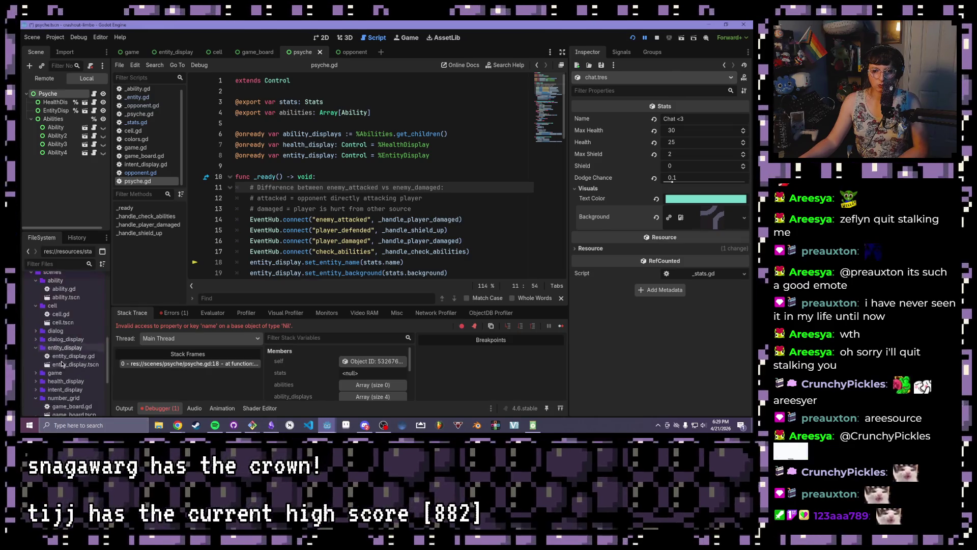
pyautogui.scroll(-3, 61, 363)
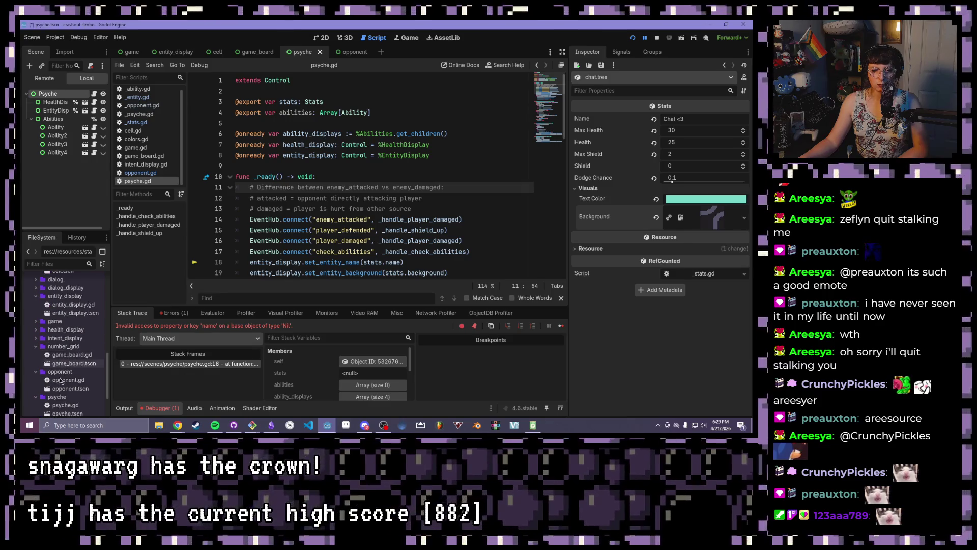
pyautogui.scroll(-1, 61, 371)
pyautogui.click(66, 388)
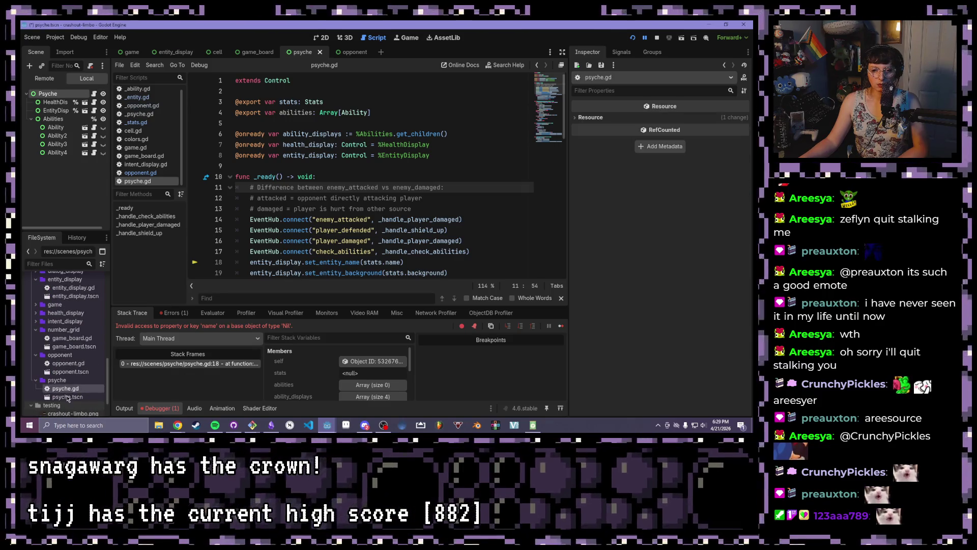
pyautogui.click(67, 397)
pyautogui.click(54, 95)
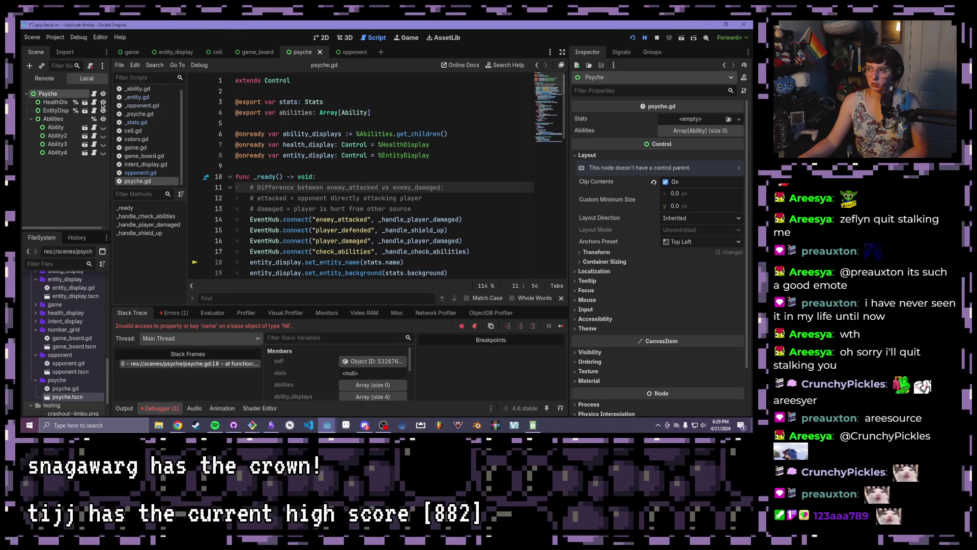
pyautogui.click(728, 119)
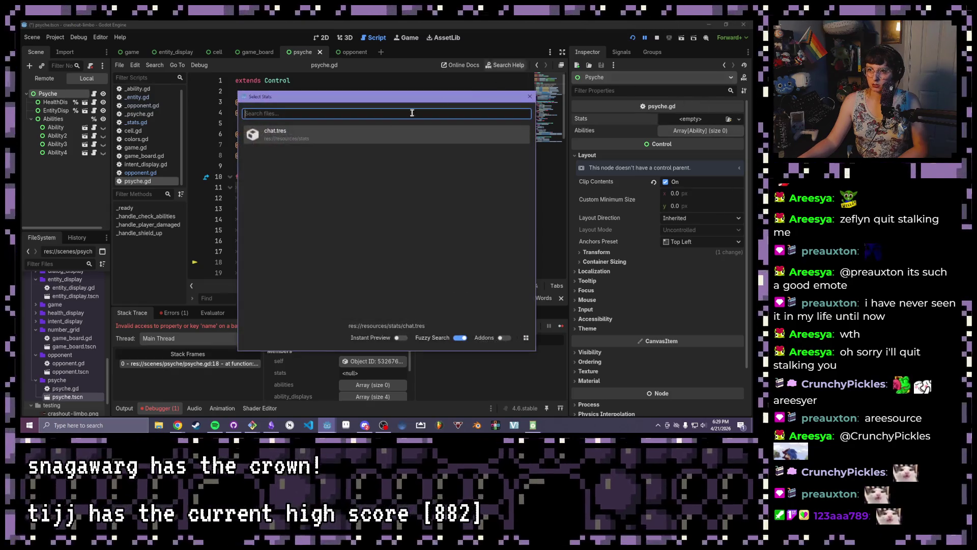
pyautogui.press('Return')
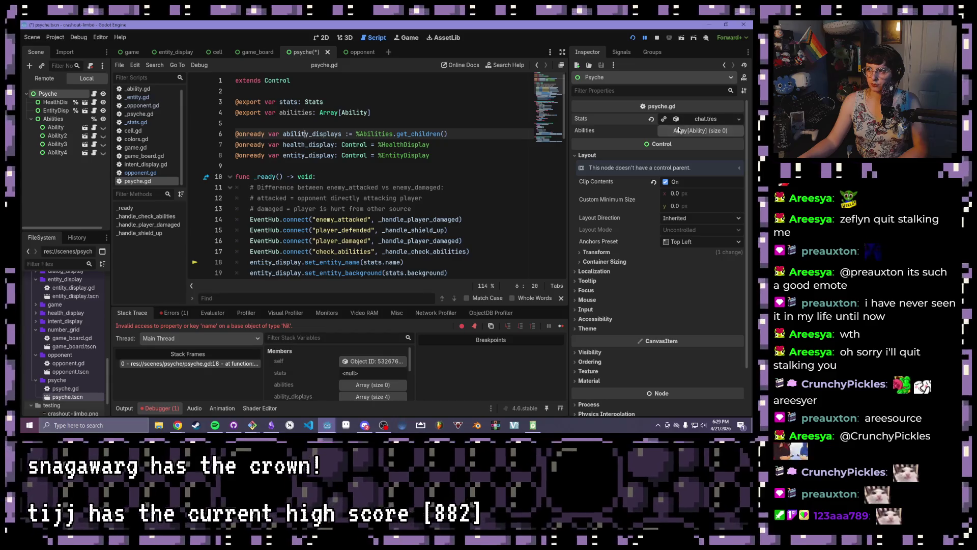
# - Add psychic_scream.tres and cope.tres to the Abilities array and rerun the game
pyautogui.click(702, 131)
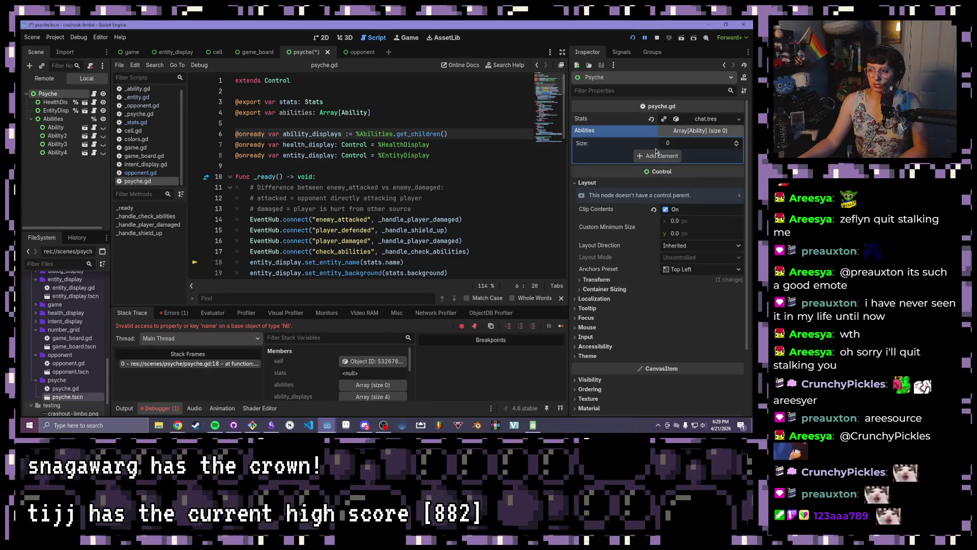
pyautogui.click(659, 156)
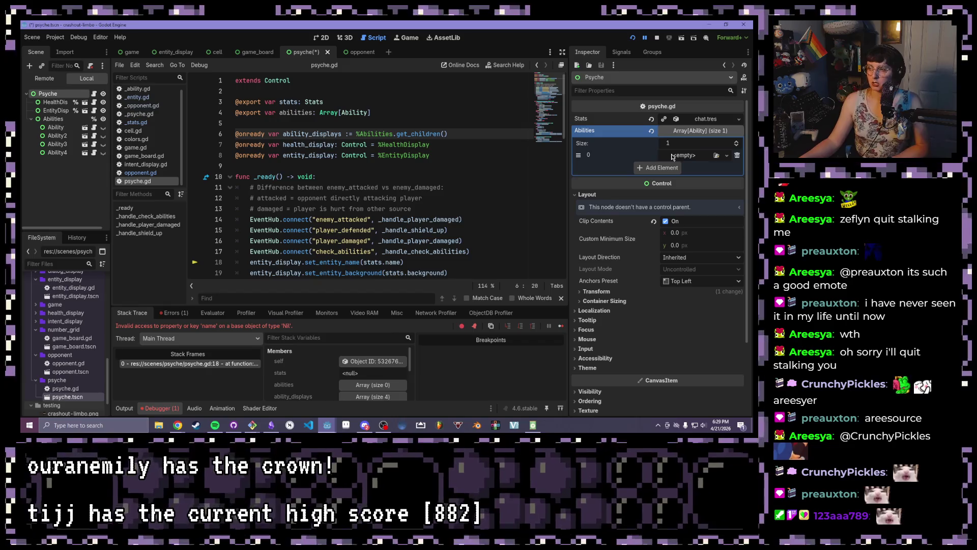
pyautogui.click(663, 171)
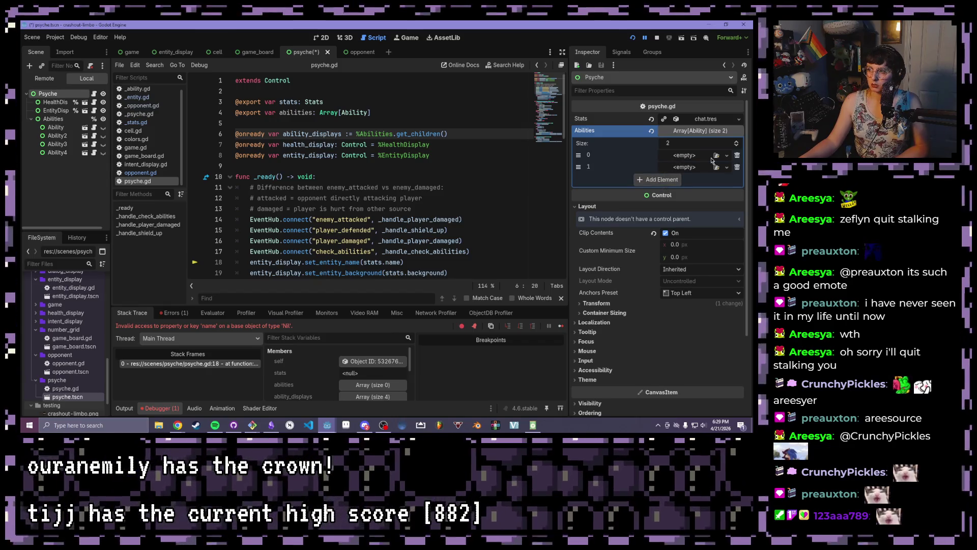
pyautogui.click(716, 166)
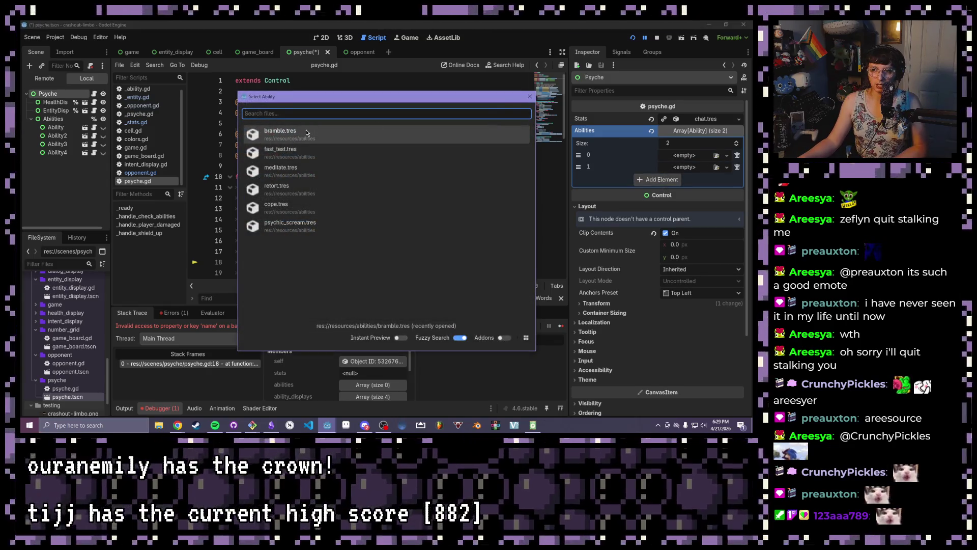
pyautogui.doubleClick(300, 227)
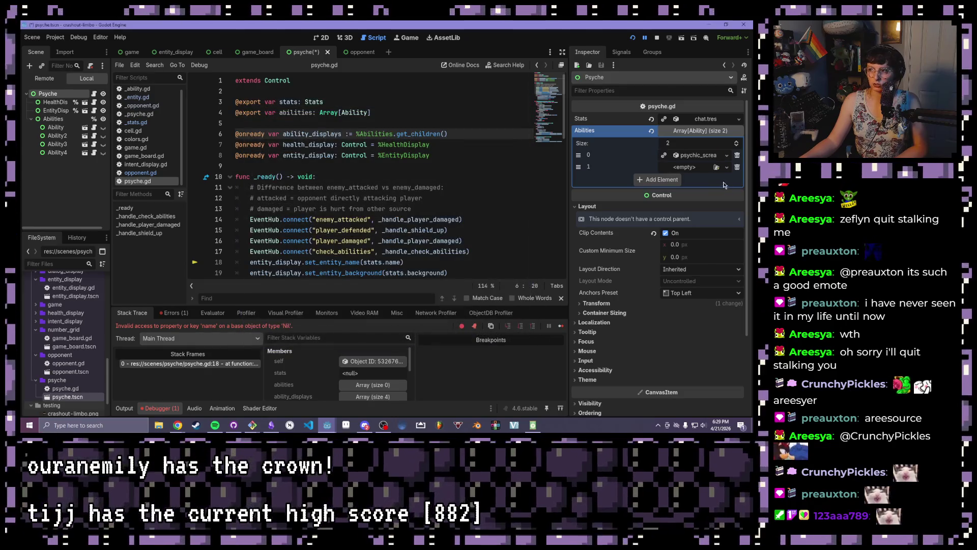
pyautogui.click(716, 167)
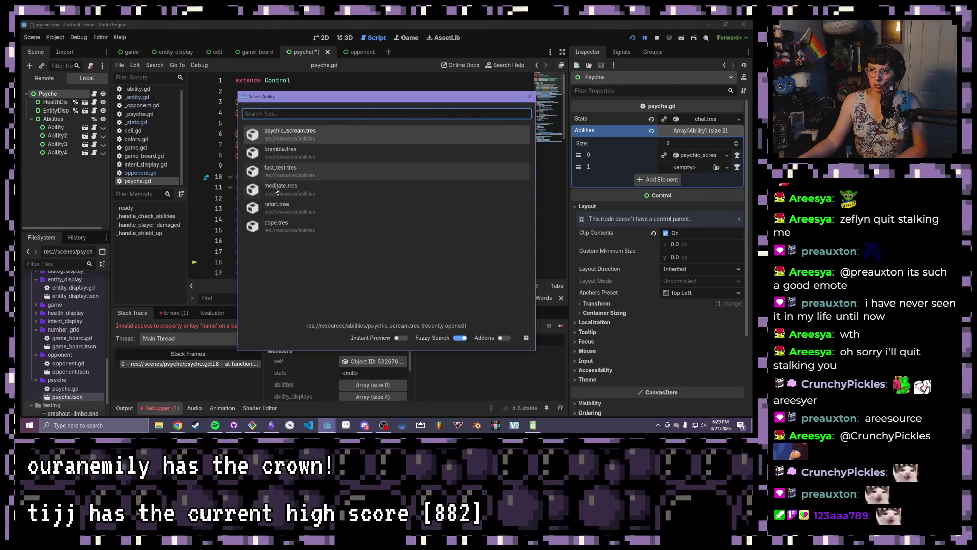
pyautogui.doubleClick(321, 228)
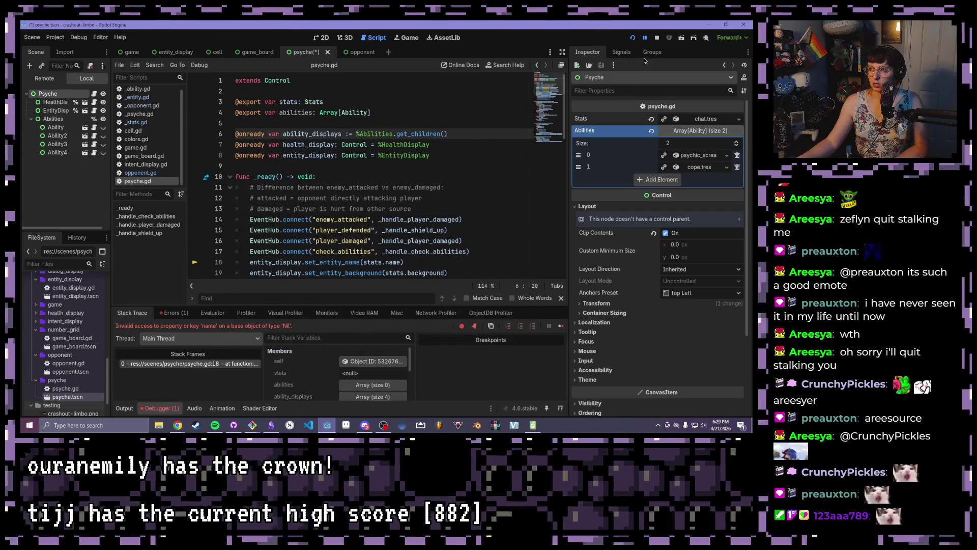
pyautogui.click(632, 38)
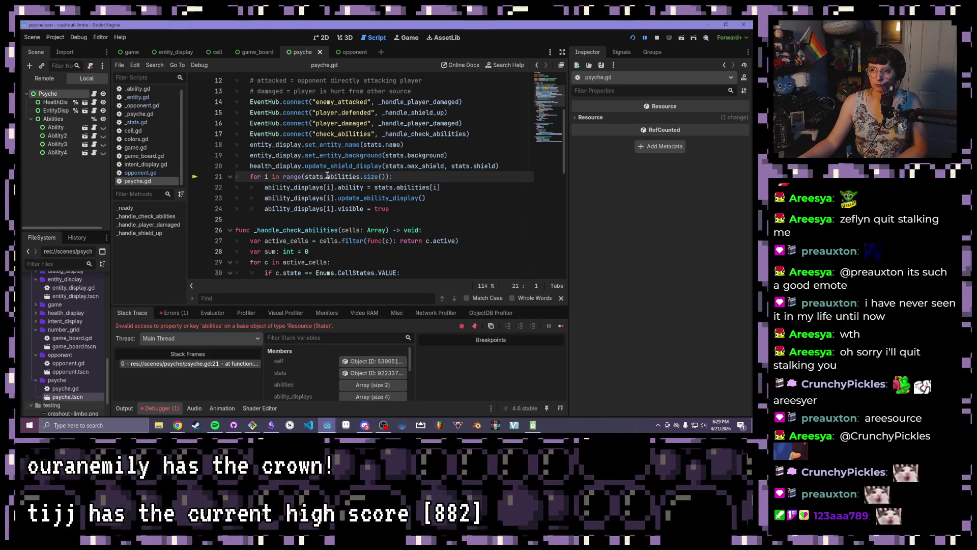
# - Remove stats. from the abilities references on lines 21 and 22, relaunching the game after each fix
pyautogui.click(305, 177)
pyautogui.press('Delete')
pyautogui.press('Delete')
pyautogui.press('Delete')
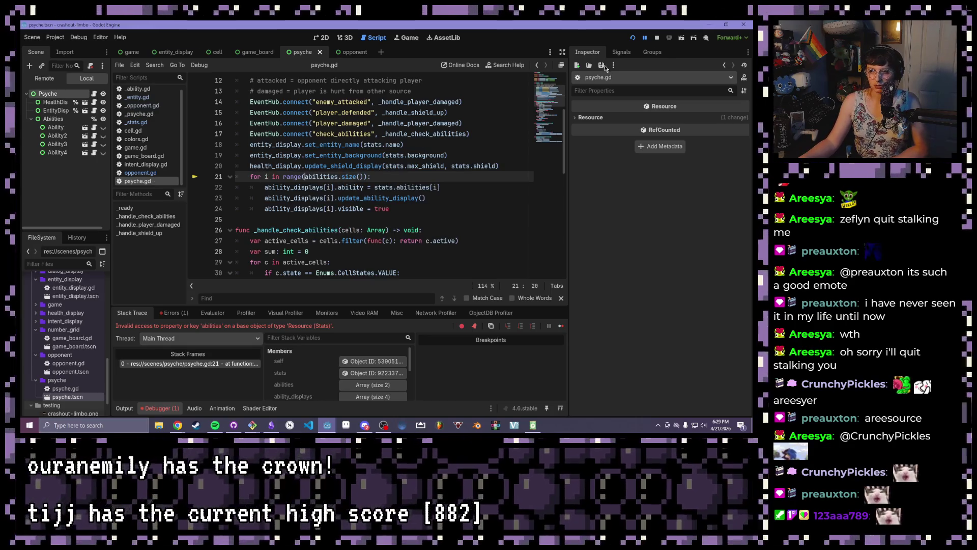
pyautogui.click(633, 38)
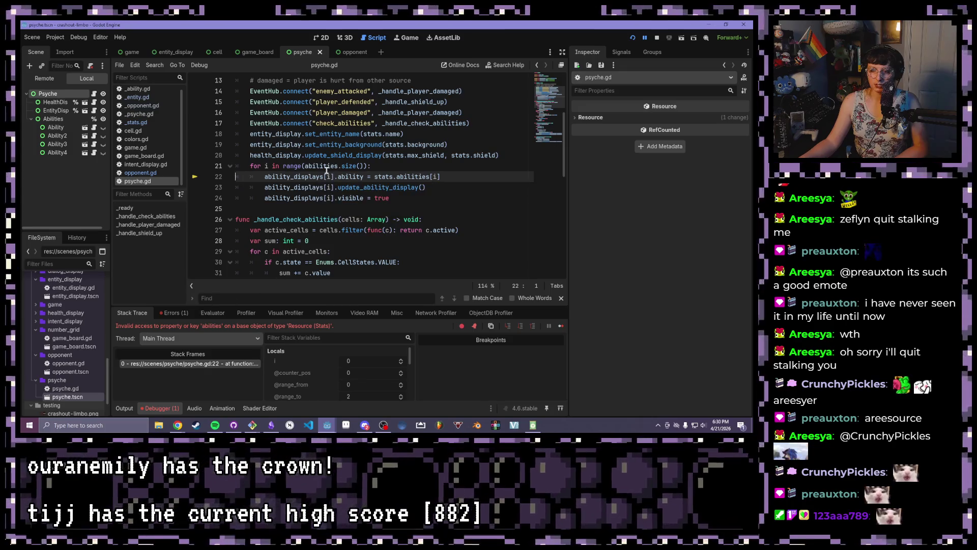
pyautogui.moveTo(329, 176)
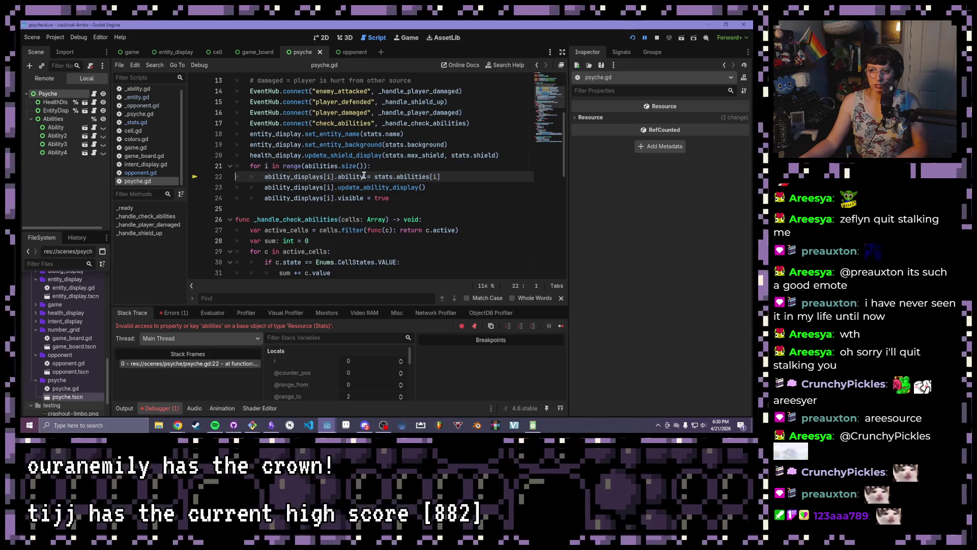
pyautogui.press('BackSpace')
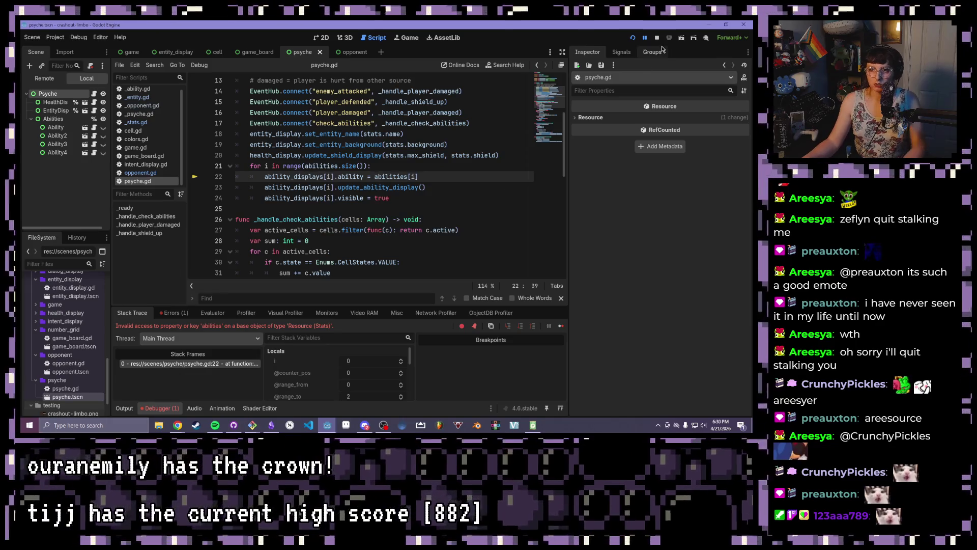
pyautogui.click(633, 35)
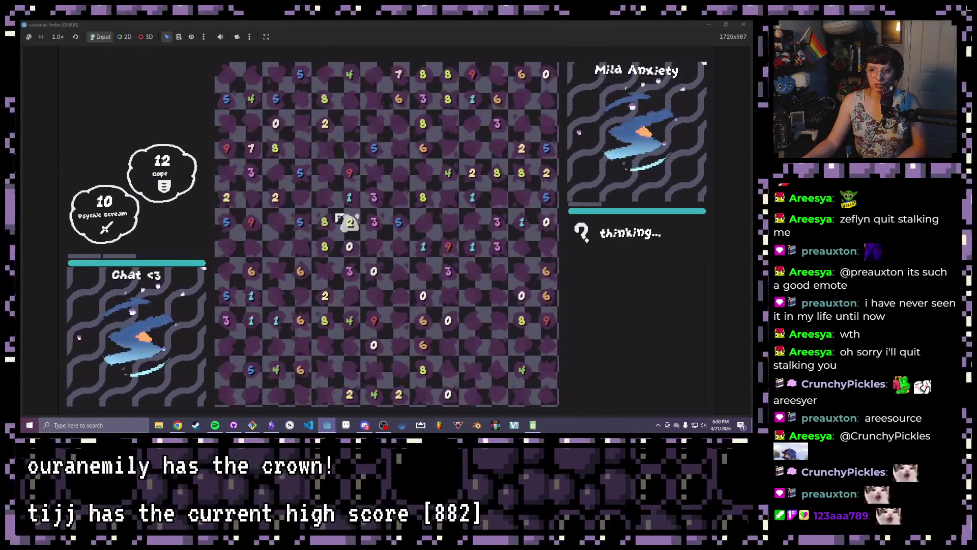
# - Clear several matching tile pairs to damage Mild Anxiety, then close the test game window
pyautogui.moveTo(325, 223); pyautogui.dragTo(349, 223)
pyautogui.moveTo(349, 173); pyautogui.dragTo(359, 200)
pyautogui.moveTo(374, 148); pyautogui.dragTo(301, 173)
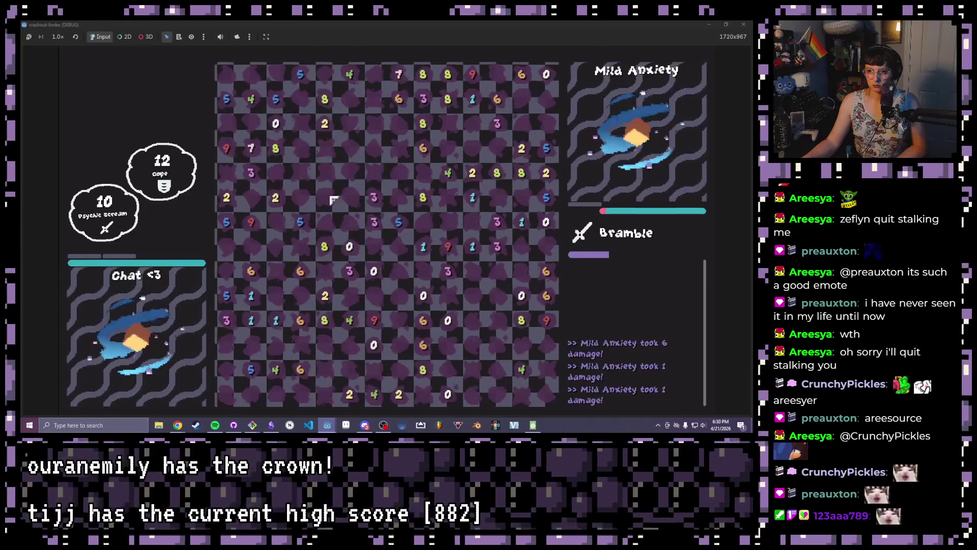
pyautogui.moveTo(324, 98); pyautogui.dragTo(325, 124)
pyautogui.moveTo(349, 75); pyautogui.dragTo(399, 99)
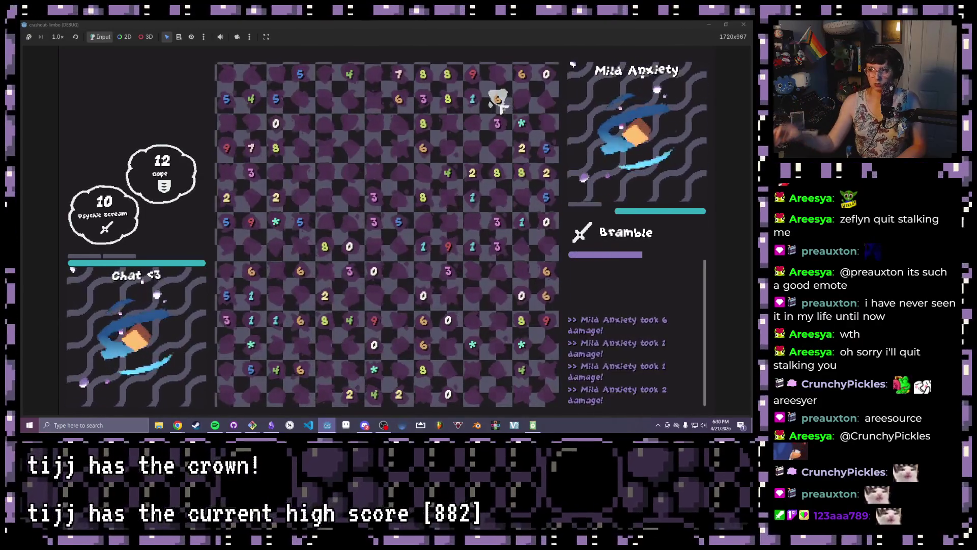
pyautogui.click(744, 24)
pyautogui.click(449, 158)
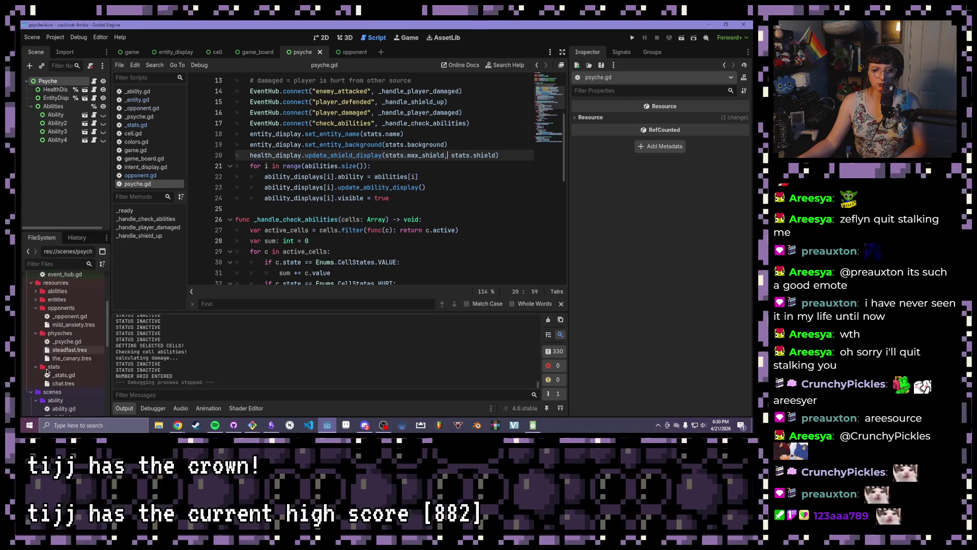
# - Collapse the physches folder and add a blank line below extends Control in psyche.gd
pyautogui.scroll(-1, 47, 357)
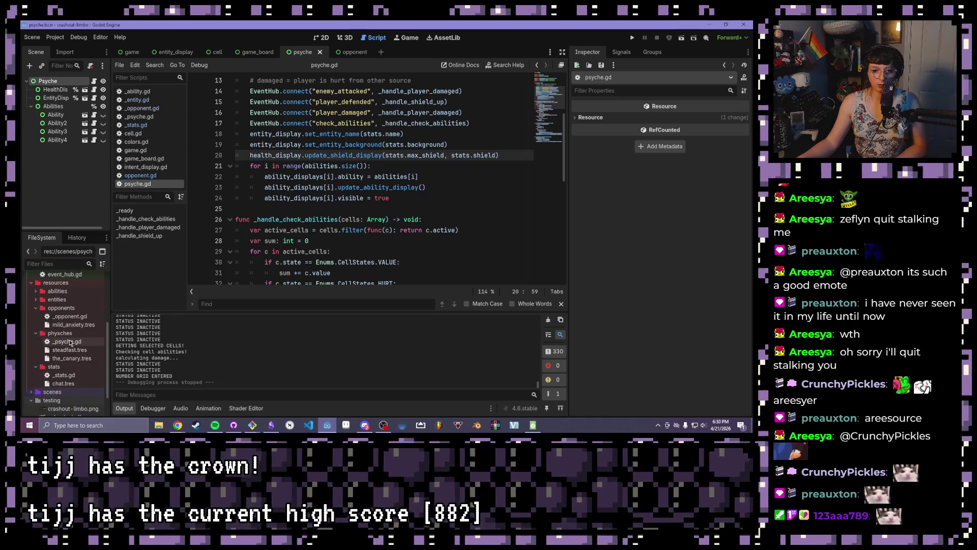
pyautogui.click(33, 335)
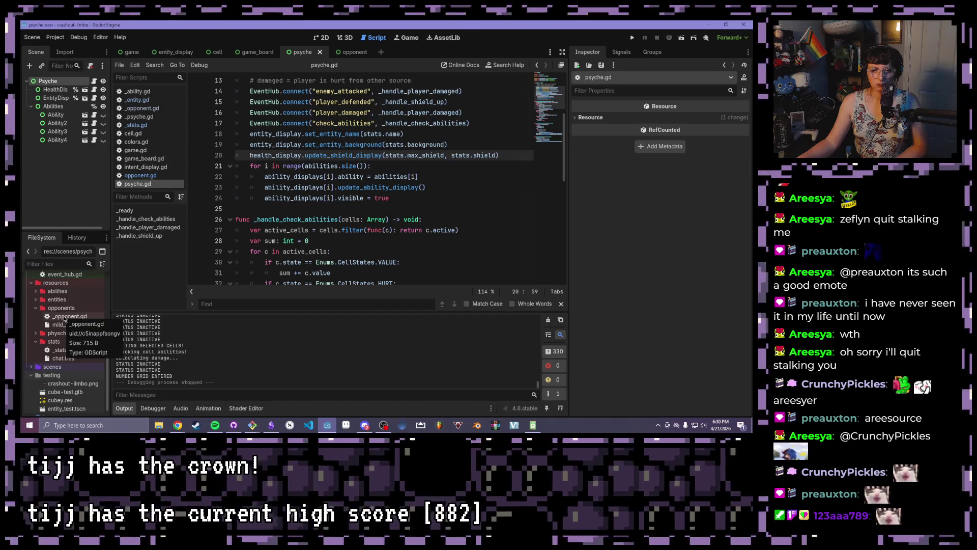
pyautogui.scroll(4, 305, 178)
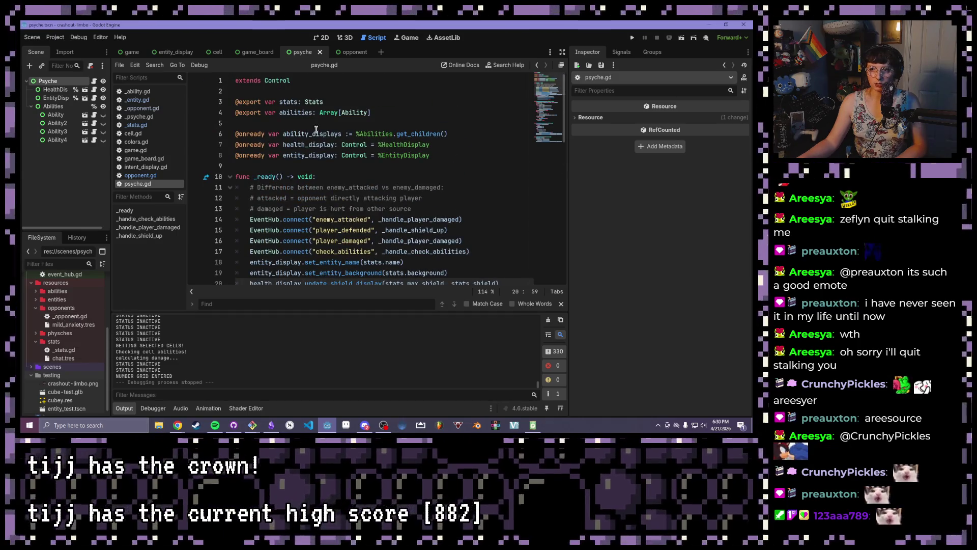
pyautogui.click(300, 80)
pyautogui.press('Return')
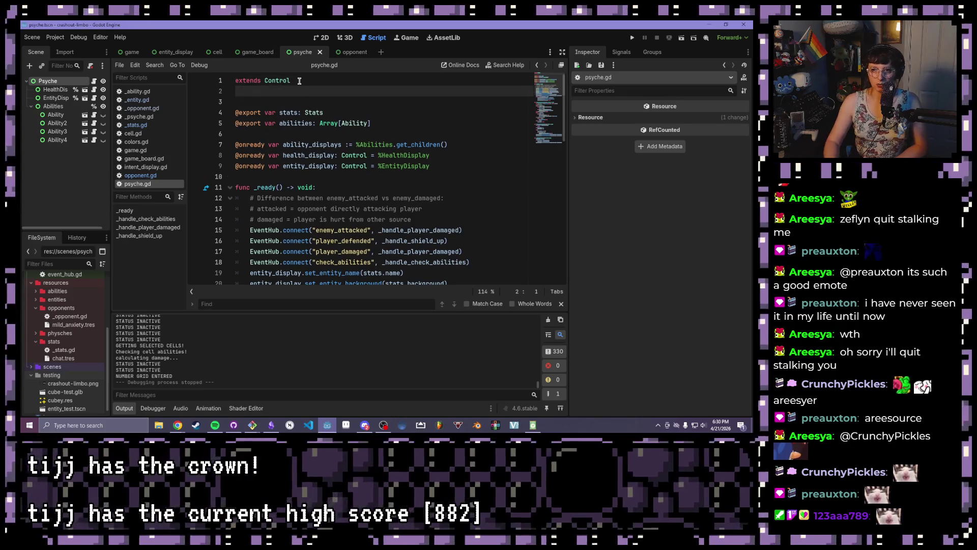
# - Declare class_name Psyche in psyche.gd and delete the physches resource folder
pyautogui.write('_name Psyche')
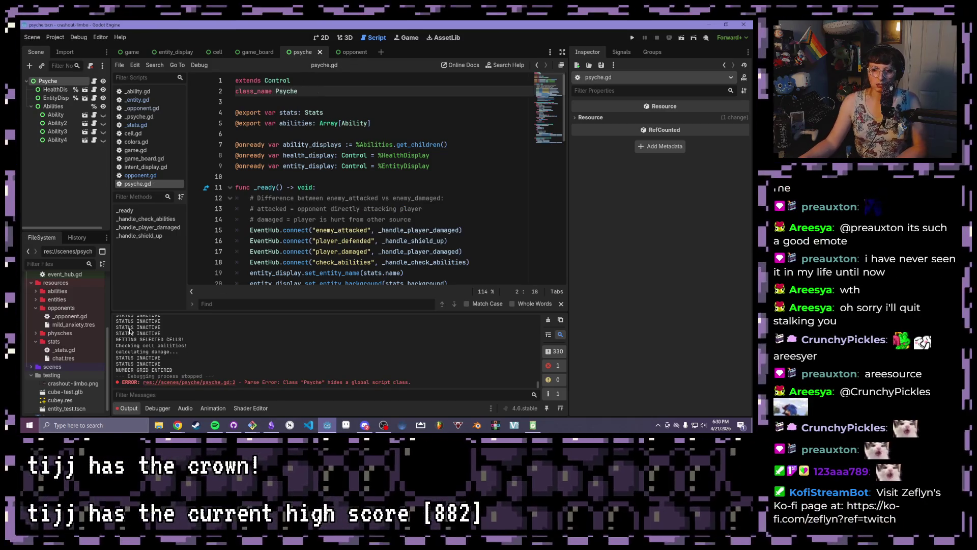
pyautogui.scroll(-1, 66, 350)
pyautogui.click(33, 324)
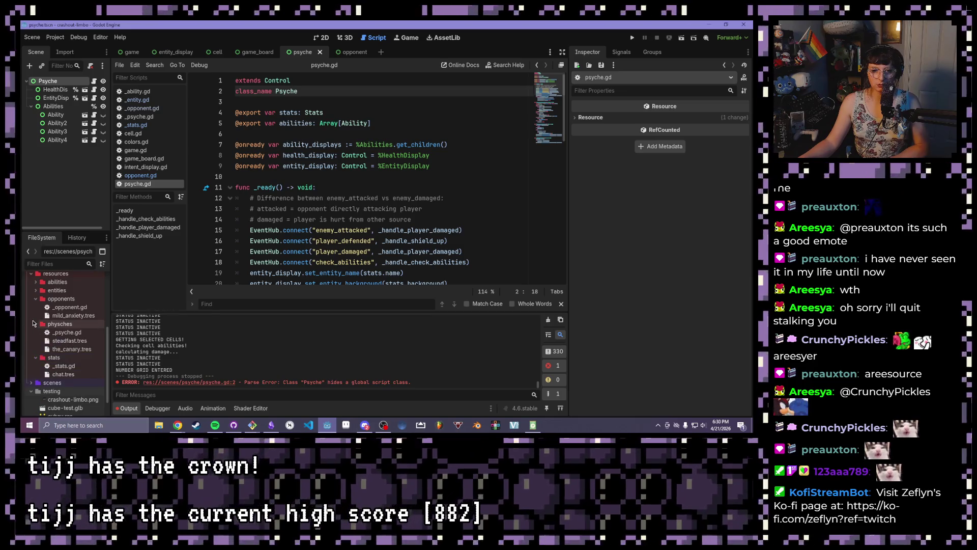
pyautogui.rightClick(50, 326)
pyautogui.moveTo(57, 324)
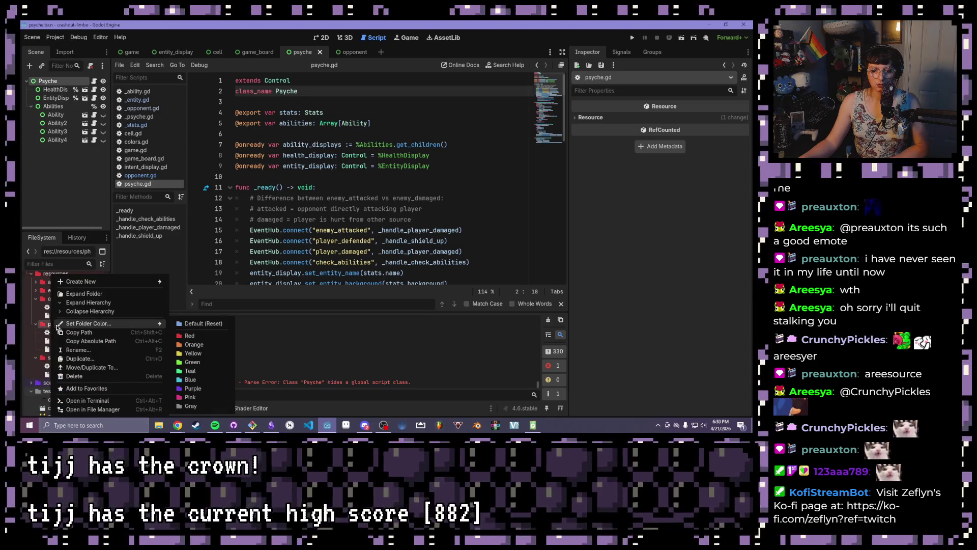
pyautogui.click(89, 377)
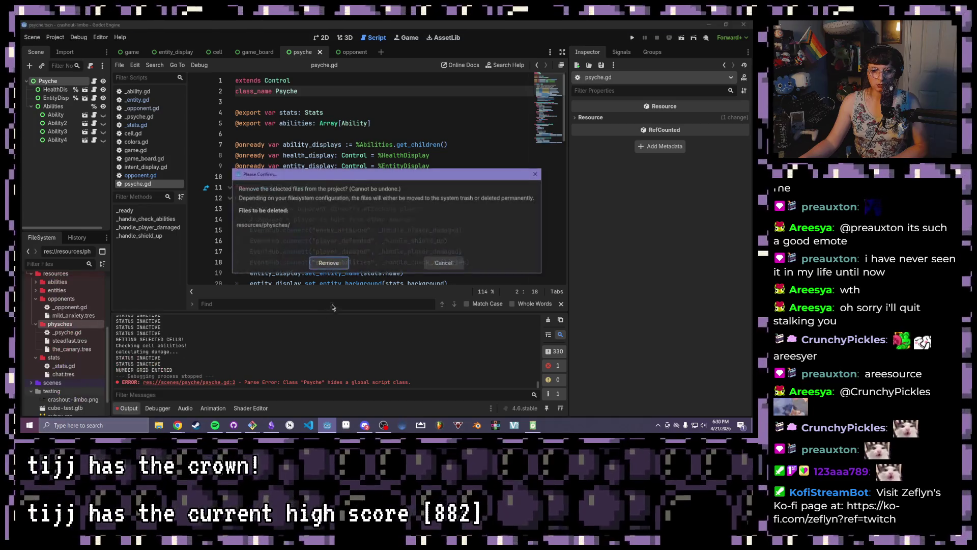
pyautogui.click(329, 263)
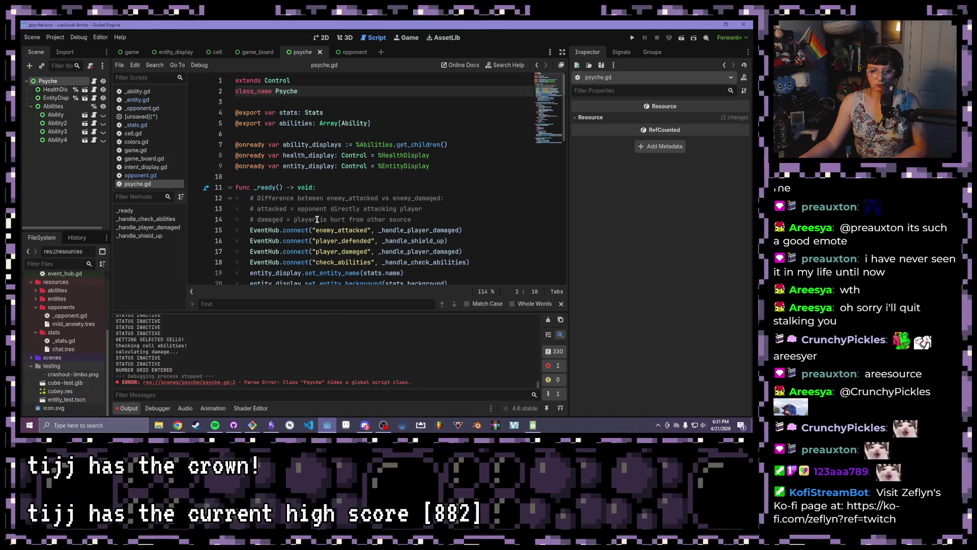
# - Clear the Output log and run the project to test the change
pyautogui.click(369, 198)
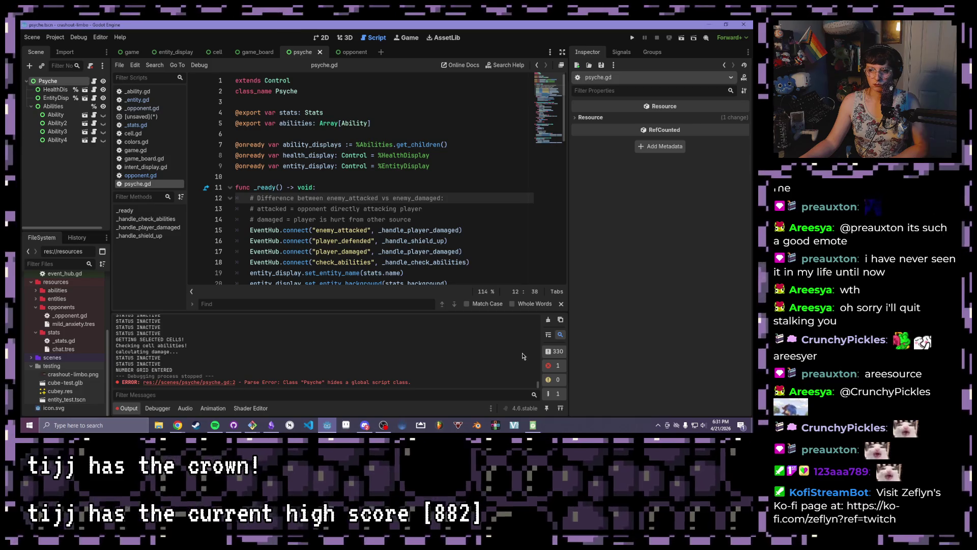
pyautogui.click(548, 319)
pyautogui.click(631, 38)
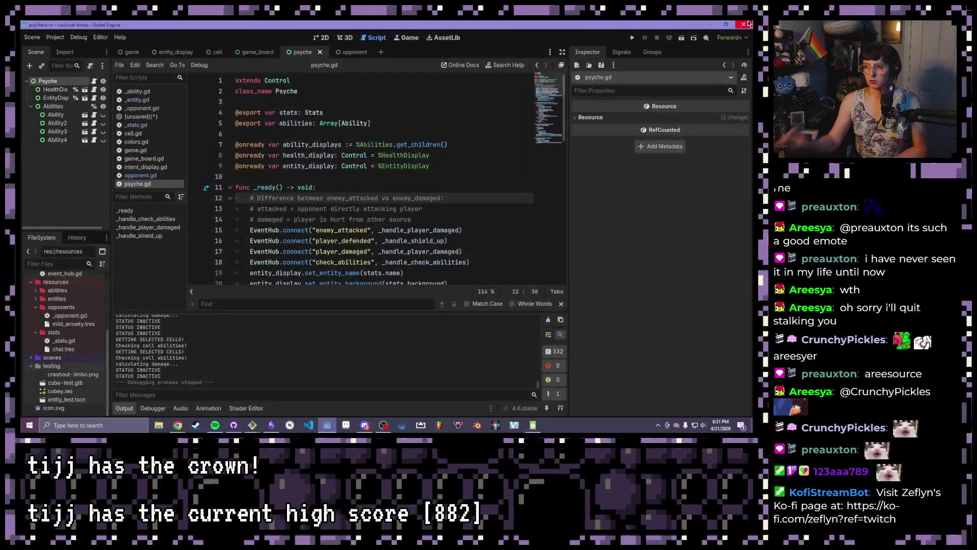
pyautogui.click(483, 184)
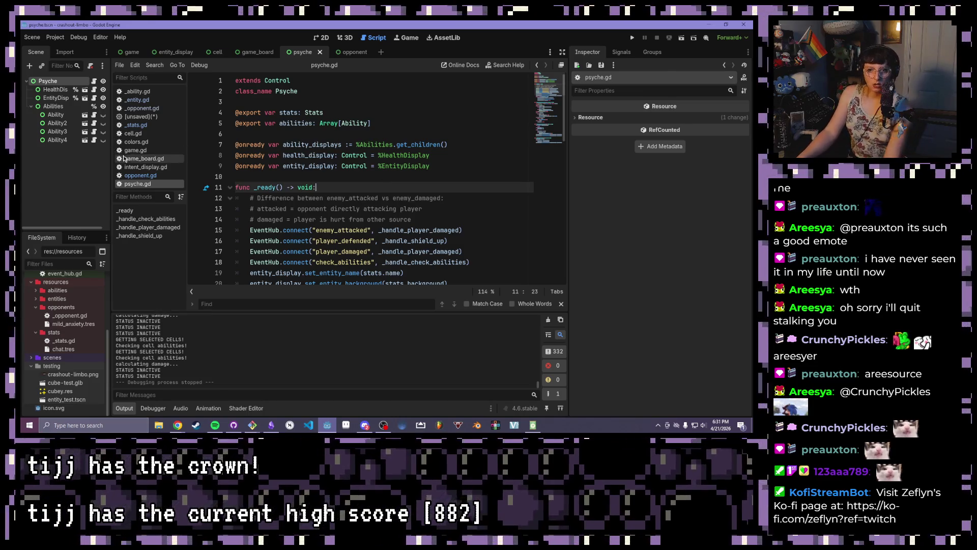
# - Close the unsaved scratch script, discarding its changes
pyautogui.rightClick(134, 116)
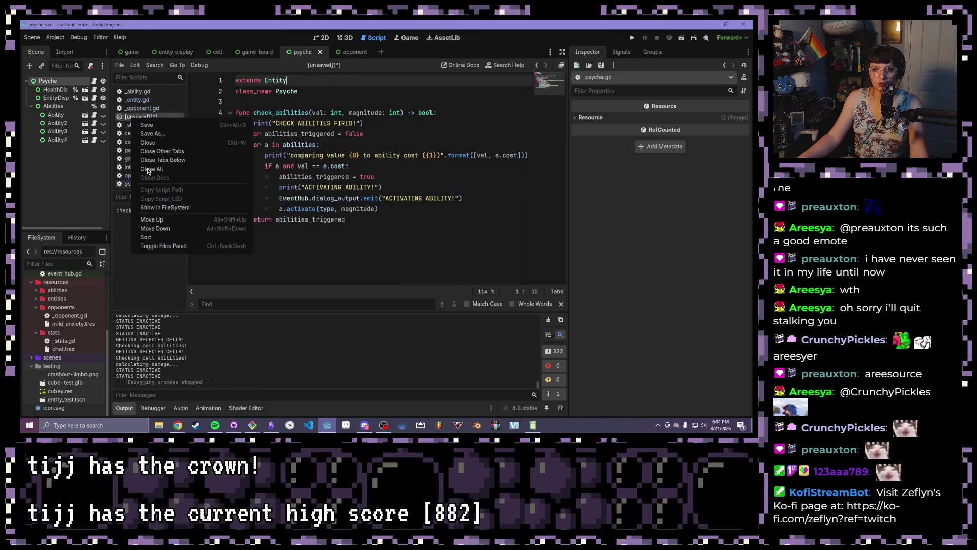
pyautogui.click(155, 148)
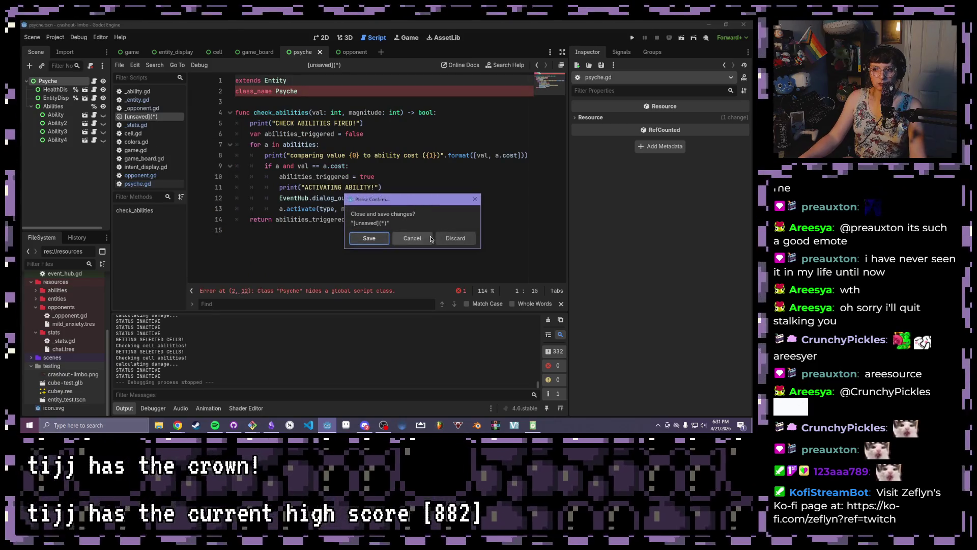
pyautogui.click(412, 238)
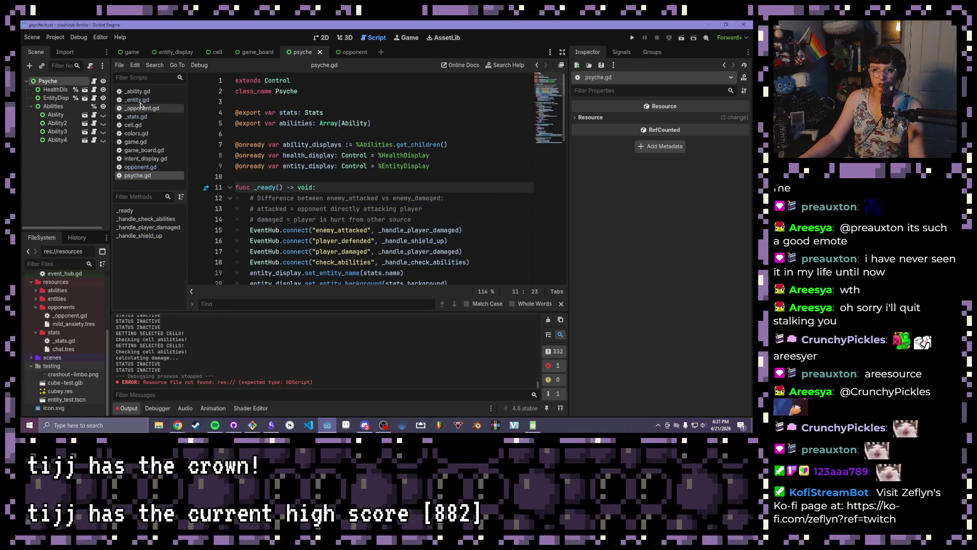
# - Open _opponent.gd to review it, then switch to opponent.gd at its top
pyautogui.click(143, 108)
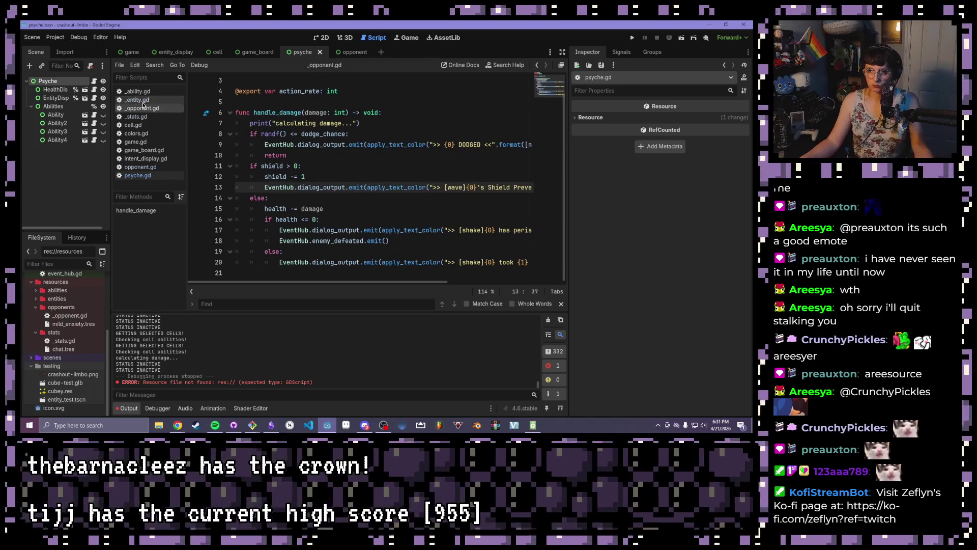
pyautogui.scroll(1, 348, 188)
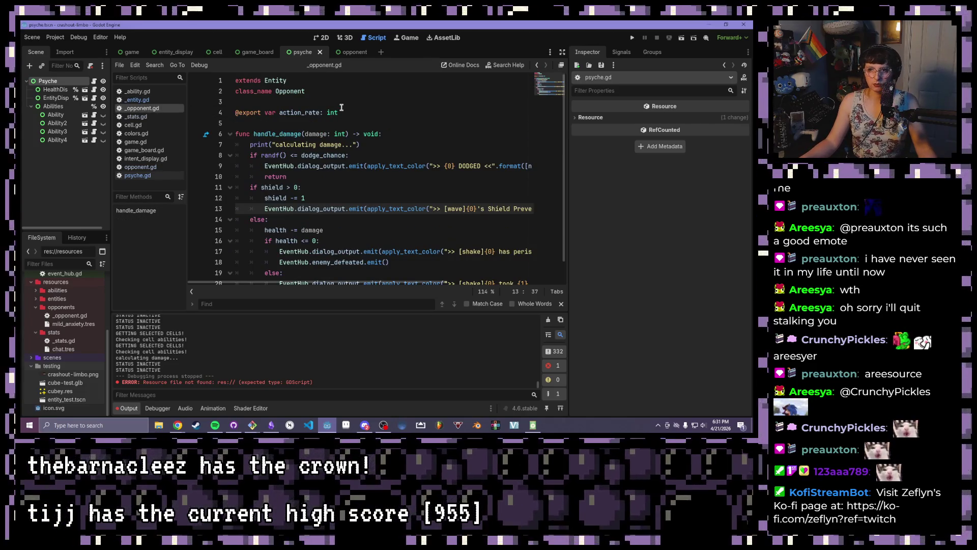
pyautogui.click(336, 95)
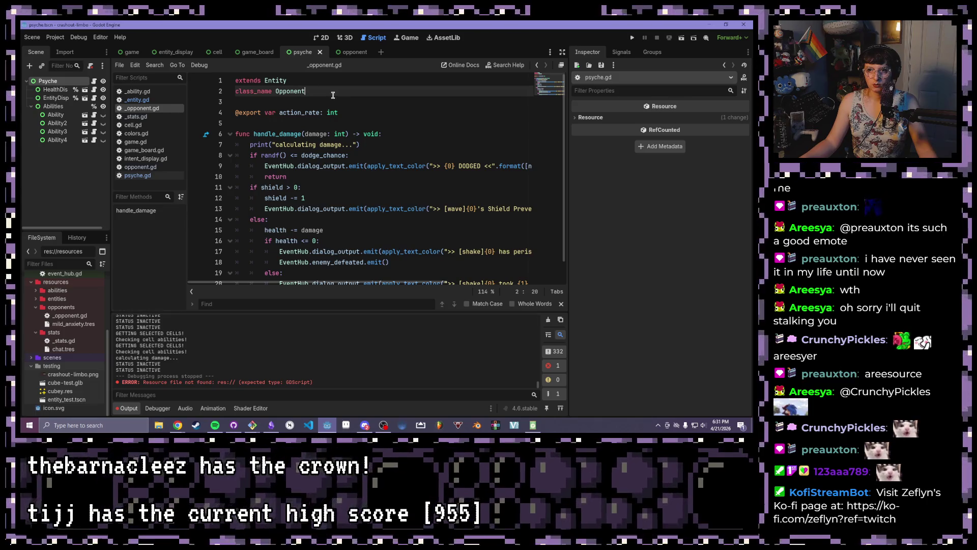
pyautogui.click(309, 103)
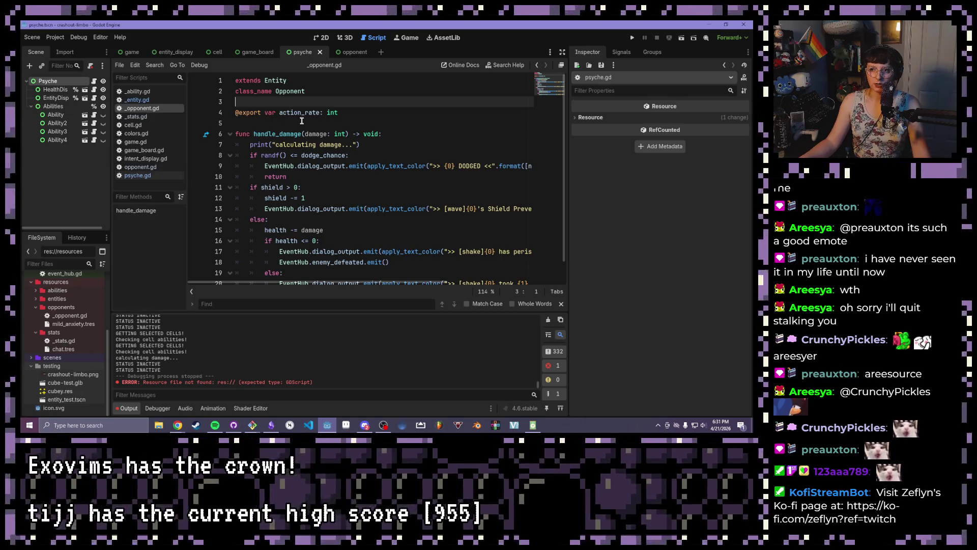
pyautogui.click(134, 168)
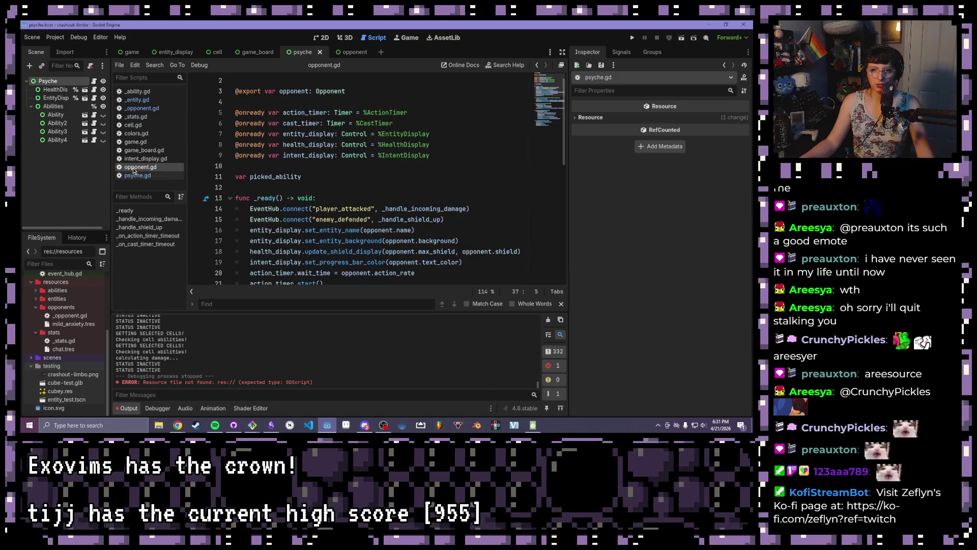
pyautogui.scroll(1, 275, 169)
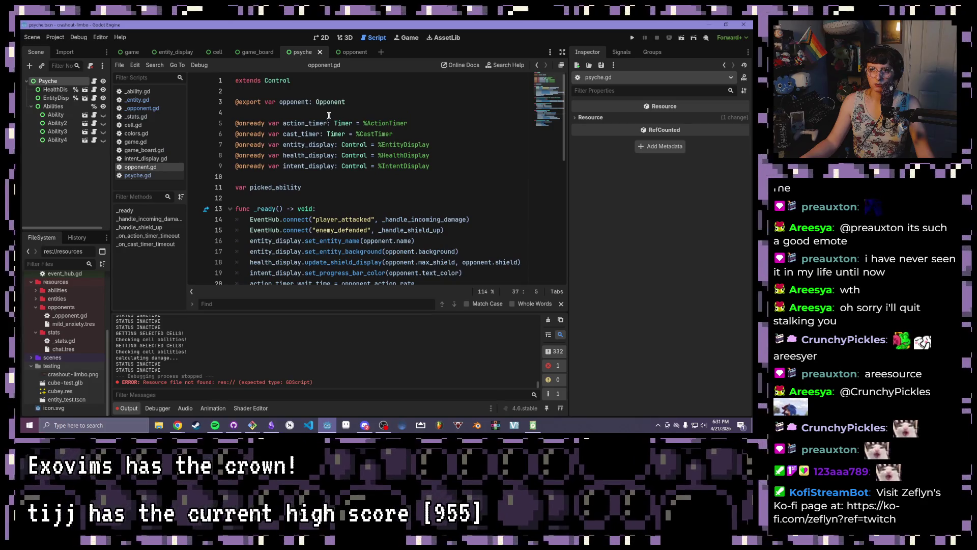
pyautogui.click(310, 79)
# - Delete the opponents resource folder from the FileSystem dock
pyautogui.scroll(1, 61, 325)
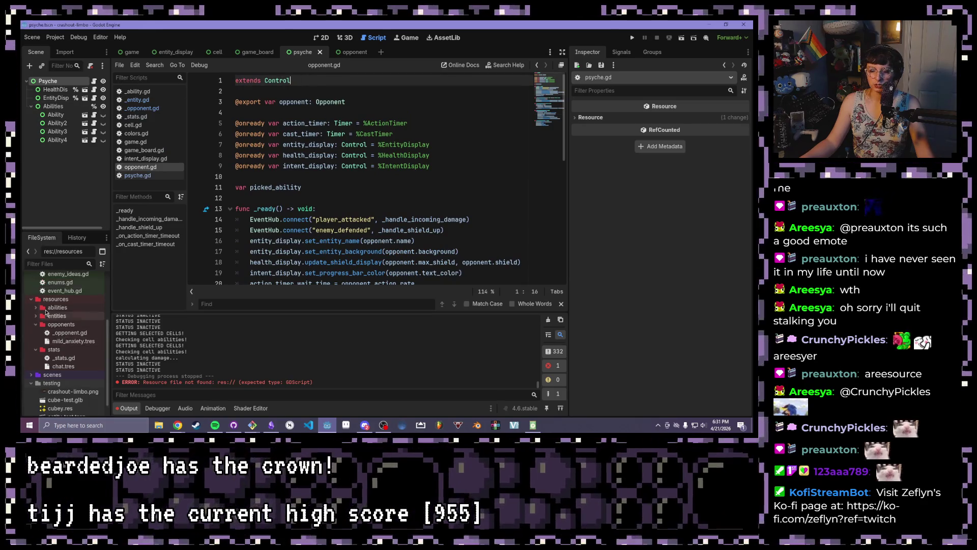
pyautogui.click(34, 324)
pyautogui.rightClick(60, 324)
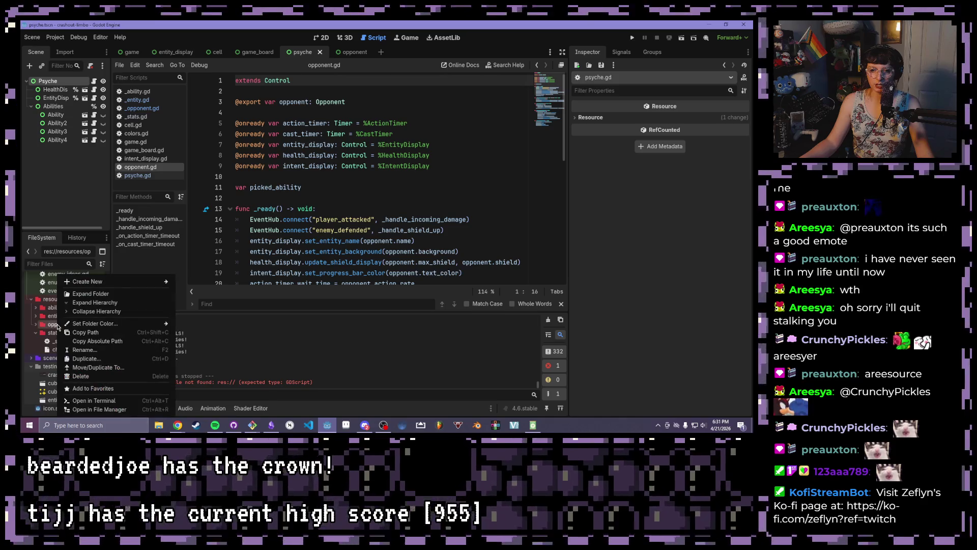
pyautogui.click(80, 375)
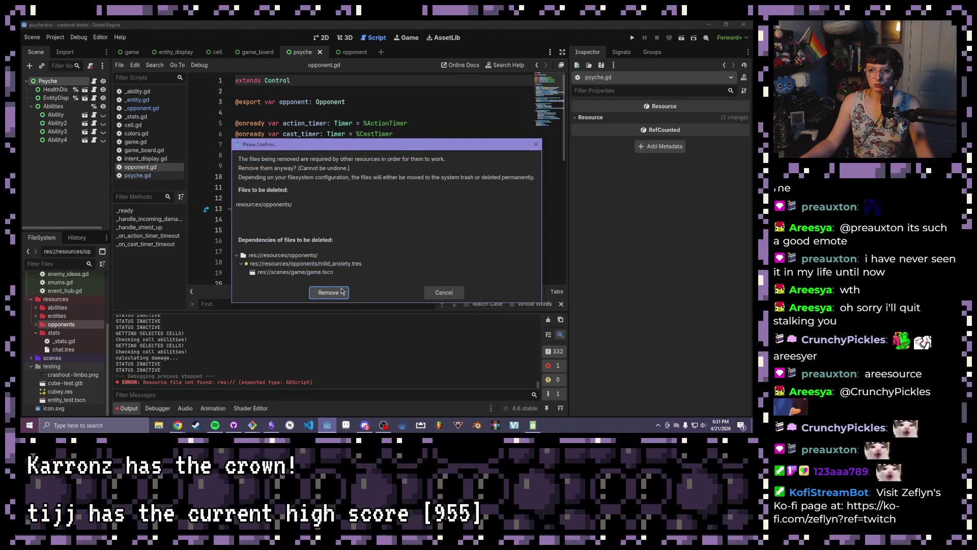
pyautogui.press('Escape')
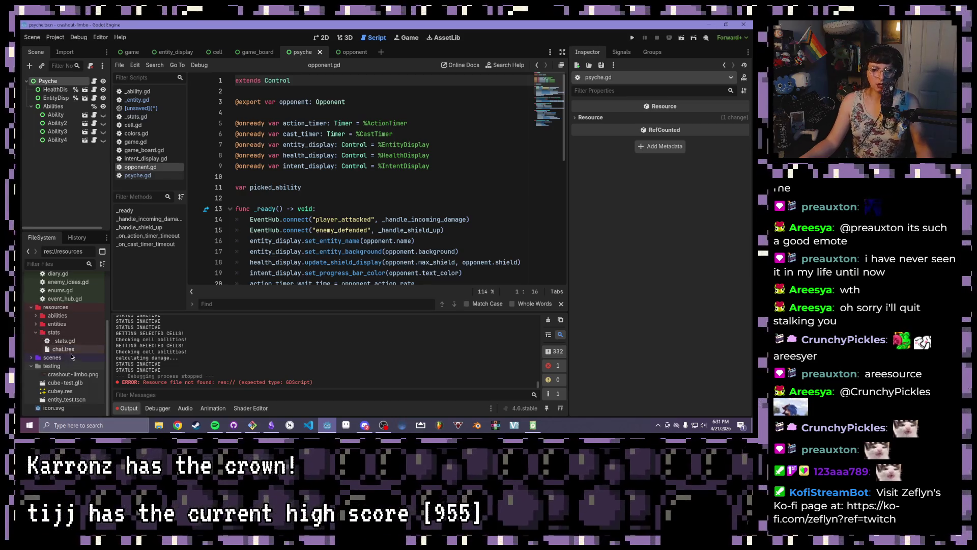
pyautogui.click(35, 334)
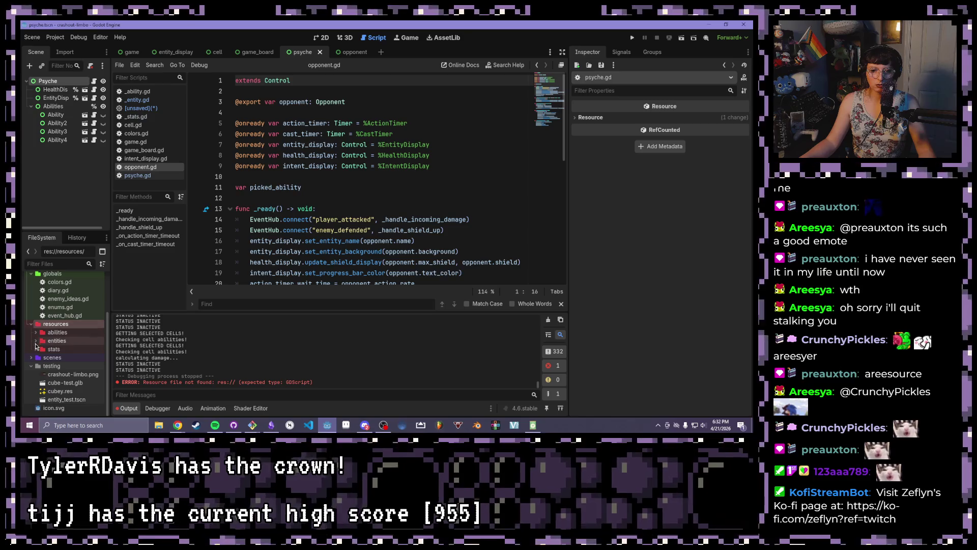
# - Change the exported opponent: Opponent variable in opponent.gd to stats: Stats
pyautogui.click(35, 341)
pyautogui.click(36, 349)
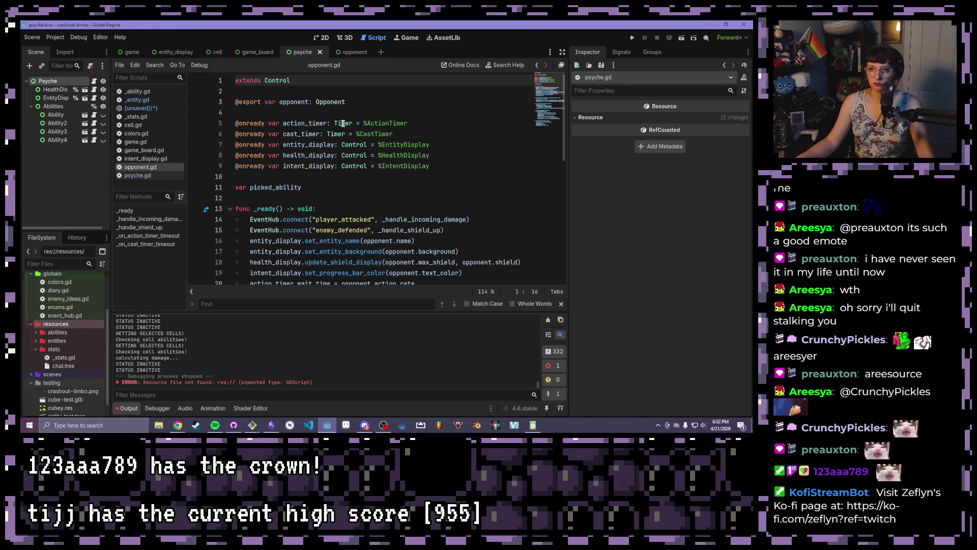
pyautogui.click(352, 101)
pyautogui.moveTo(345, 102)
pyautogui.mouseDown()
pyautogui.moveTo(235, 102)
pyautogui.moveTo(283, 101)
pyautogui.mouseUp()
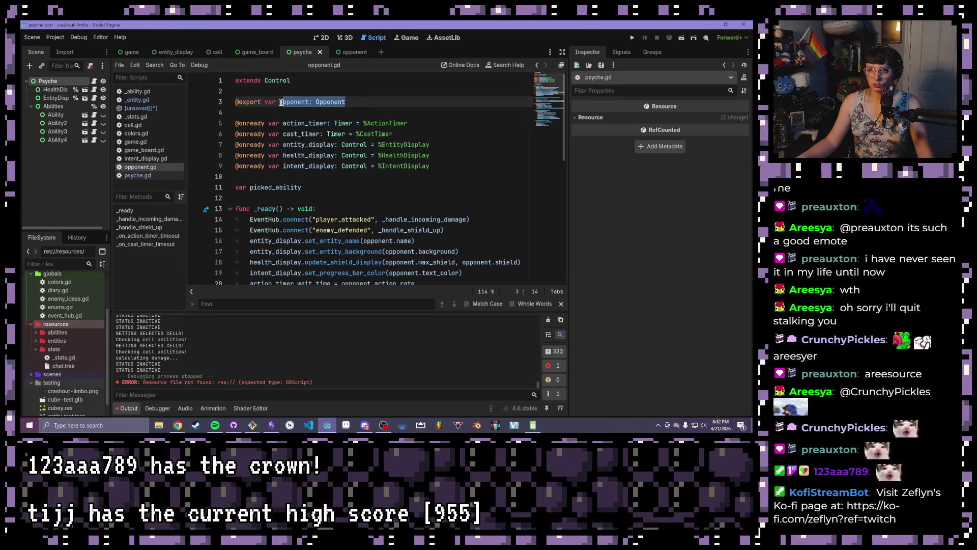
pyautogui.doubleClick(284, 101)
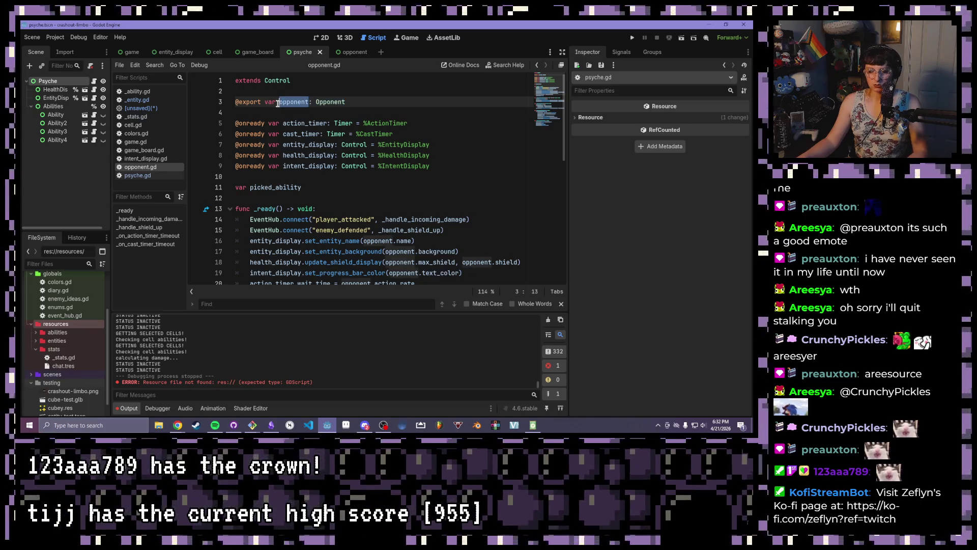
pyautogui.write('stats')
pyautogui.moveTo(345, 106); pyautogui.dragTo(307, 102)
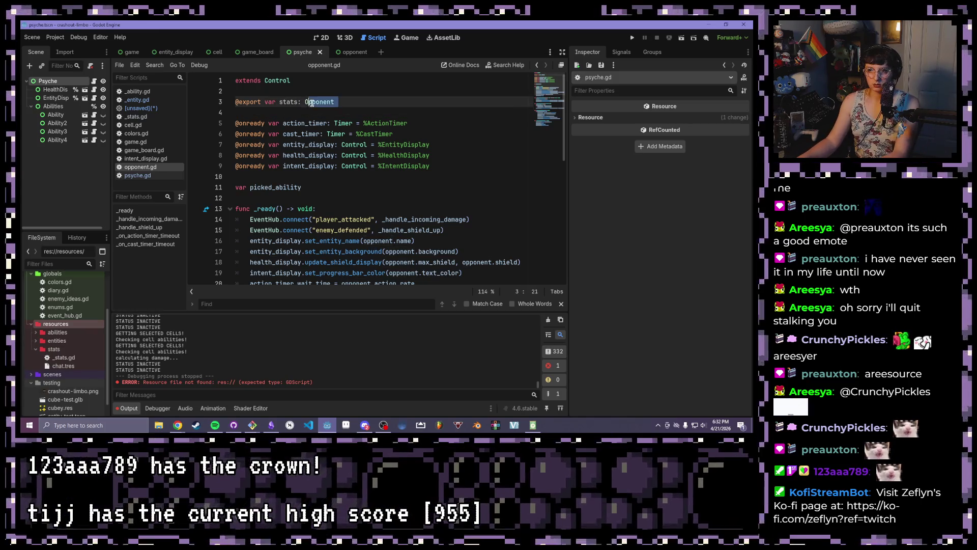
pyautogui.press('BackSpace')
pyautogui.write('Stats')
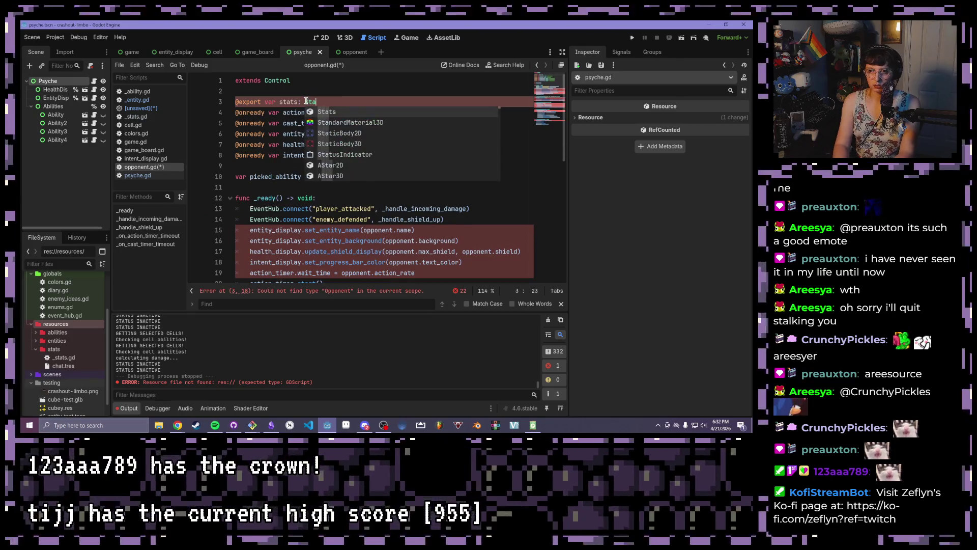
# - Add class_name Opponent below the extends line and save the script
pyautogui.click(304, 80)
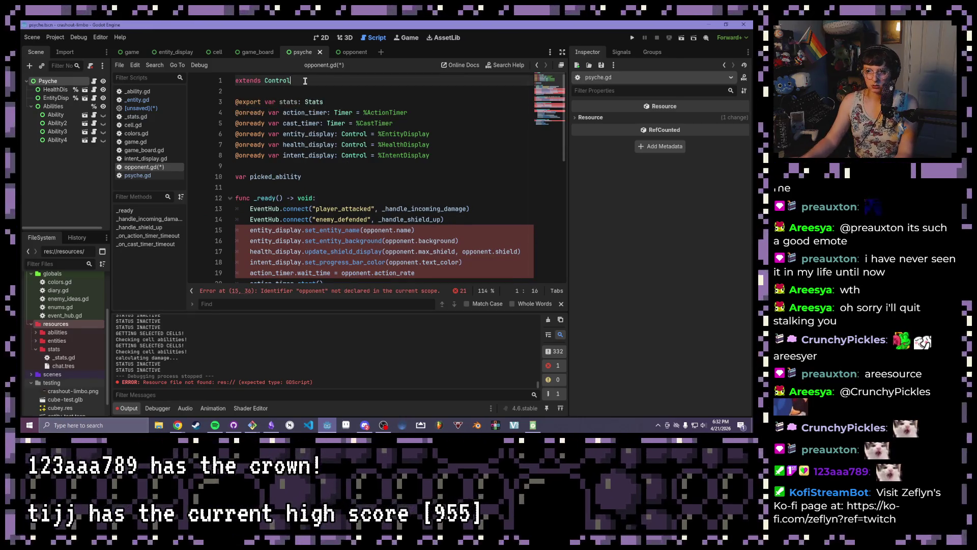
pyautogui.press('Return')
pyautogui.write('class_name')
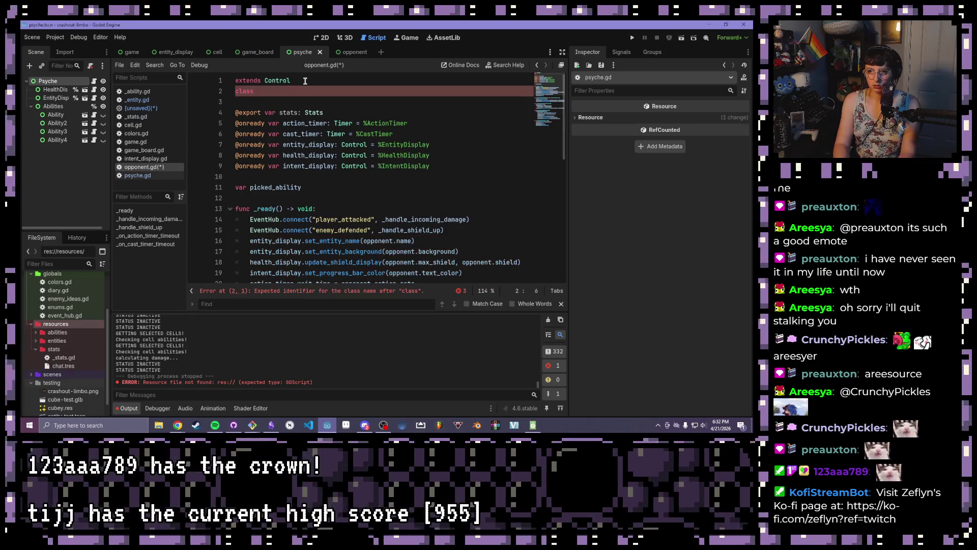
pyautogui.write(' Oppo')
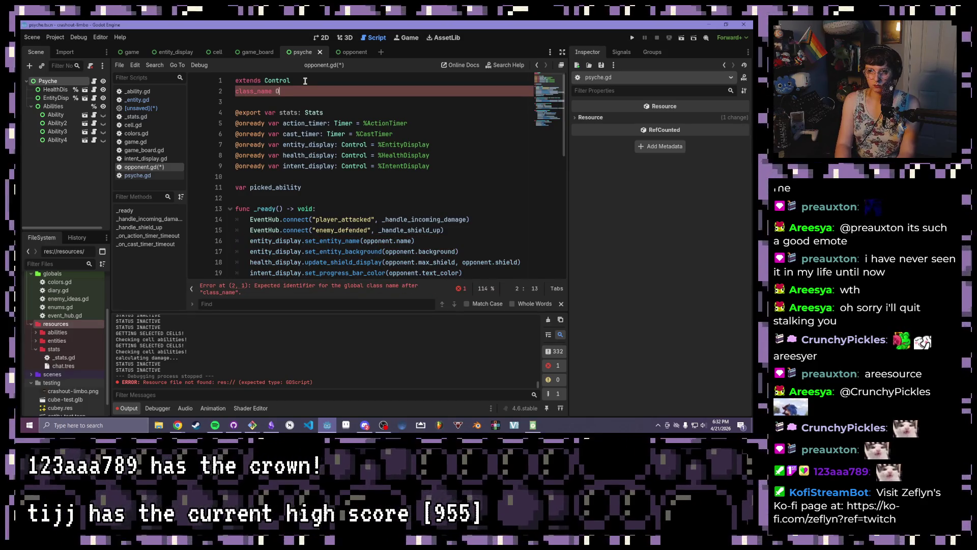
pyautogui.write('nent')
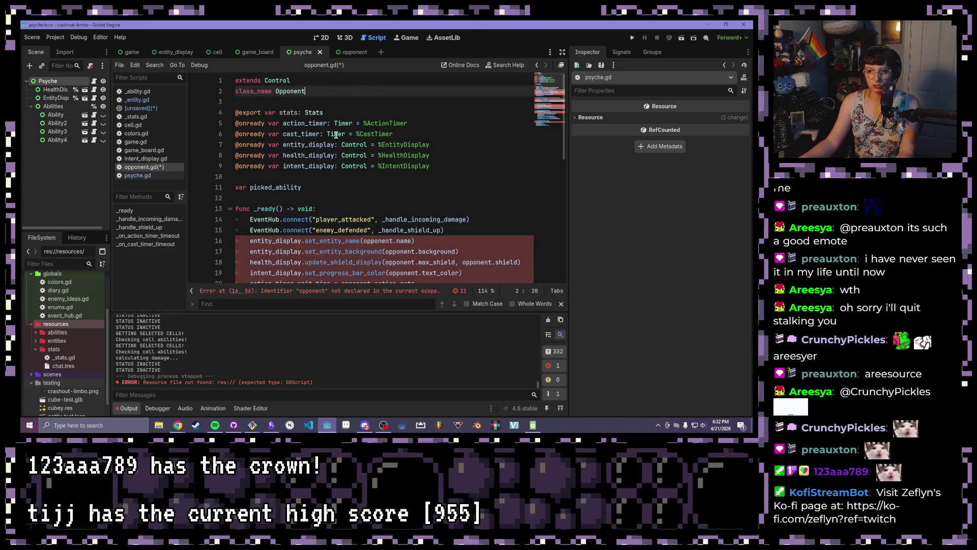
pyautogui.hotkey('ctrl', 's')
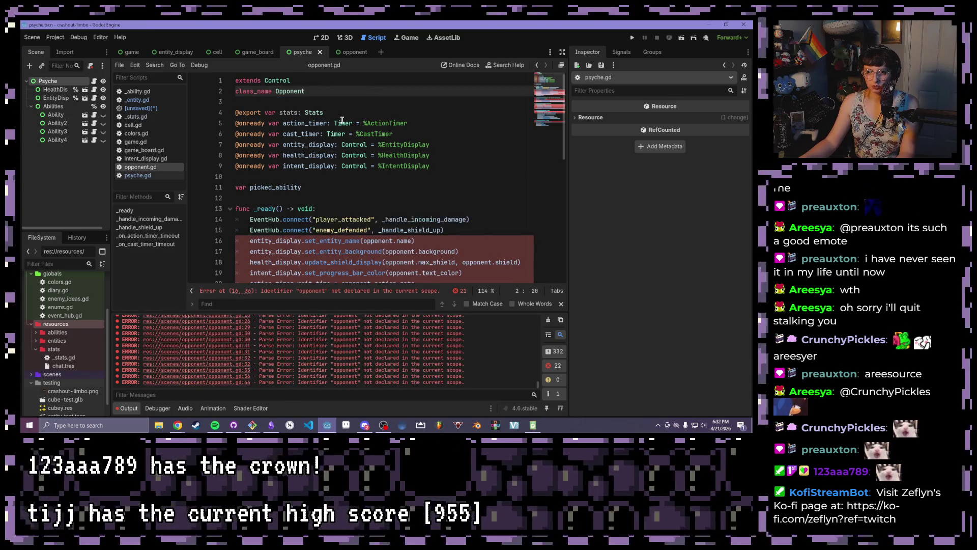
pyautogui.click(335, 113)
pyautogui.press('Return')
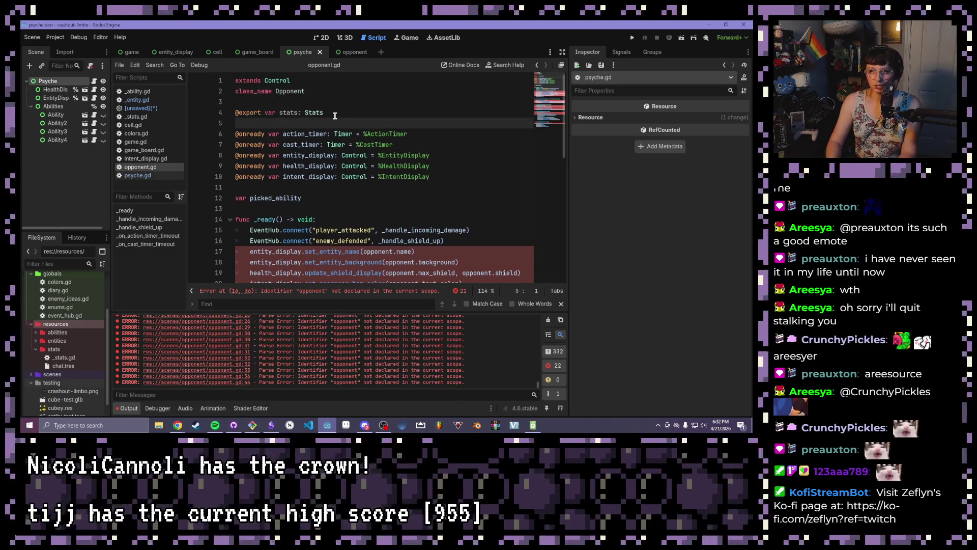
pyautogui.write('export var action_ra')
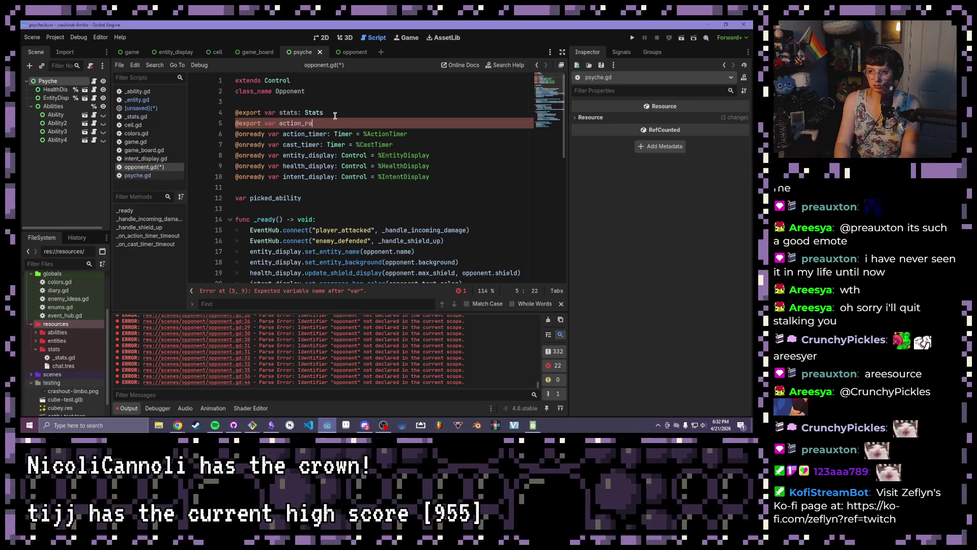
pyautogui.write(':')
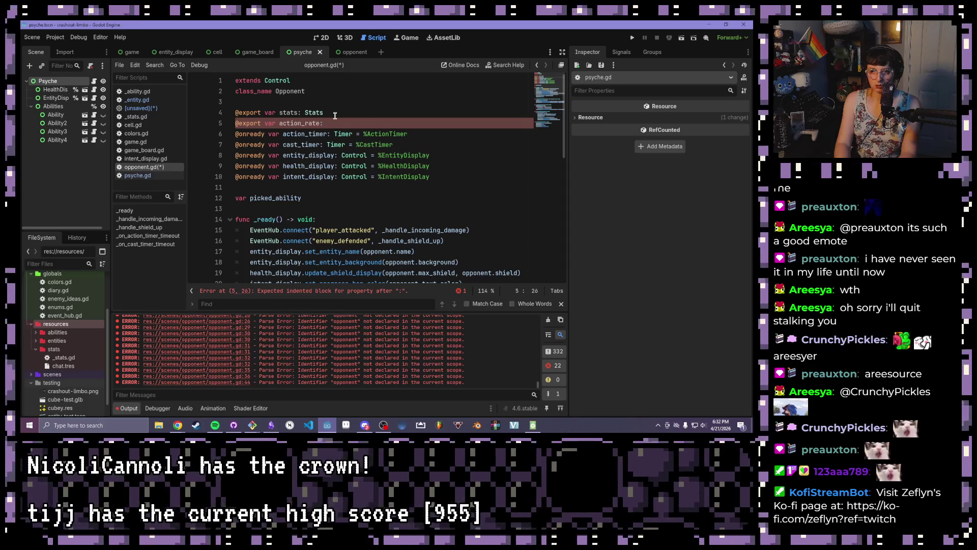
pyautogui.write('t')
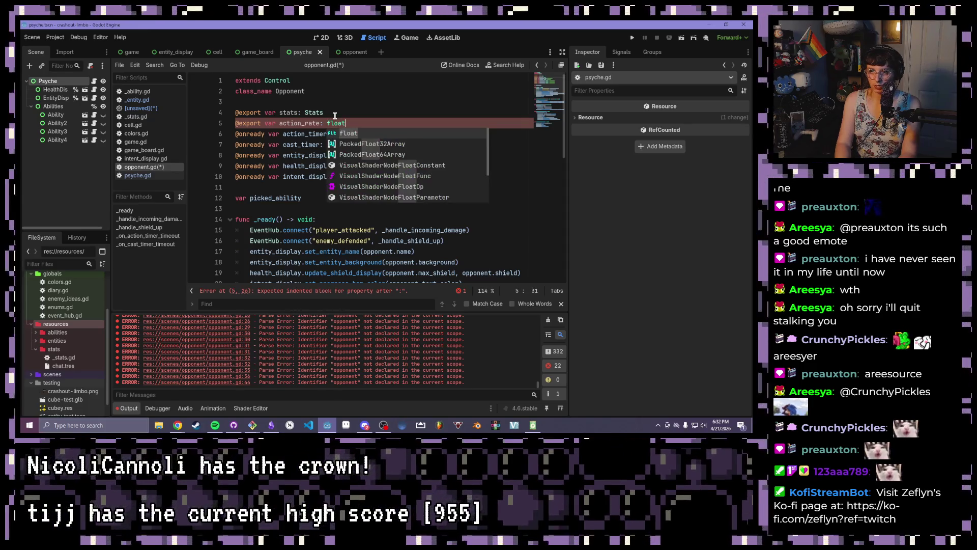
pyautogui.hotkey('ctrl', 's')
pyautogui.click(335, 116)
pyautogui.click(352, 129)
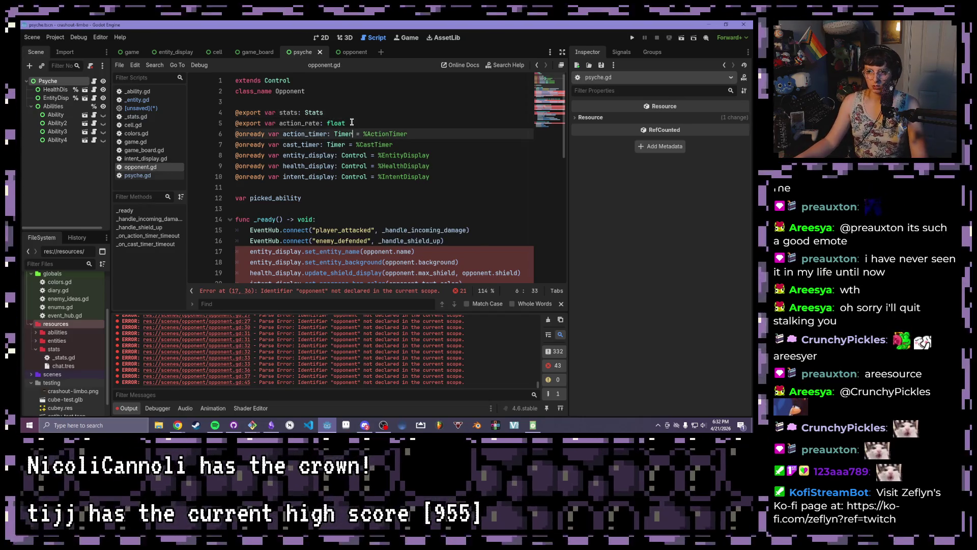
pyautogui.click(351, 122)
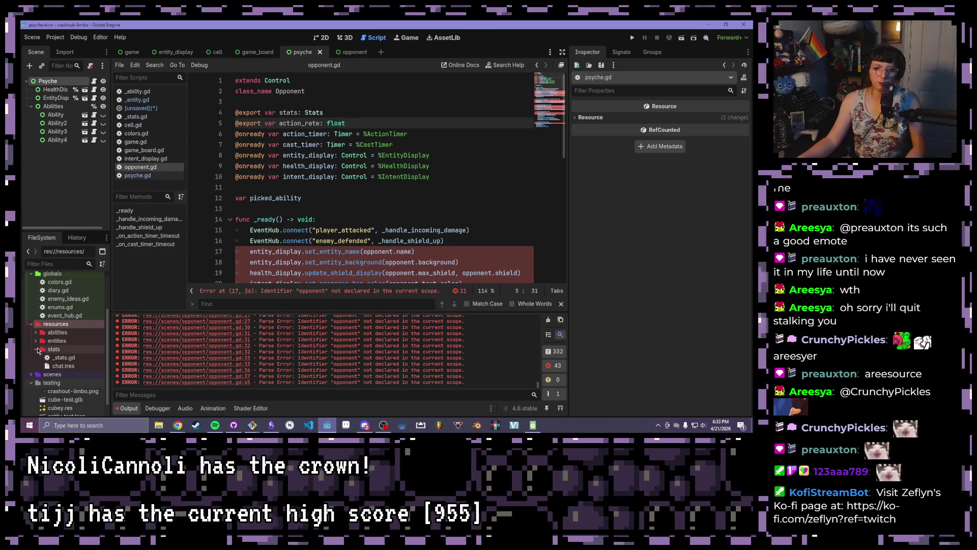
pyautogui.click(36, 350)
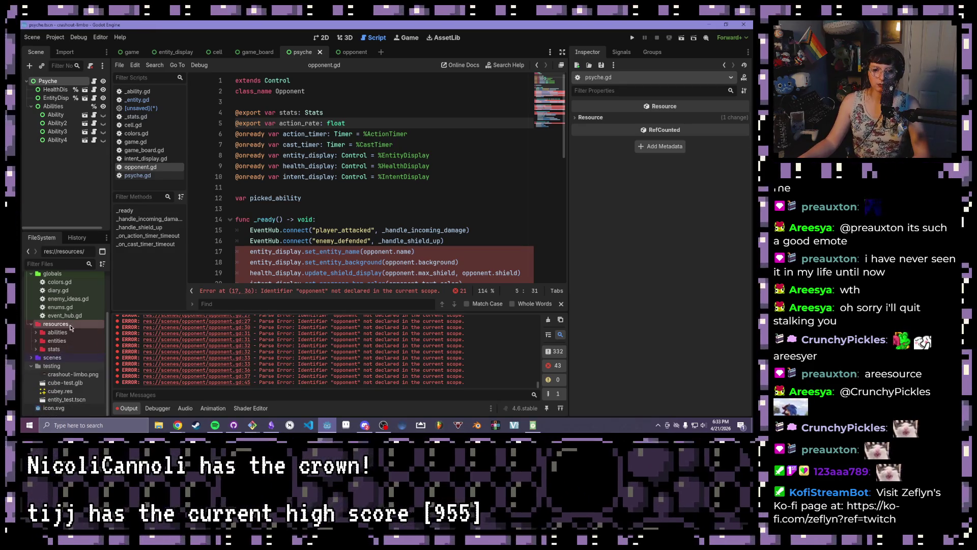
# - Create a new folder named 'opponents' inside res://resources
pyautogui.rightClick(71, 325)
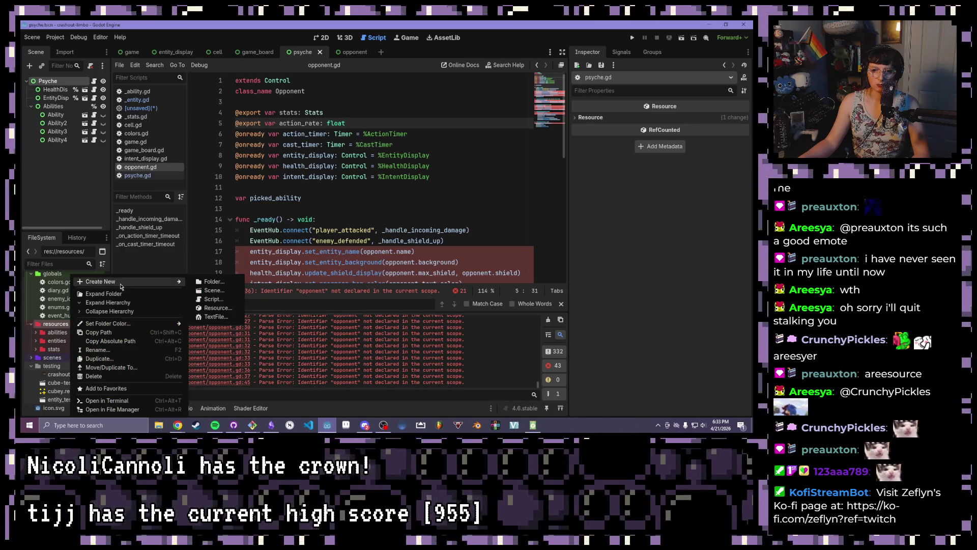
pyautogui.moveTo(121, 286)
pyautogui.click(212, 288)
pyautogui.write('opponent')
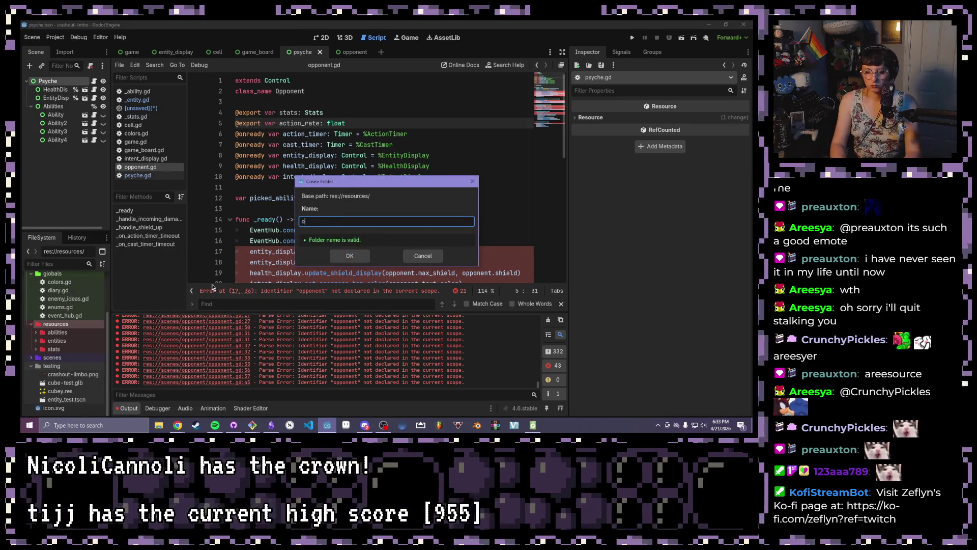
pyautogui.write('s')
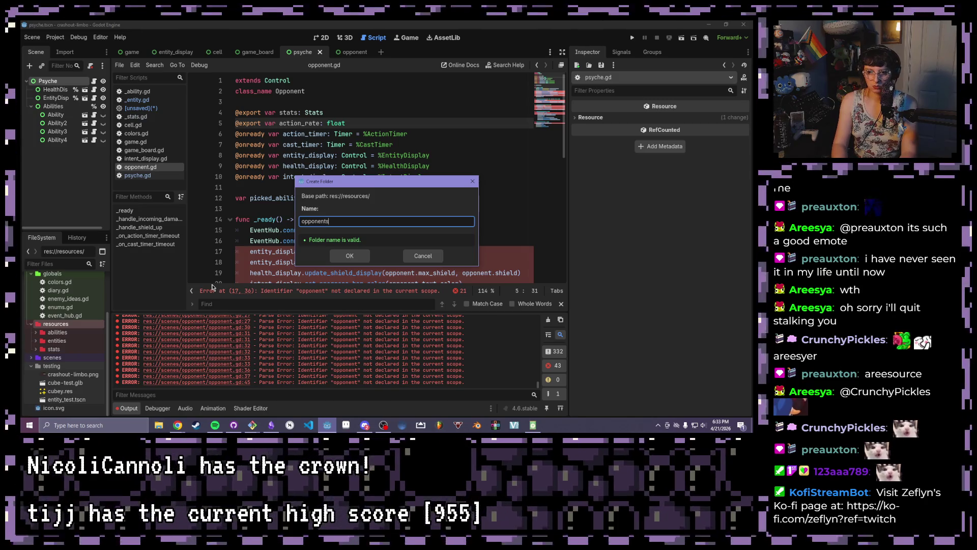
pyautogui.press('Return')
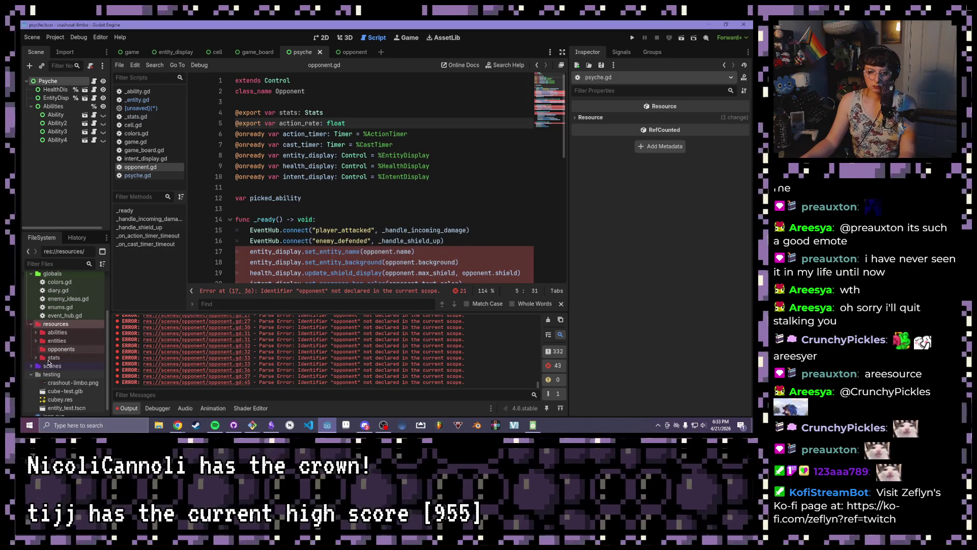
pyautogui.click(36, 358)
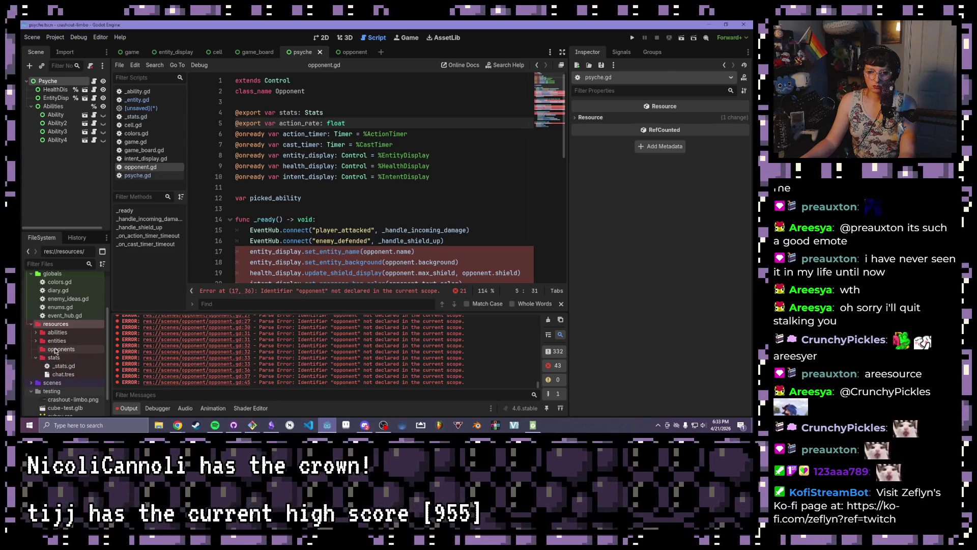
pyautogui.rightClick(57, 349)
pyautogui.moveTo(127, 283)
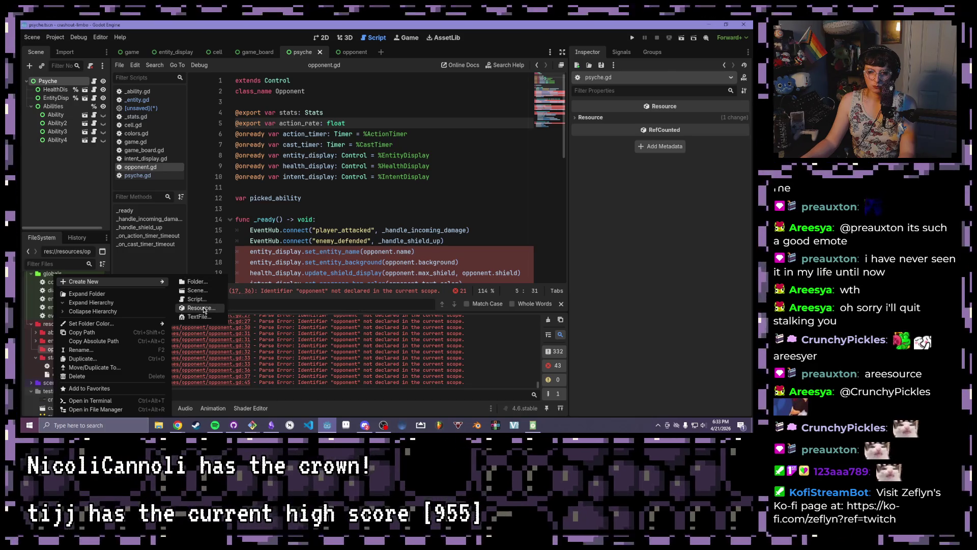
# - Start a new script in the opponents folder with Stats as the parent class
pyautogui.click(204, 309)
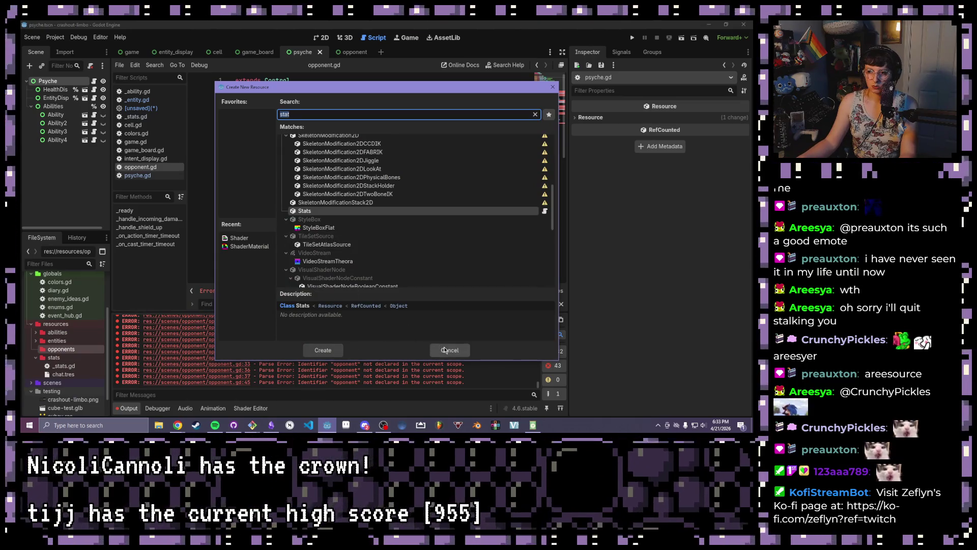
pyautogui.click(449, 350)
pyautogui.rightClick(62, 349)
pyautogui.moveTo(128, 283)
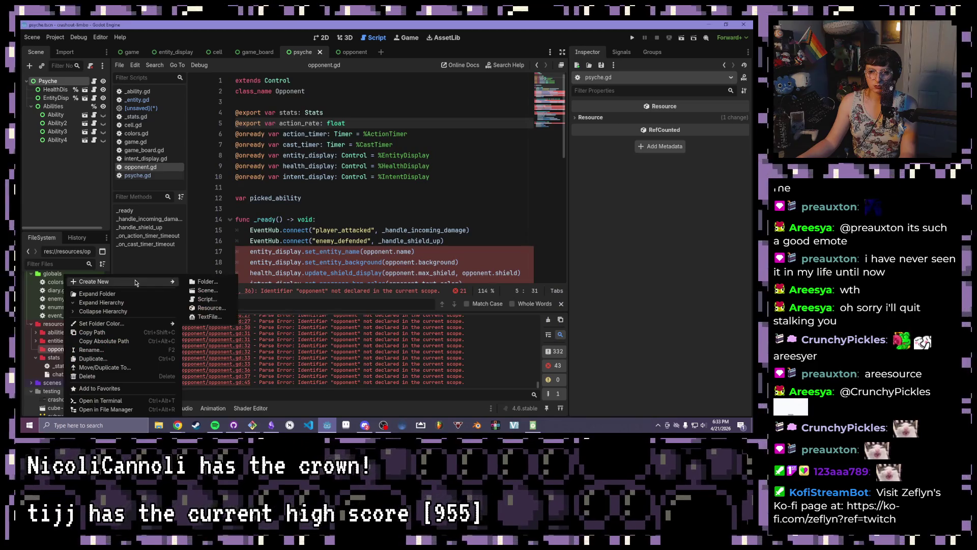
pyautogui.click(206, 298)
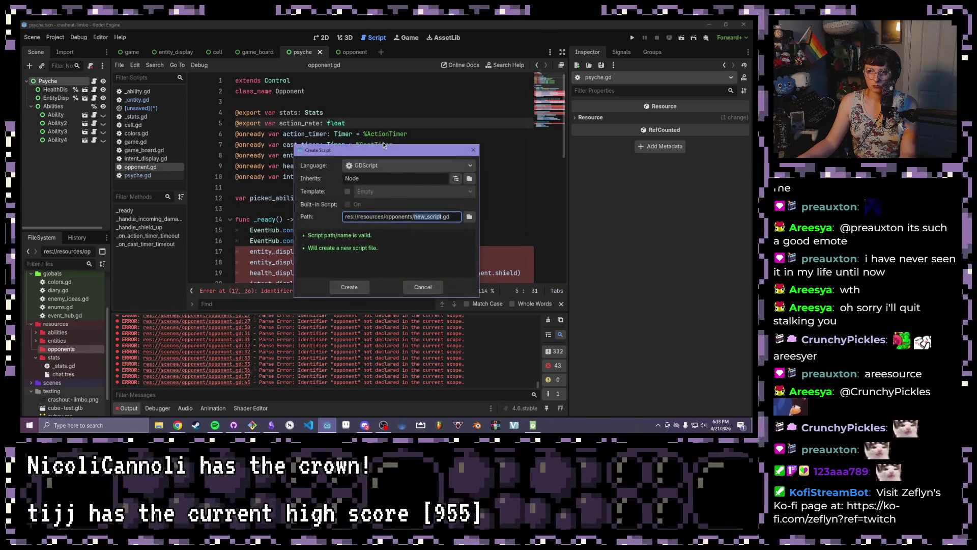
pyautogui.click(455, 179)
pyautogui.write('stats')
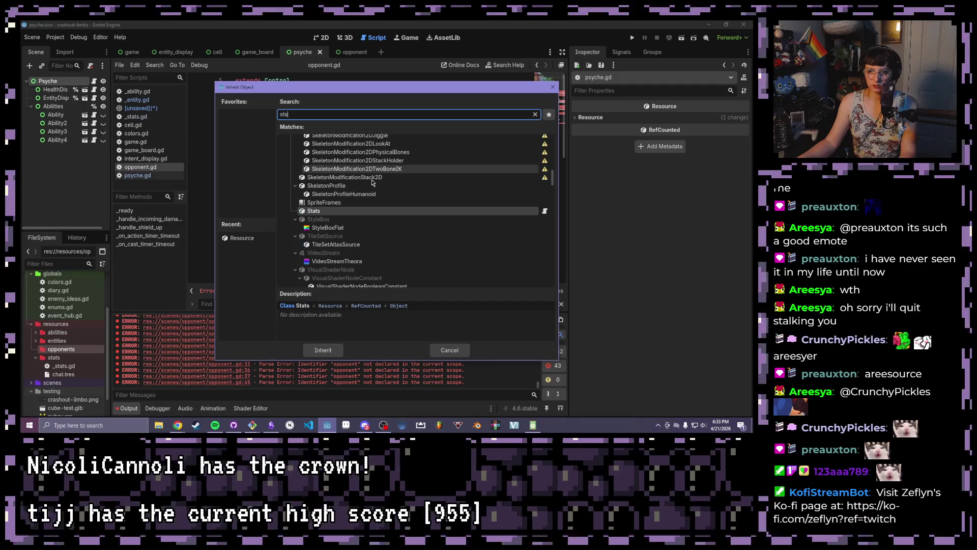
pyautogui.doubleClick(340, 208)
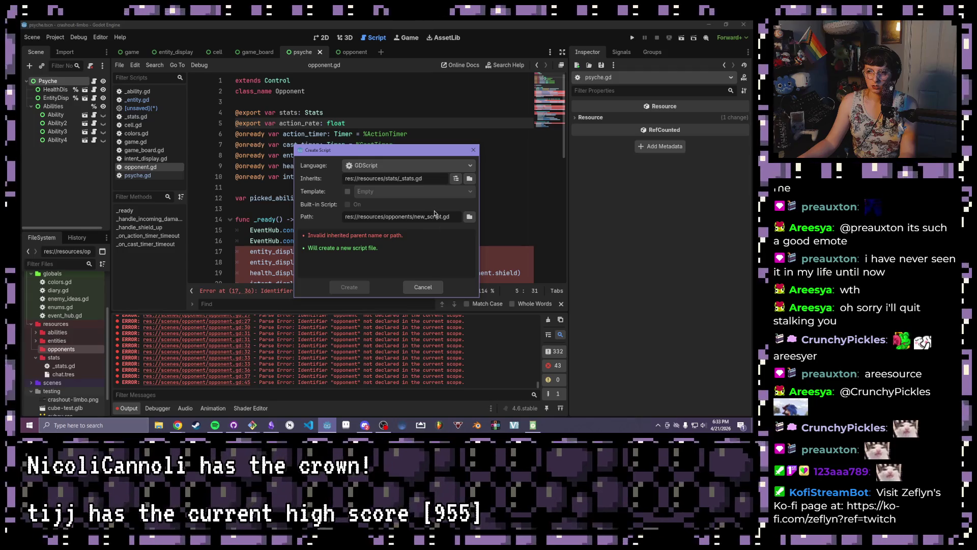
# - Set the script path to res://resources/opponents/_opponent.gd
pyautogui.moveTo(440, 216); pyautogui.dragTo(412, 218)
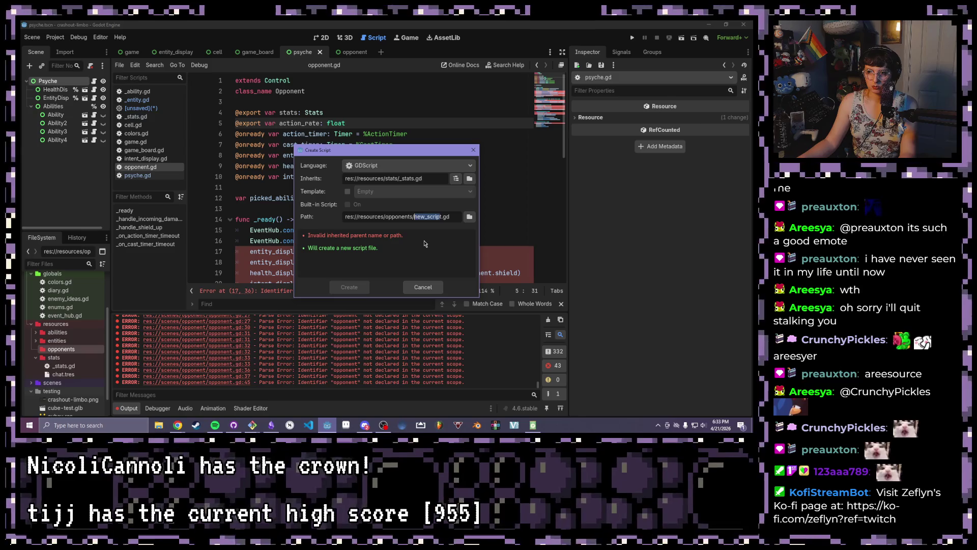
pyautogui.write('stats')
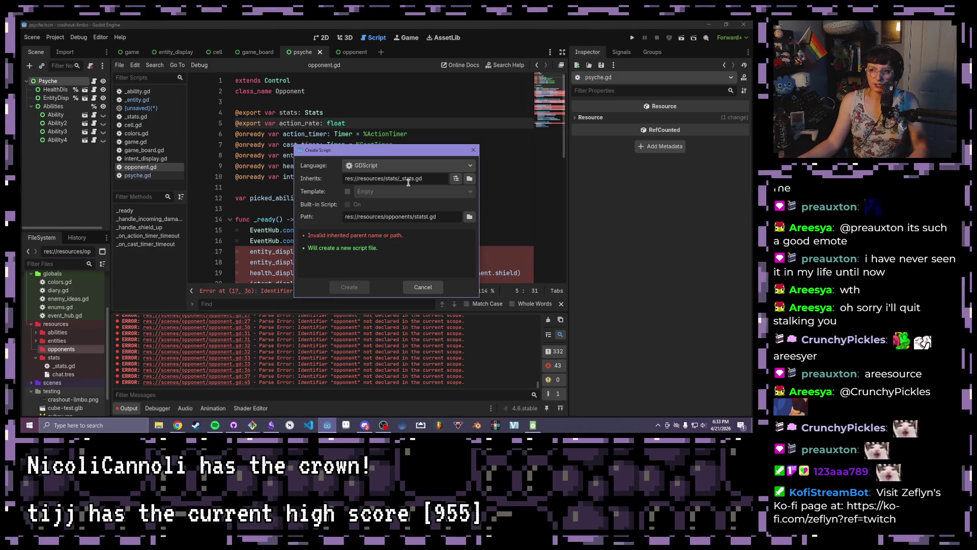
pyautogui.press('BackSpace')
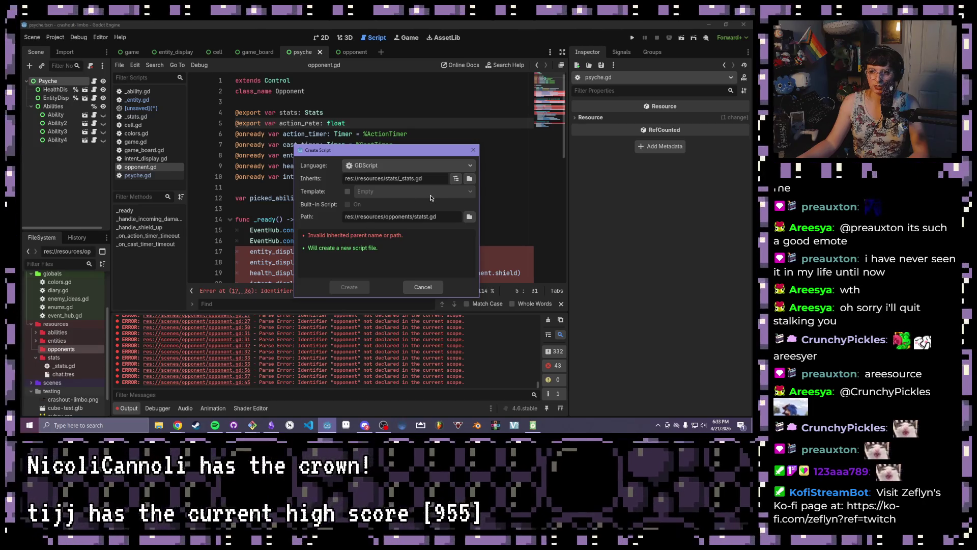
pyautogui.press('BackSpace')
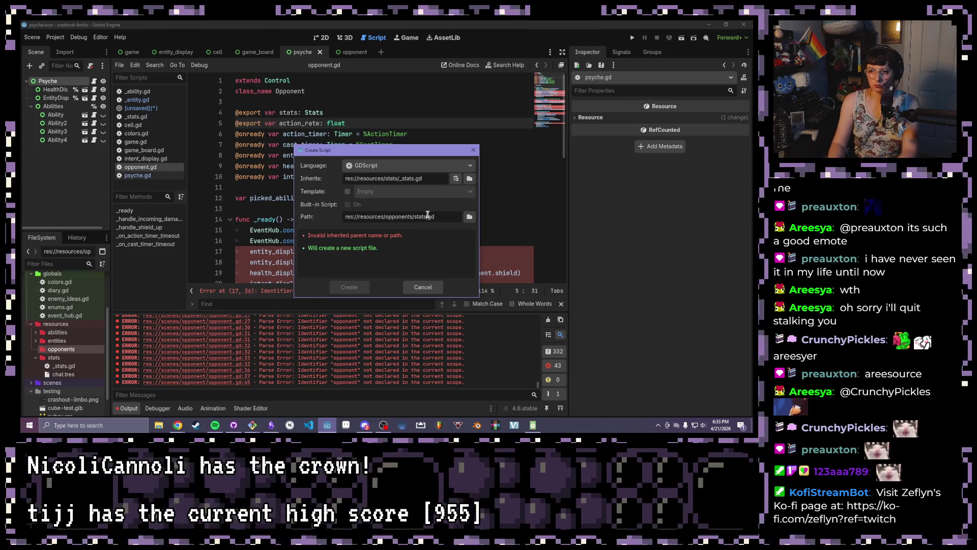
pyautogui.press('BackSpace')
pyautogui.press('BackSpace')
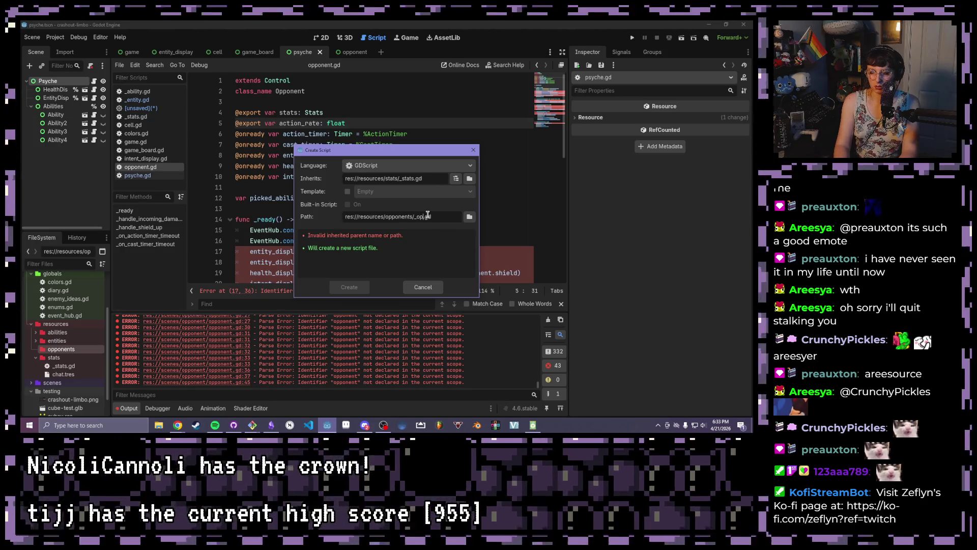
pyautogui.write('ponent')
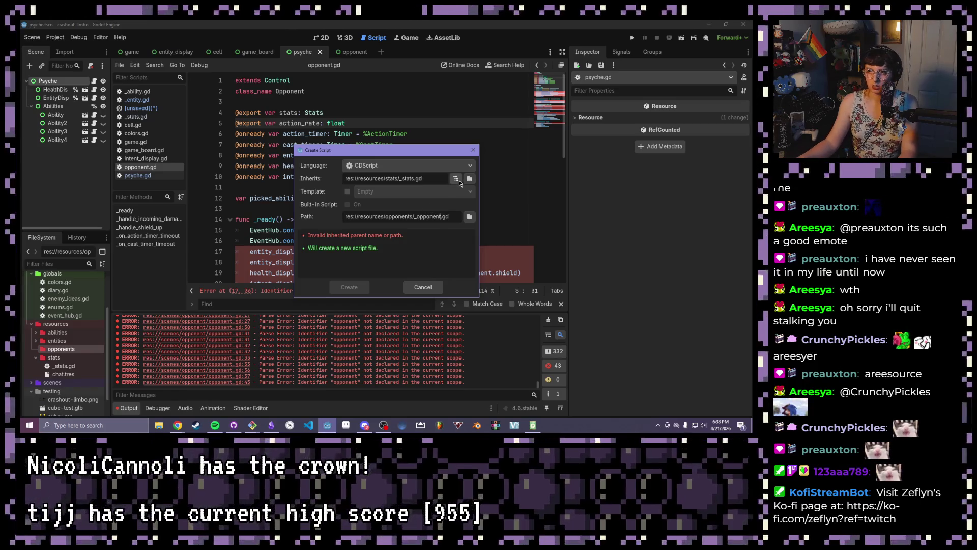
pyautogui.click(456, 178)
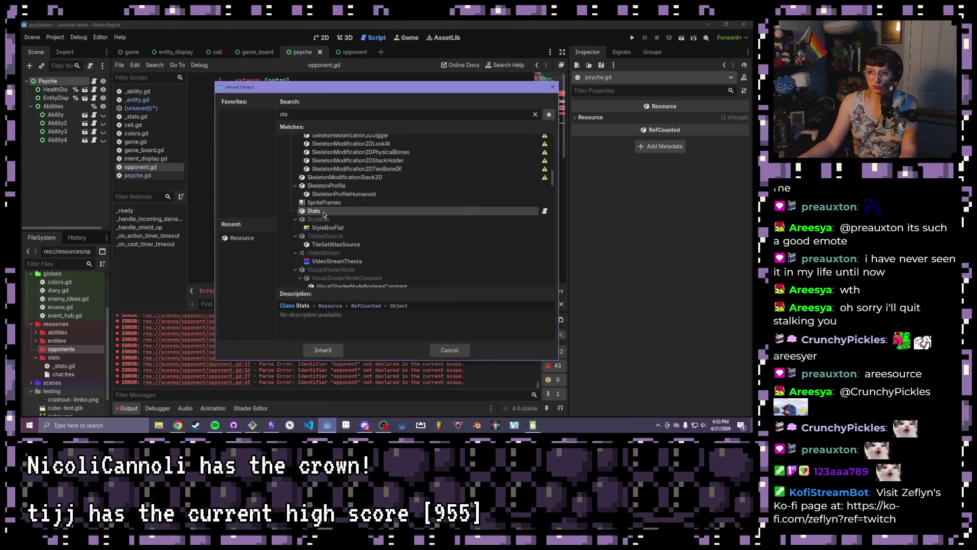
pyautogui.press('Escape')
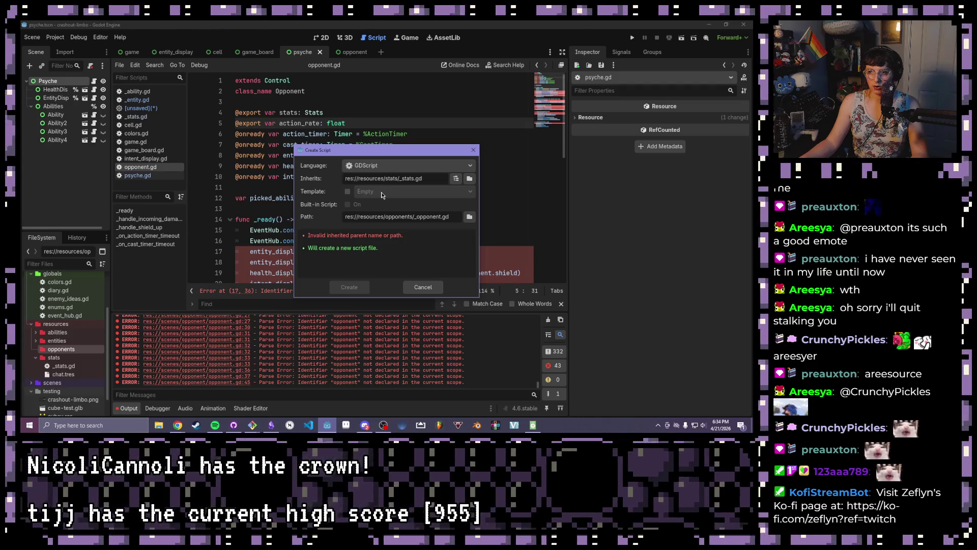
pyautogui.click(457, 213)
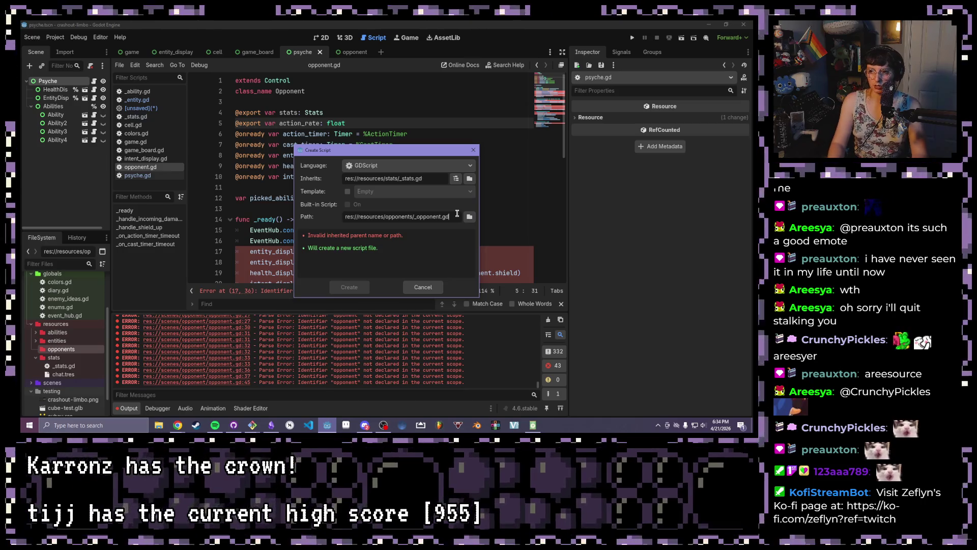
pyautogui.press('BackSpace')
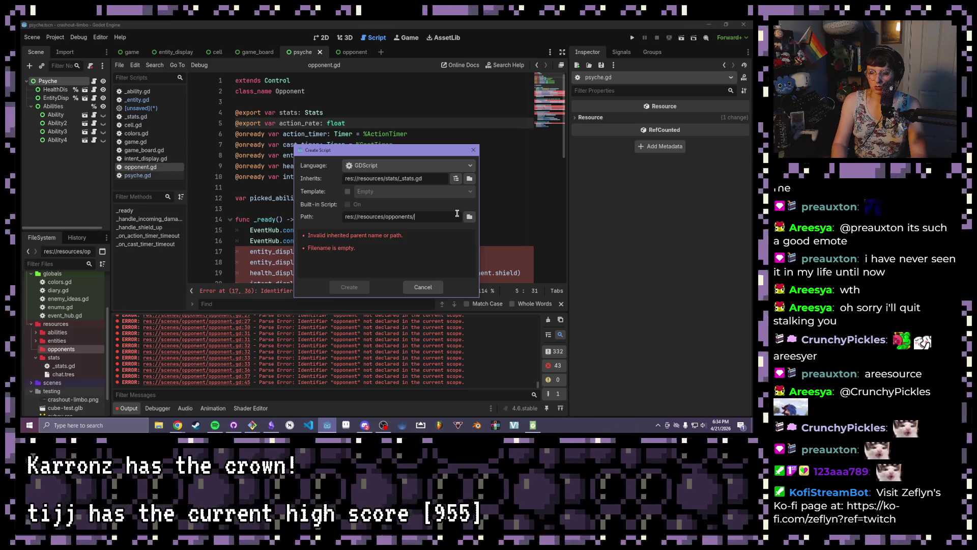
pyautogui.write('_opponent')
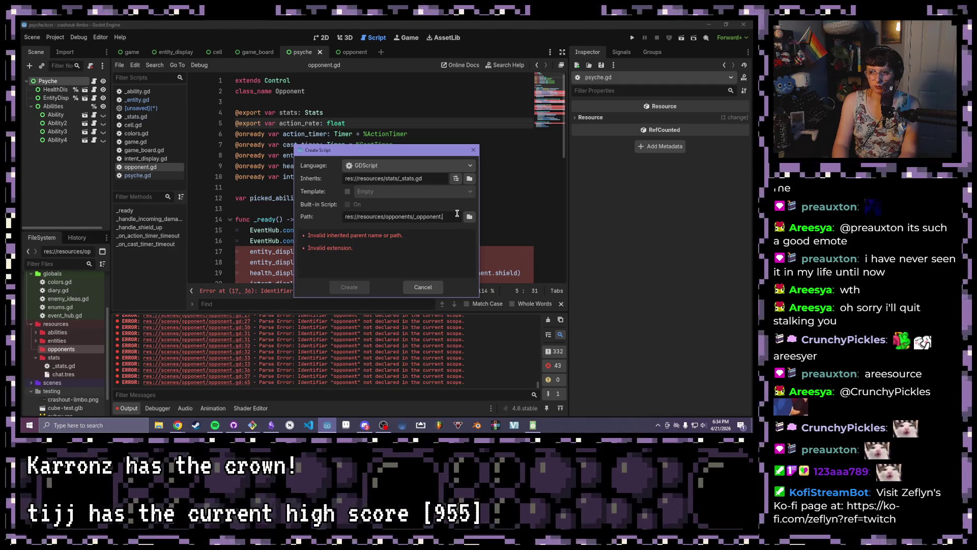
pyautogui.write('gd')
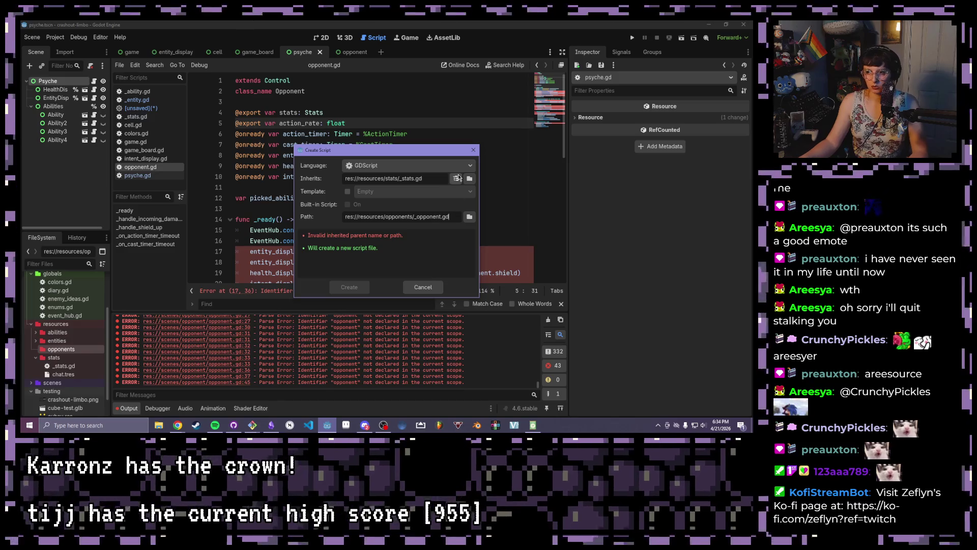
pyautogui.click(470, 178)
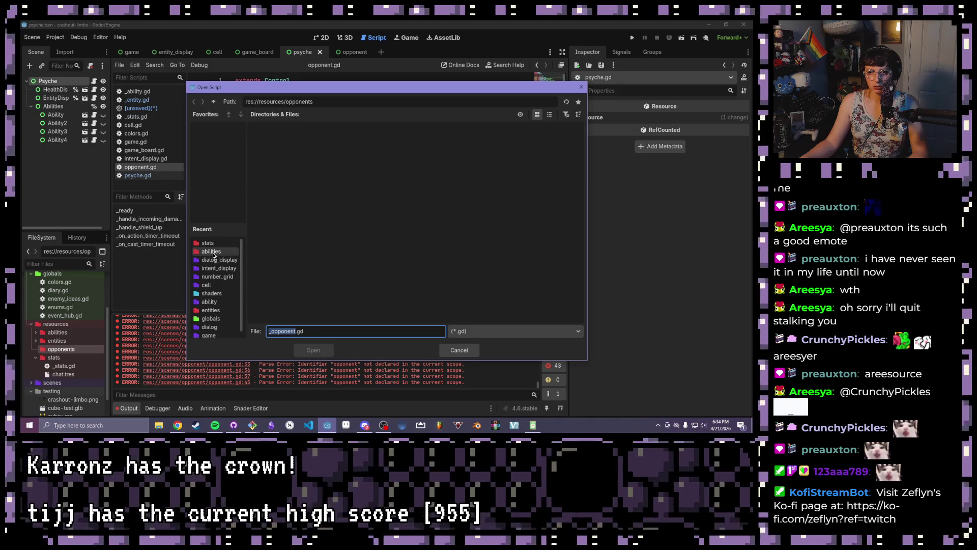
# - Choose res://resources/stats/_stats.gd as the parent and create the _opponent.gd script
pyautogui.click(213, 102)
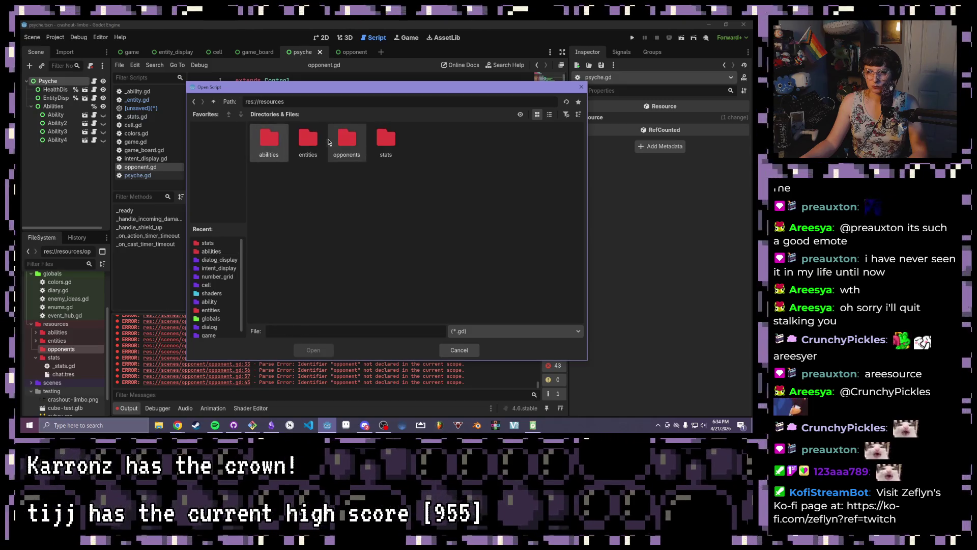
pyautogui.doubleClick(347, 139)
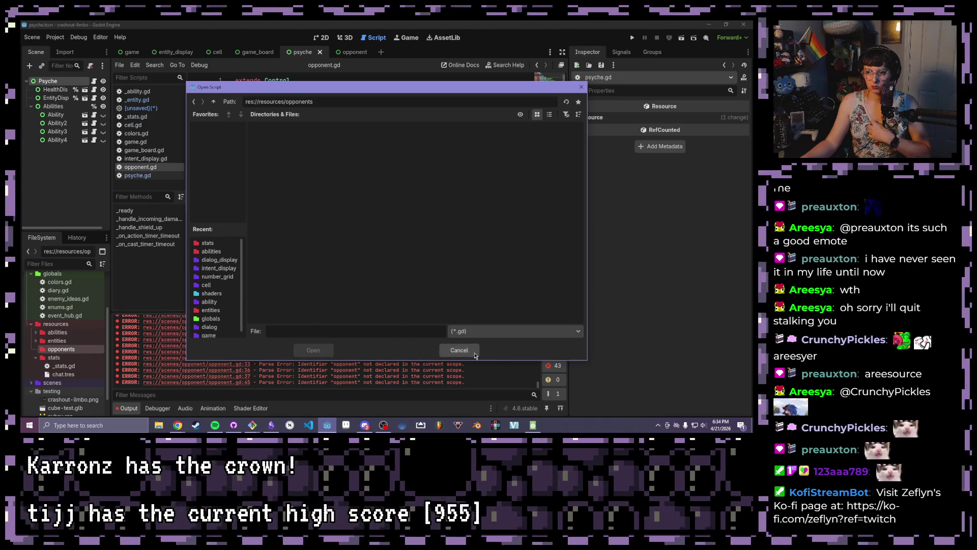
pyautogui.click(459, 350)
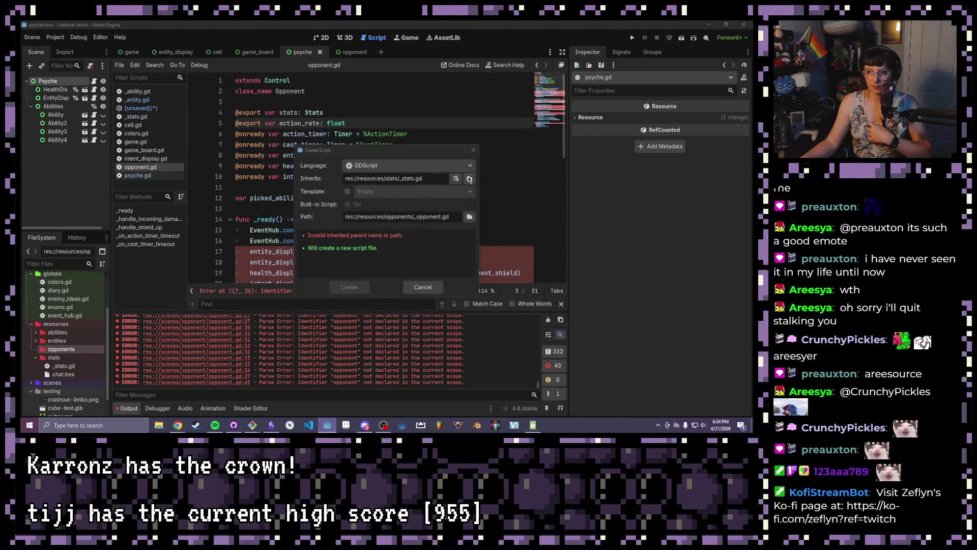
pyautogui.click(465, 176)
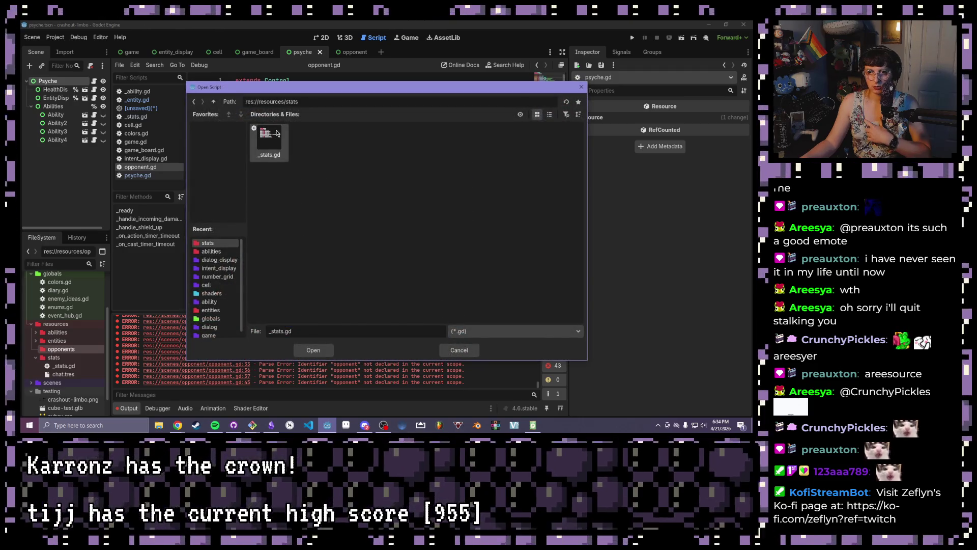
pyautogui.doubleClick(279, 134)
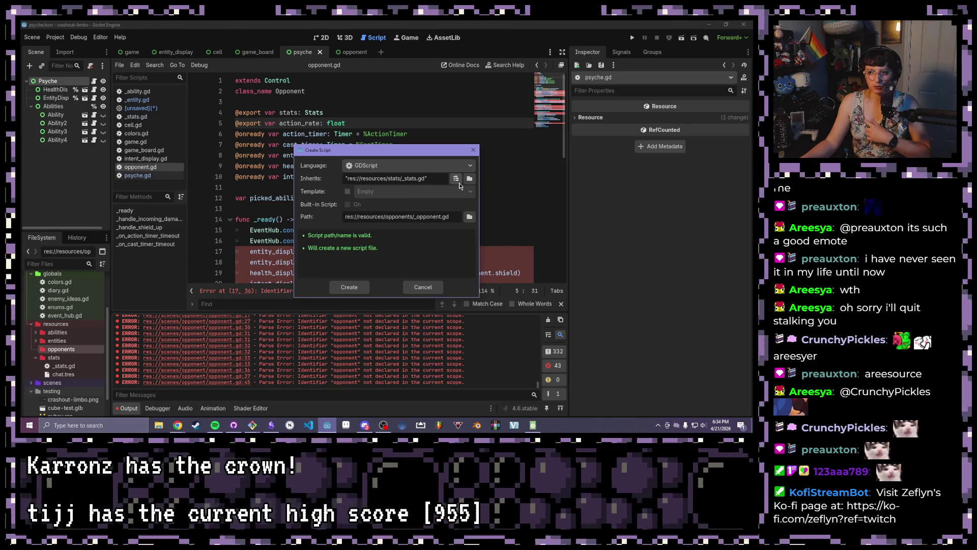
pyautogui.click(456, 179)
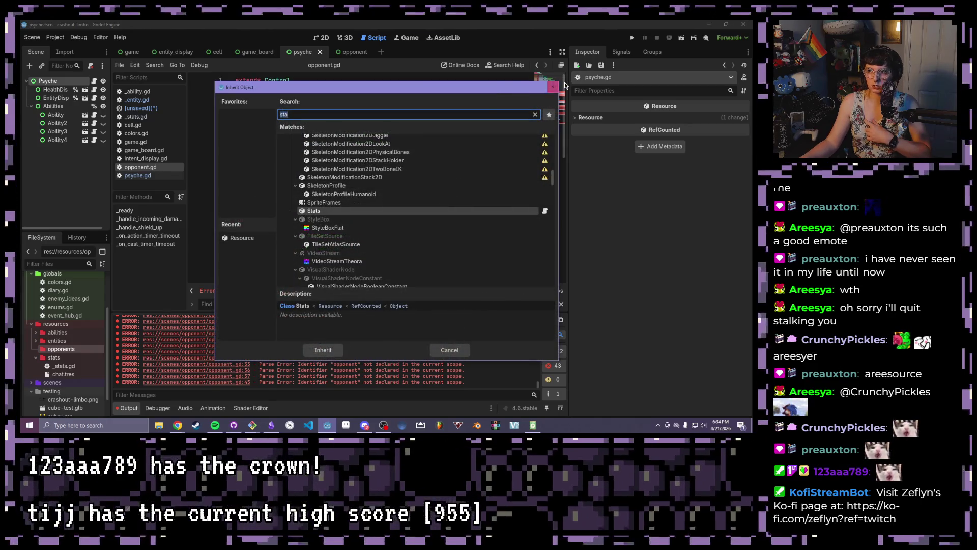
pyautogui.press('Return')
pyautogui.click(349, 288)
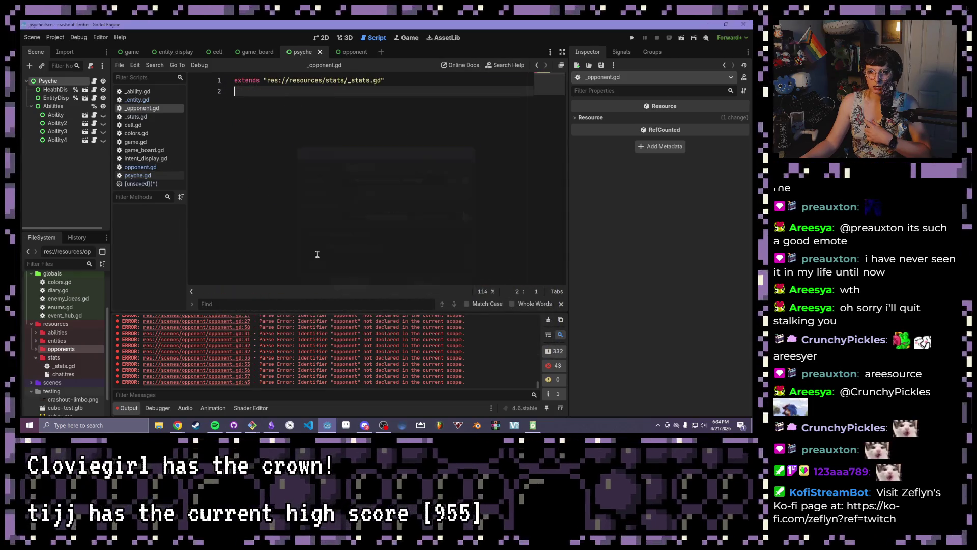
# - Change _opponent.gd to extend Stats with class_name Opponent, then view opponent.gd
pyautogui.moveTo(388, 80); pyautogui.dragTo(265, 80)
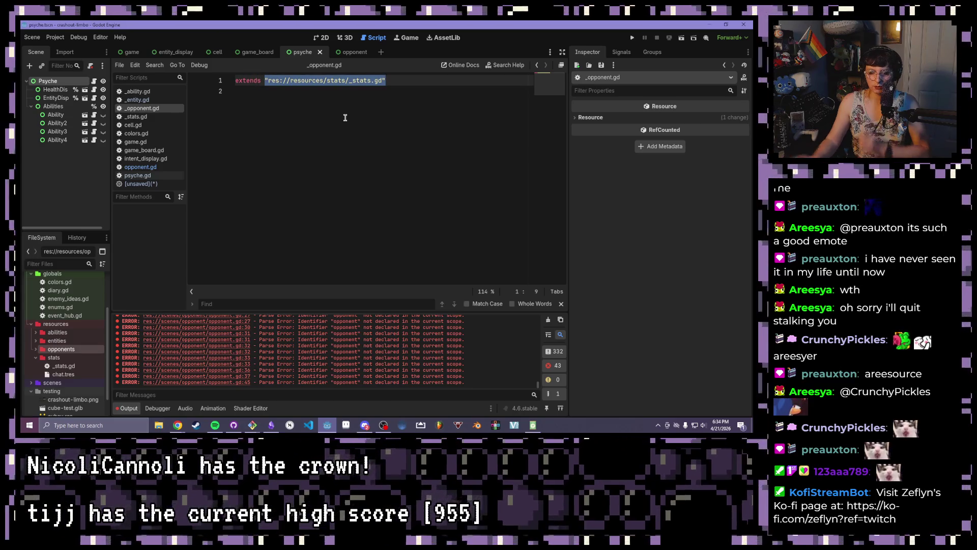
pyautogui.write('Stats')
pyautogui.press('Return')
pyautogui.press('Return')
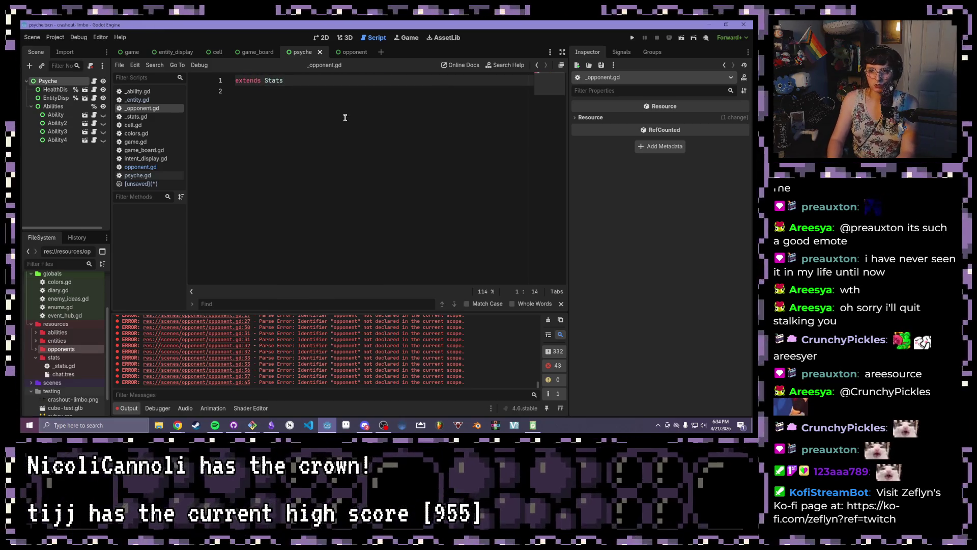
pyautogui.write('_name Oppon')
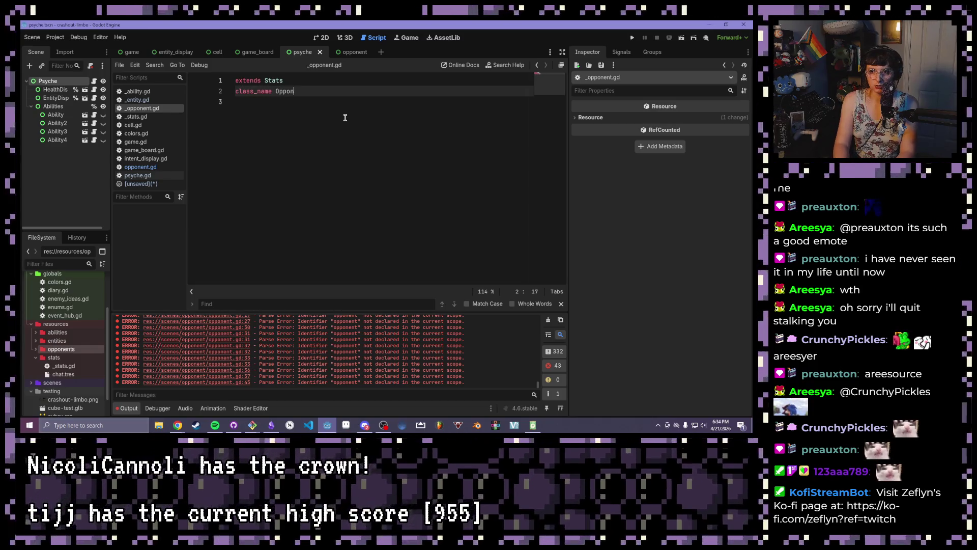
pyautogui.write('ent')
pyautogui.press('Return')
pyautogui.press('Return')
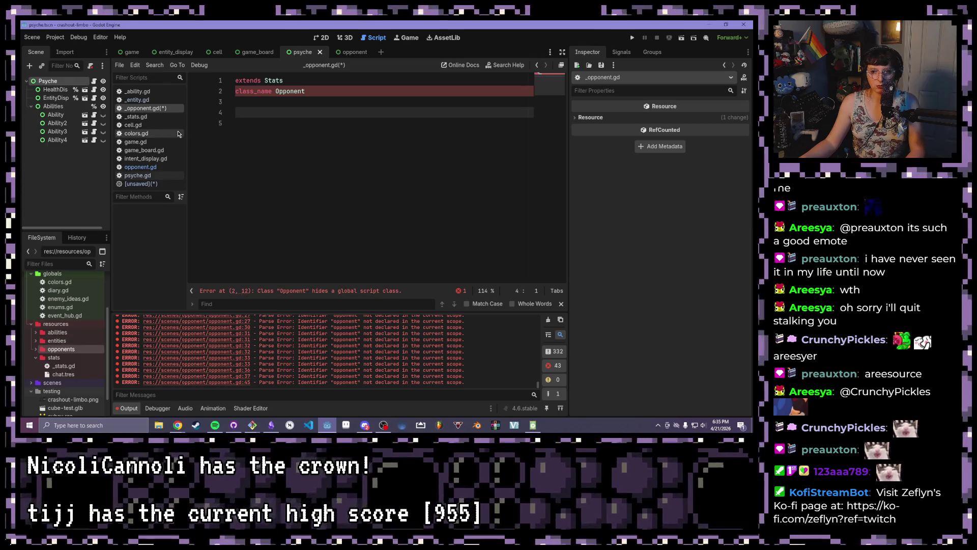
pyautogui.click(350, 131)
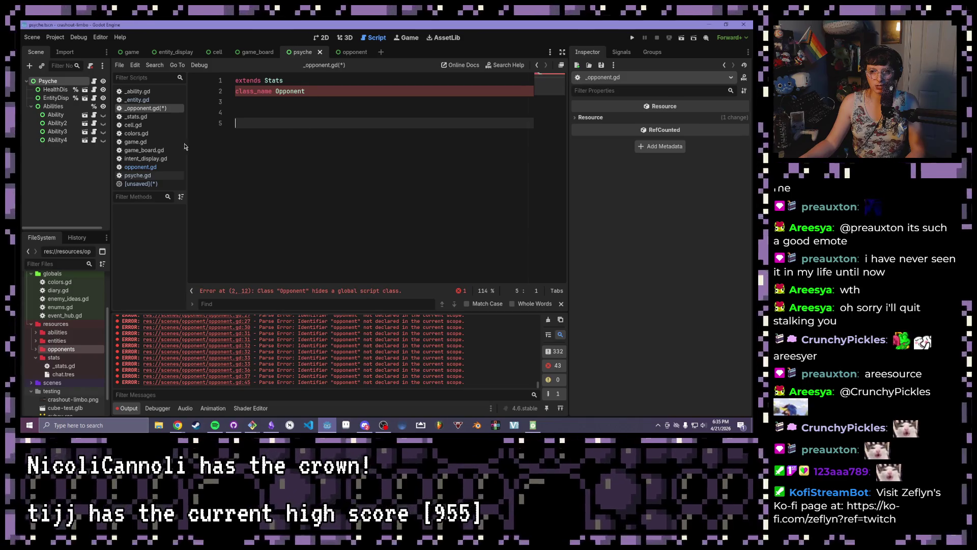
pyautogui.click(148, 169)
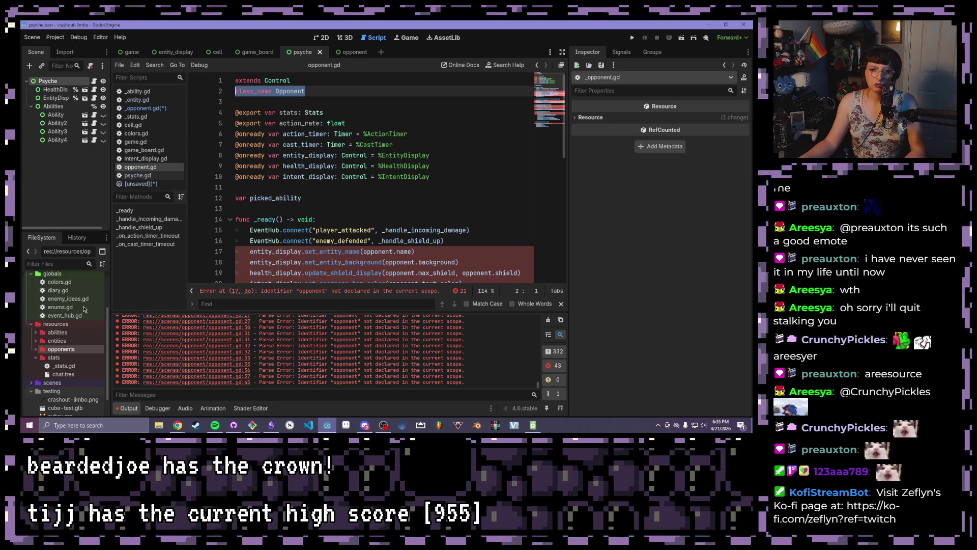
pyautogui.click(37, 349)
# - Rename _opponent.gd to _opponent_stats.gd in the FileSystem dock
pyautogui.click(86, 357)
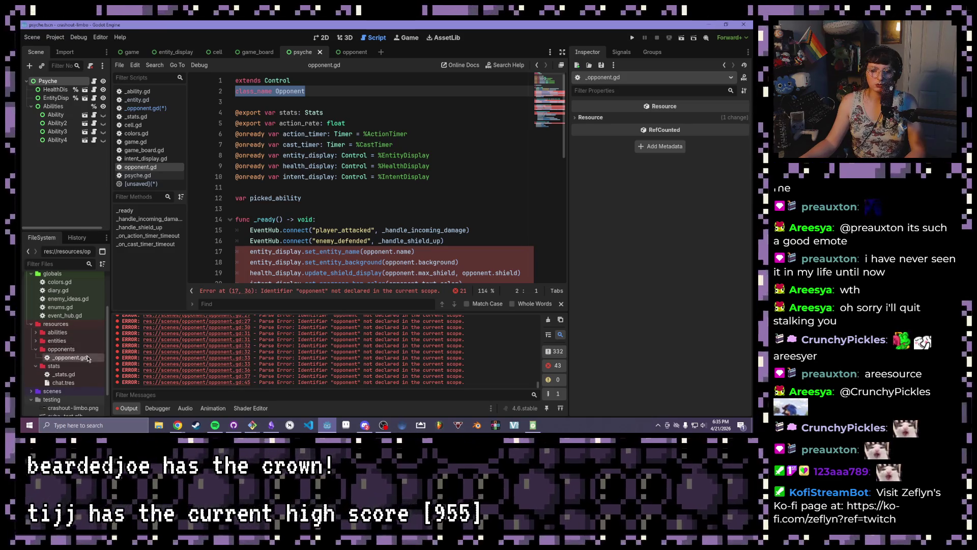
pyautogui.rightClick(69, 357)
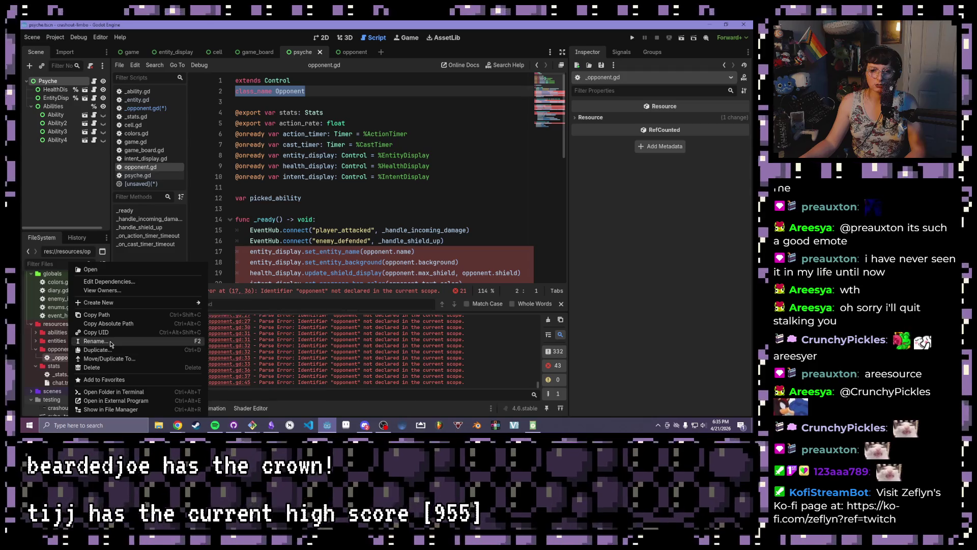
pyautogui.click(111, 346)
pyautogui.press('Home')
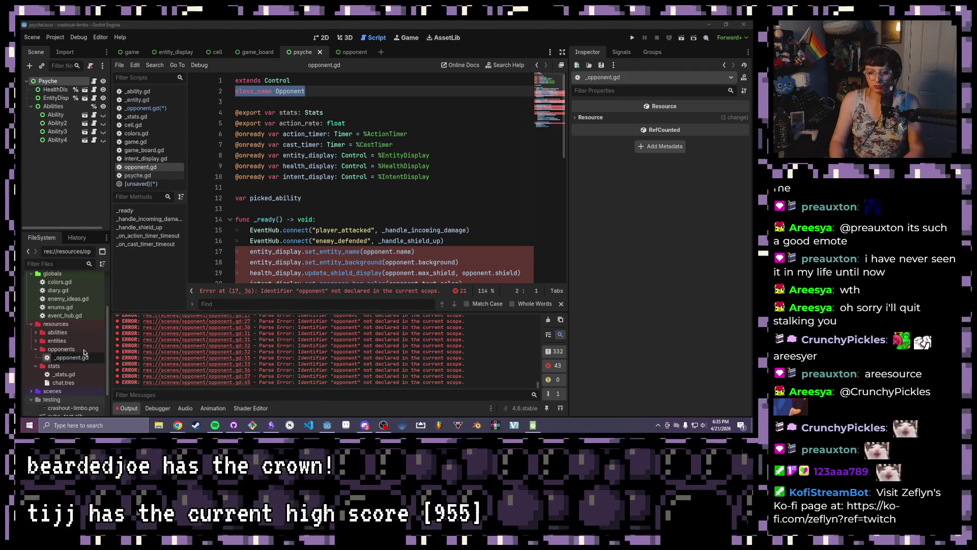
pyautogui.write('_ai')
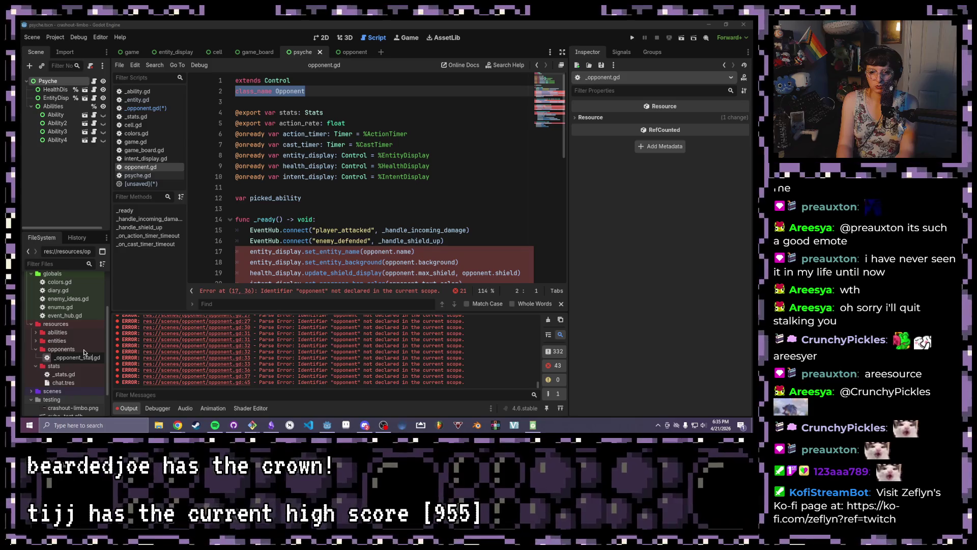
pyautogui.press('Return')
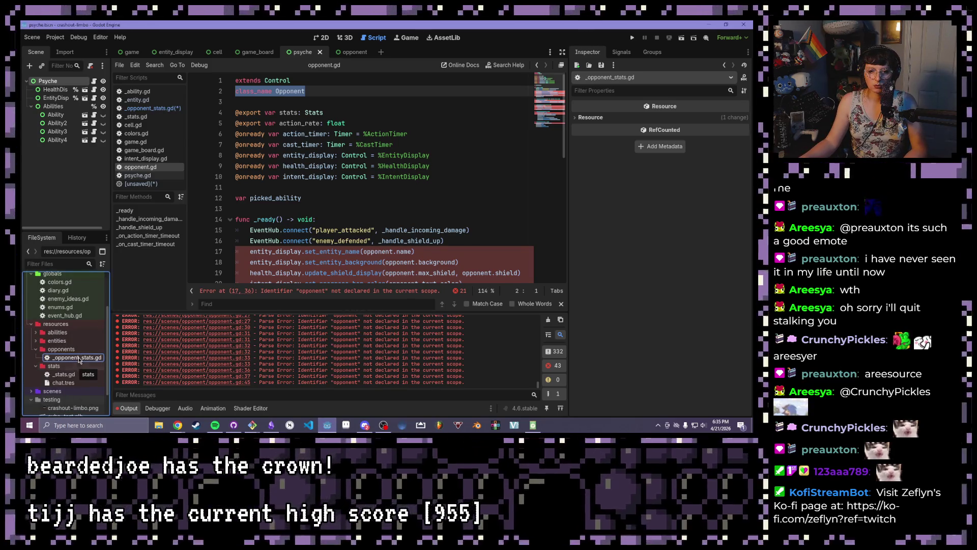
pyautogui.doubleClick(77, 358)
pyautogui.click(318, 91)
pyautogui.write('Stats')
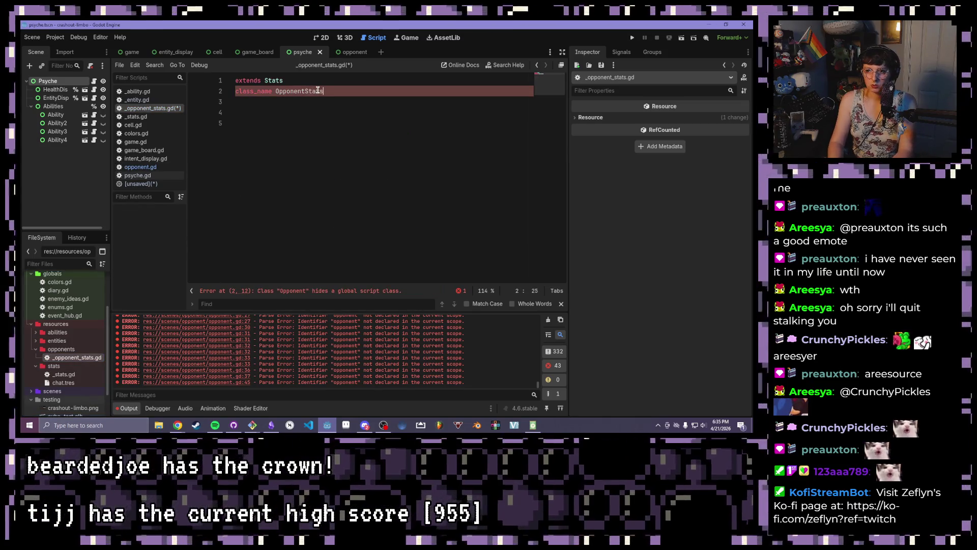
pyautogui.press('Return')
pyautogui.press('Down')
pyautogui.press('Delete')
pyautogui.press('Delete')
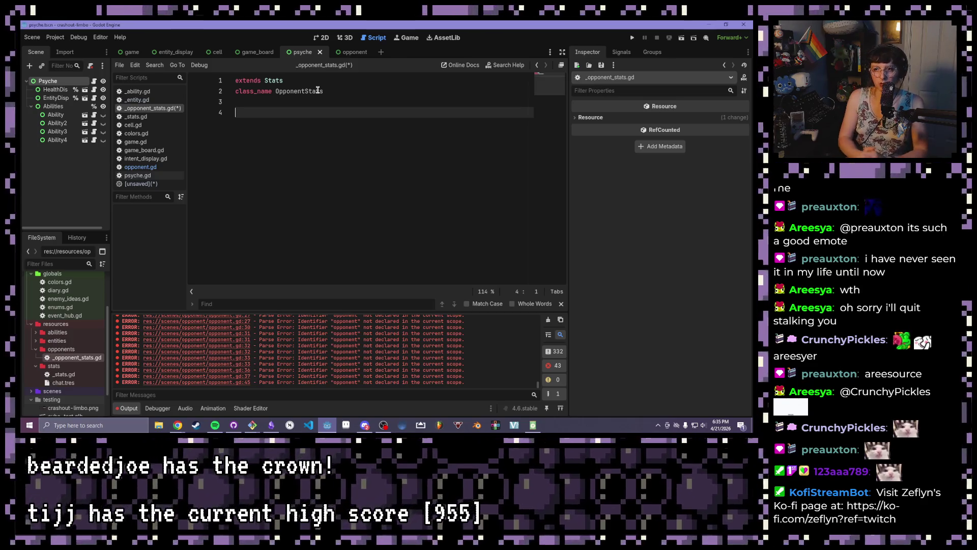
pyautogui.write('@')
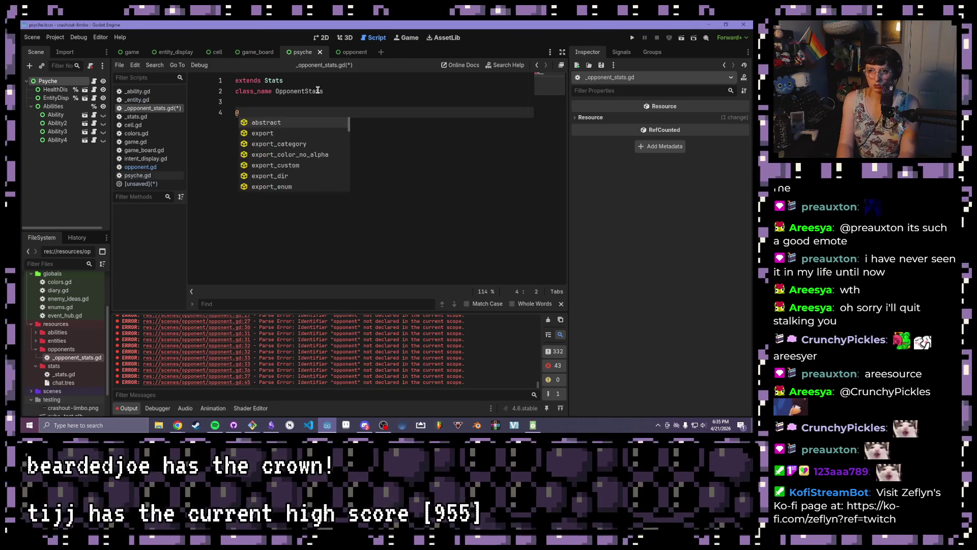
pyautogui.write('export var a')
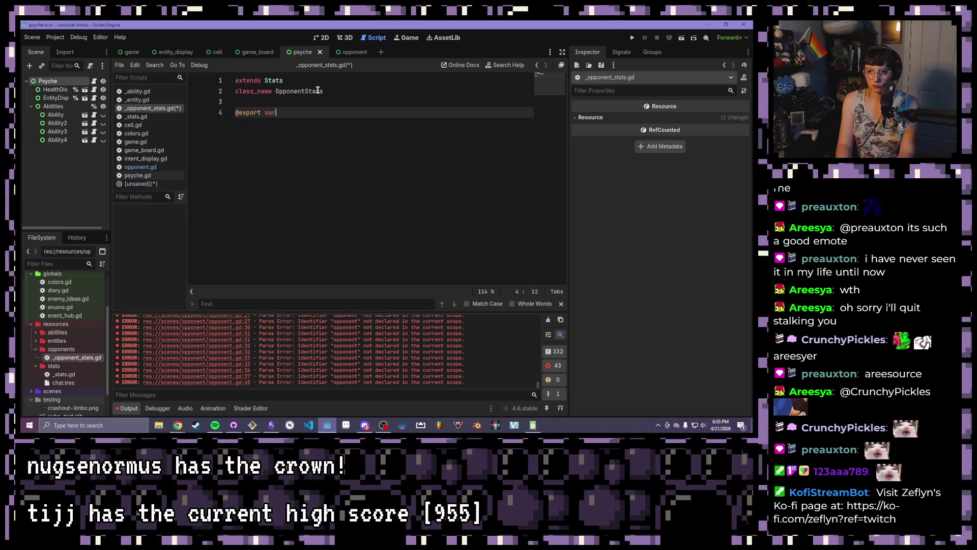
pyautogui.write('ction_rate')
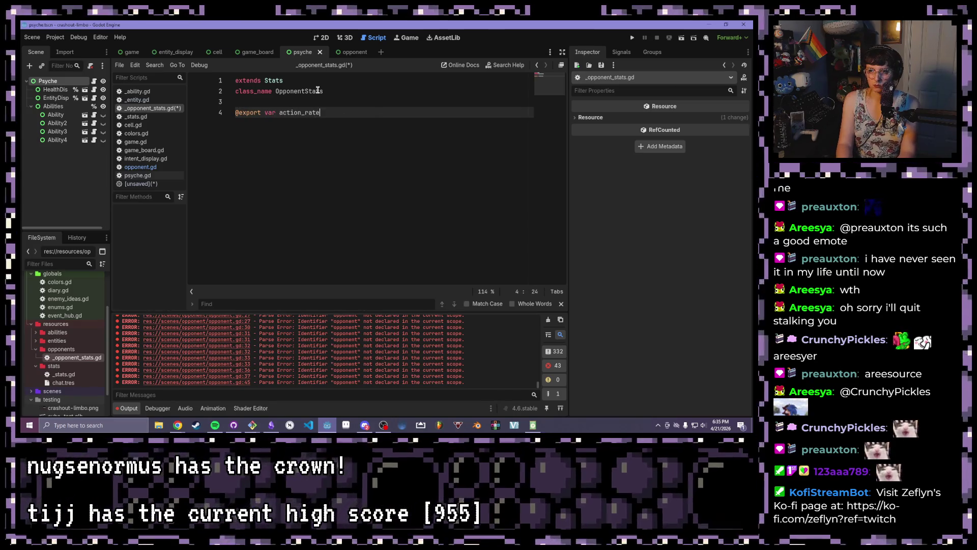